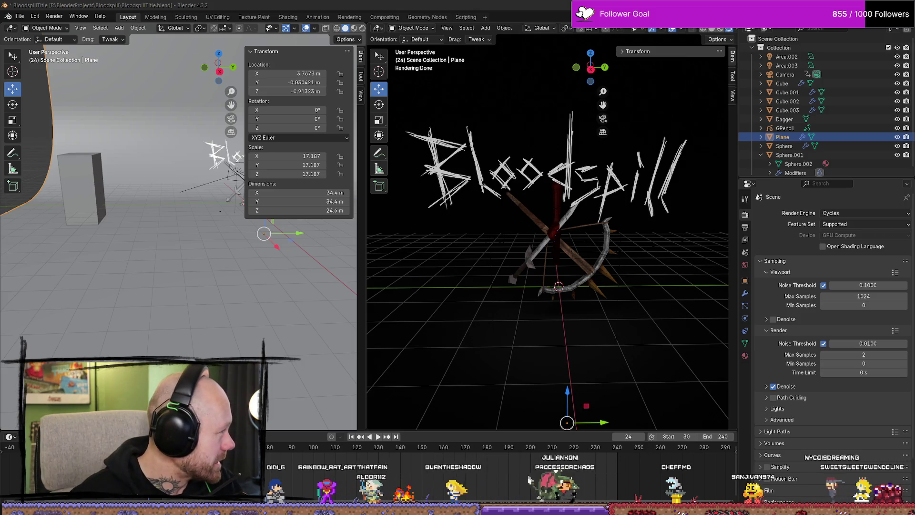
# Look over the Blender hotkey cheat sheet in the browser, then minimise it.
pyautogui.hotkey('alt', 'Tab')
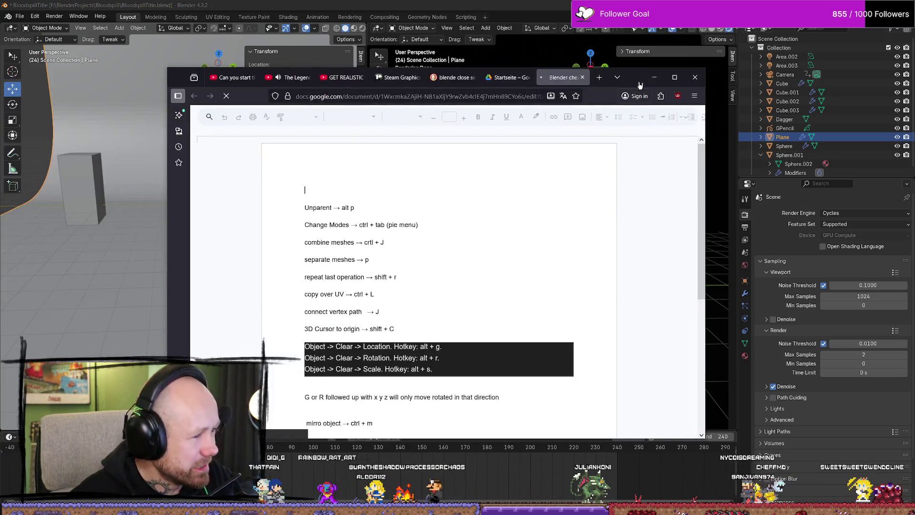
pyautogui.scroll(-5, 454, 264)
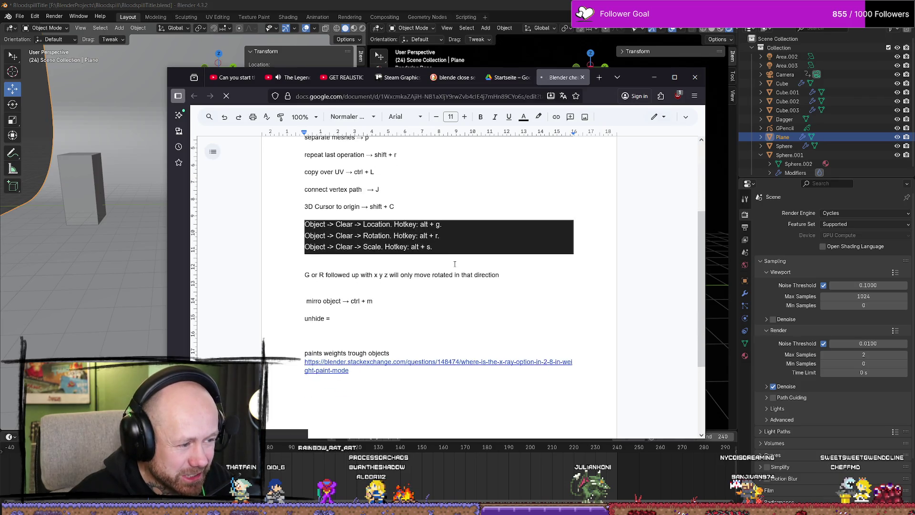
pyautogui.scroll(5, 421, 328)
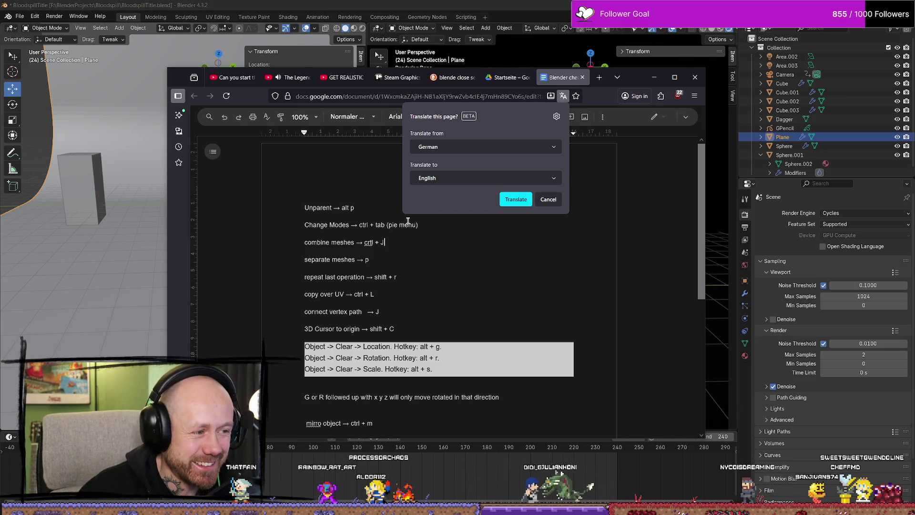
pyautogui.scroll(-2, 570, 337)
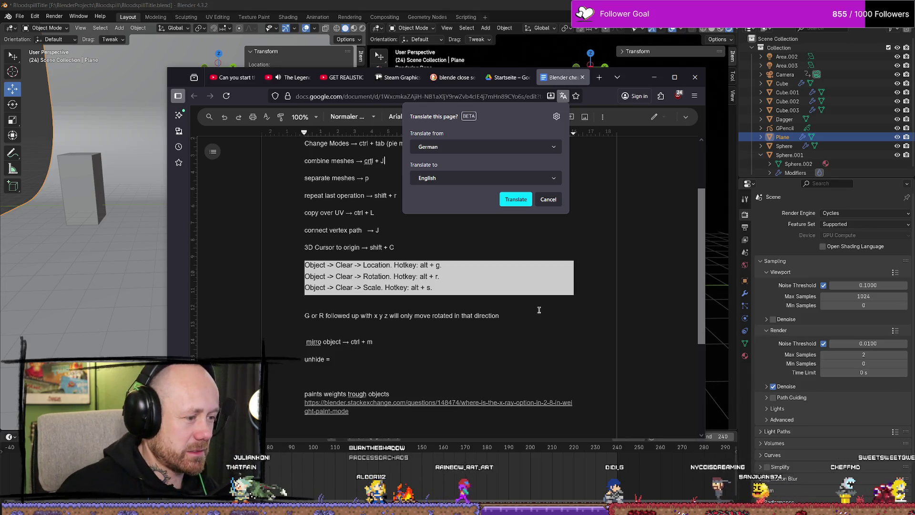
pyautogui.scroll(2, 558, 266)
pyautogui.click(548, 199)
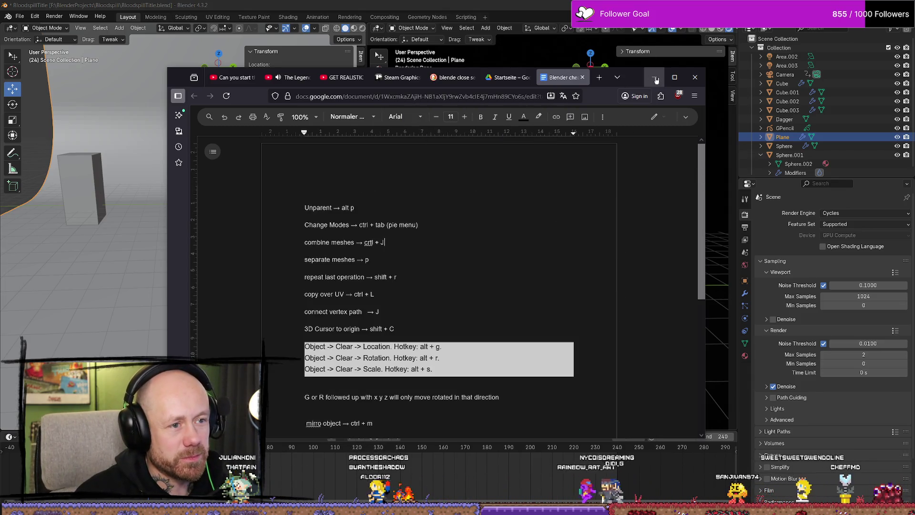
pyautogui.click(508, 77)
pyautogui.click(654, 77)
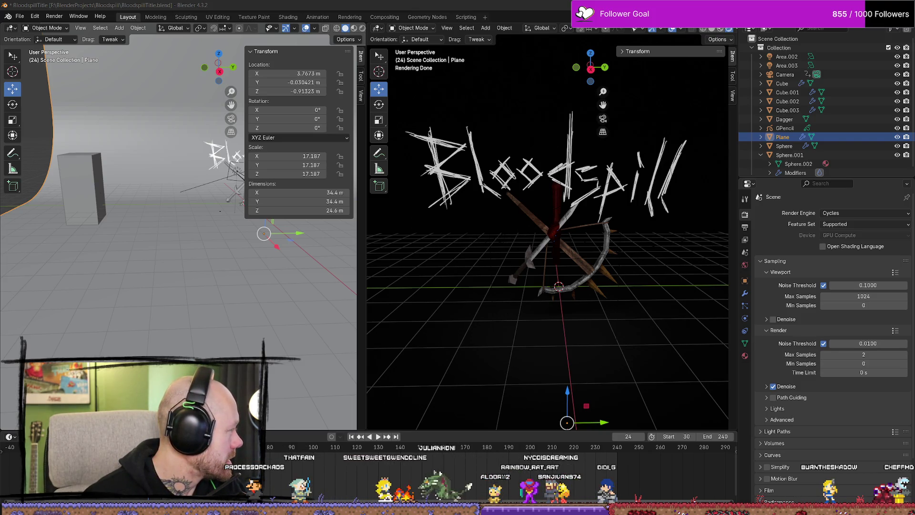
# Play the YouTube split-screen tutorial and skip to the multiple-viewports and split viewport chapters.
pyautogui.hotkey('alt', 'Tab')
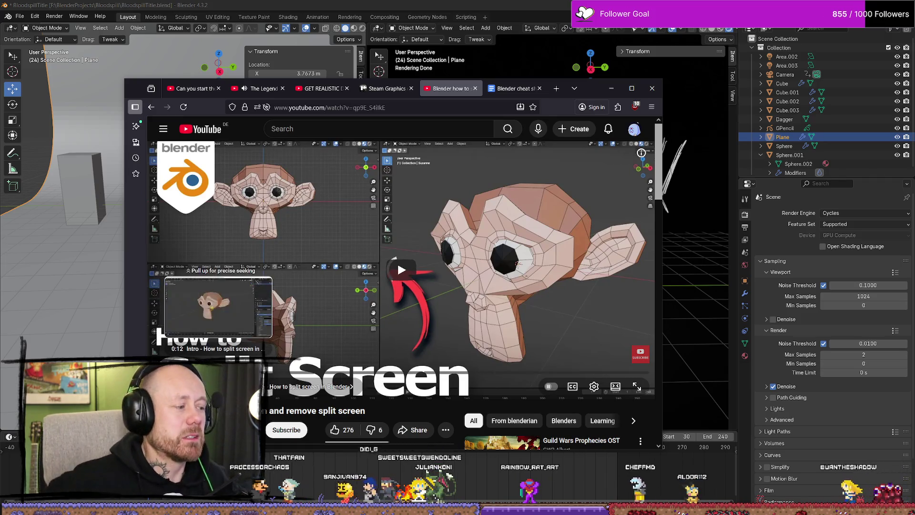
pyautogui.click(400, 269)
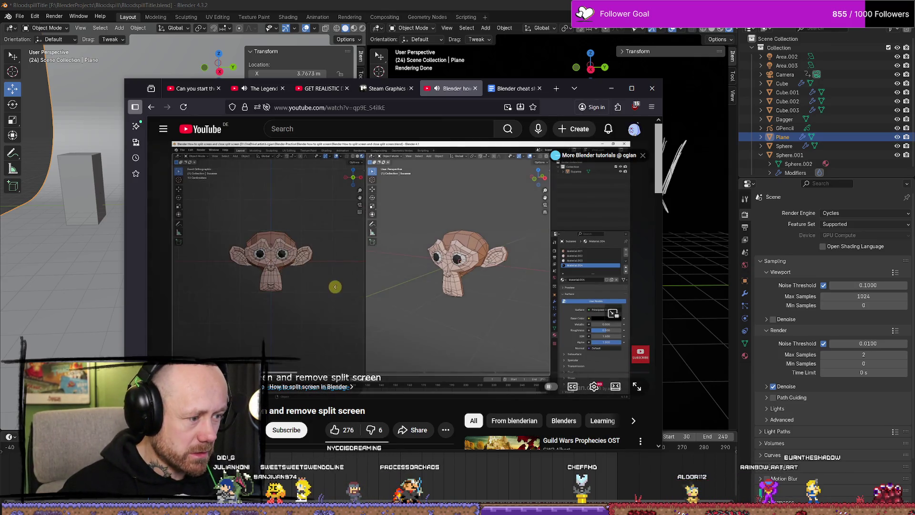
pyautogui.moveTo(228, 374)
pyautogui.mouseDown()
pyautogui.moveTo(211, 375)
pyautogui.moveTo(269, 374)
pyautogui.mouseUp()
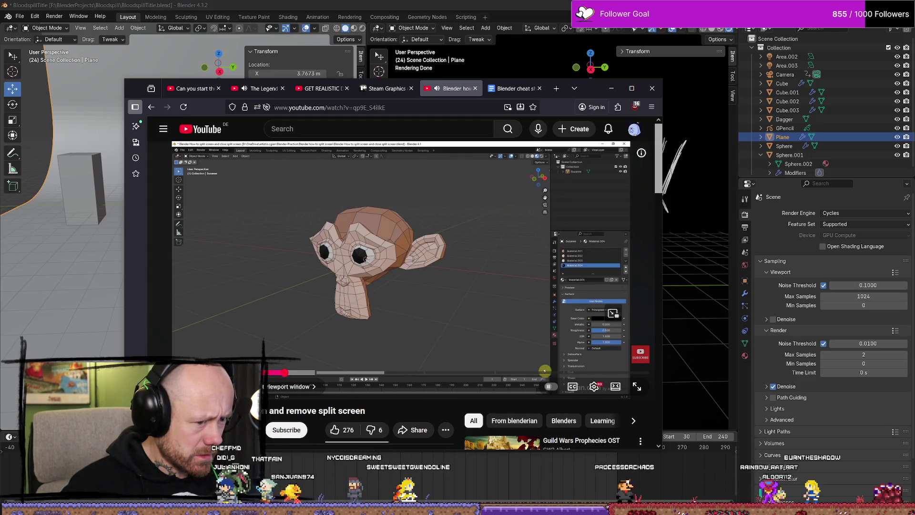
pyautogui.click(322, 373)
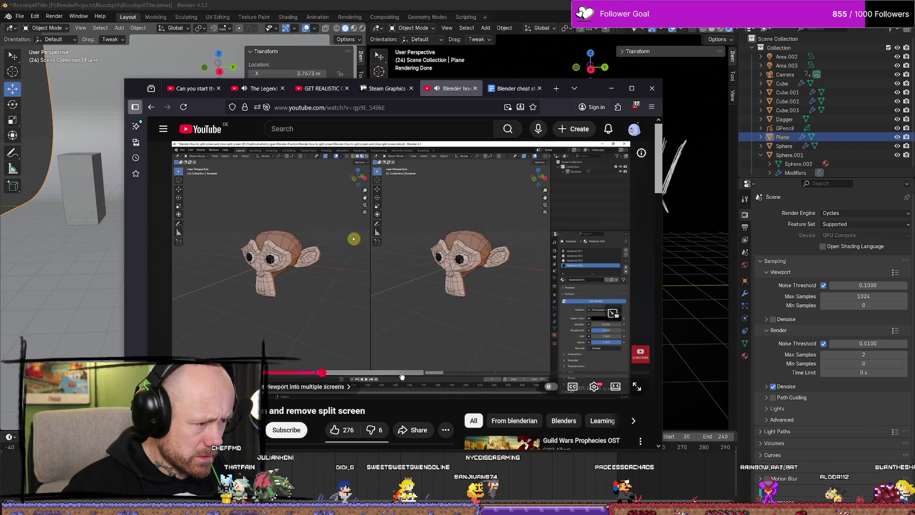
pyautogui.click(428, 373)
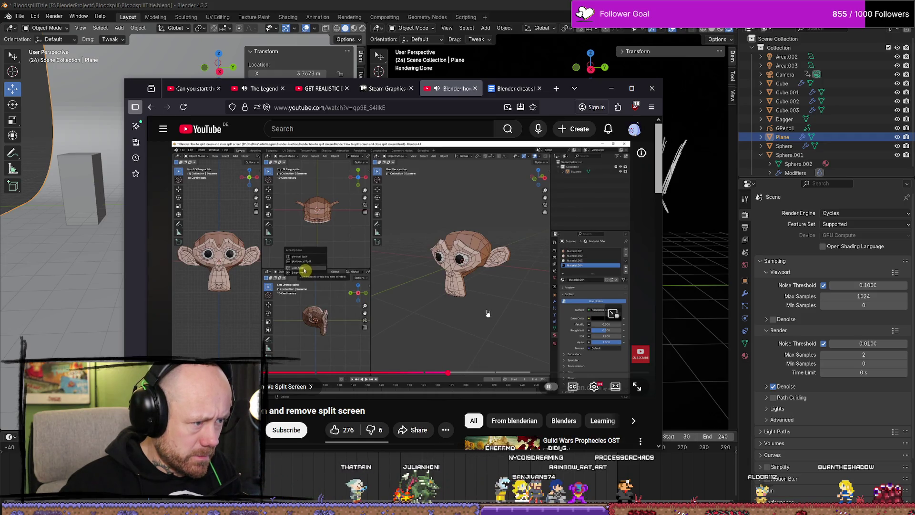
pyautogui.click(430, 372)
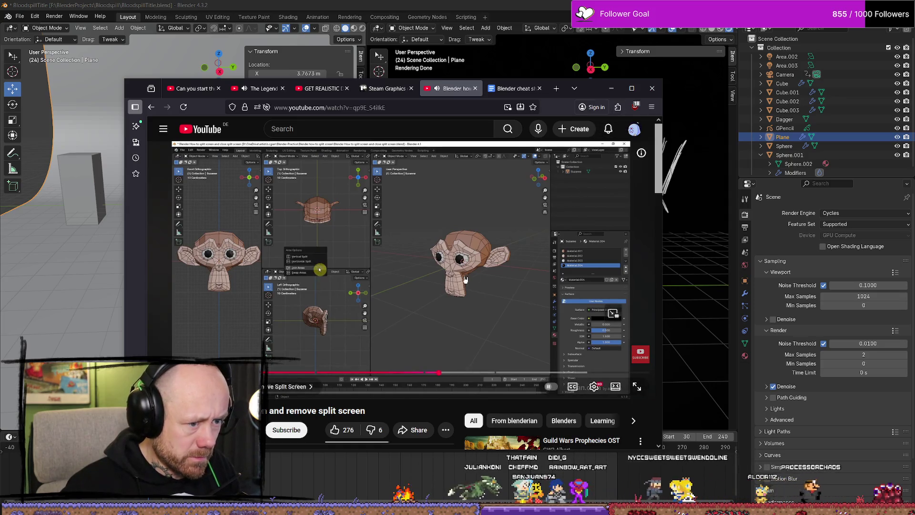
# Watch the area options and three-viewport split parts, pause the tutorial, and minimise the browser.
pyautogui.click(580, 179)
pyautogui.click(580, 178)
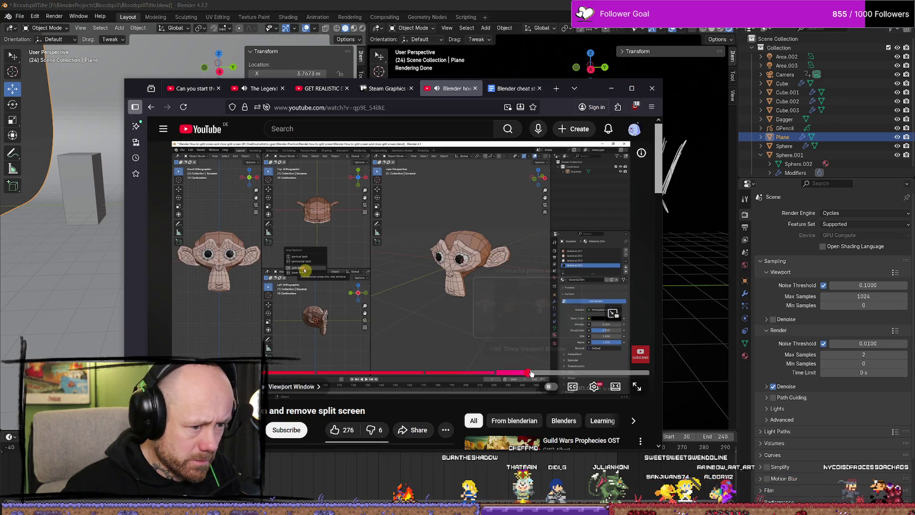
pyautogui.click(530, 372)
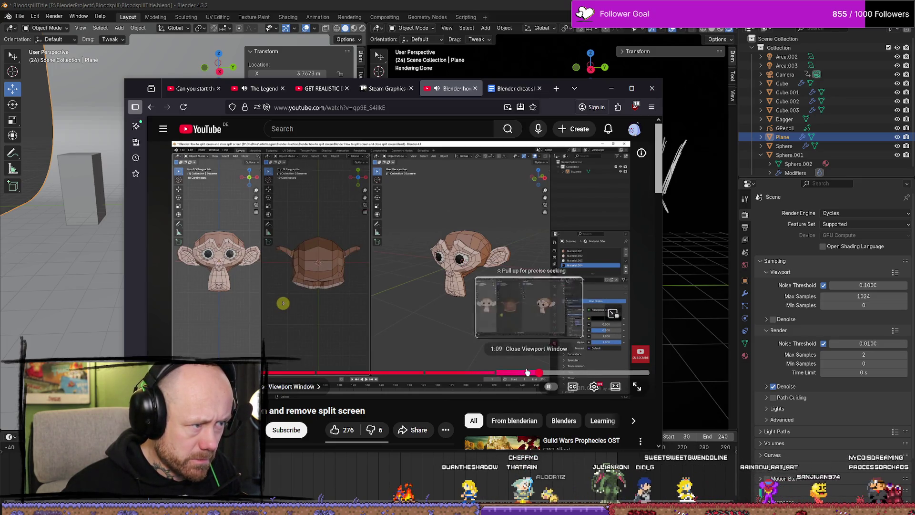
pyautogui.click(499, 372)
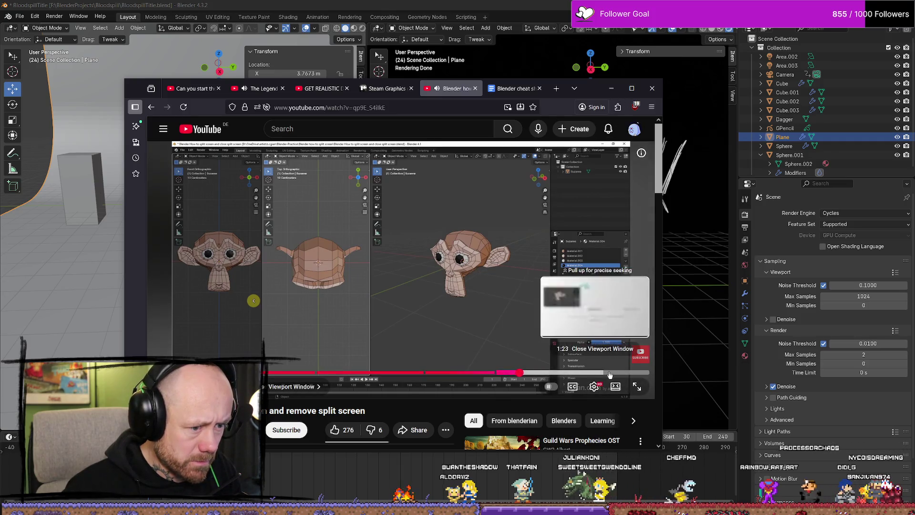
pyautogui.click(493, 339)
pyautogui.click(611, 88)
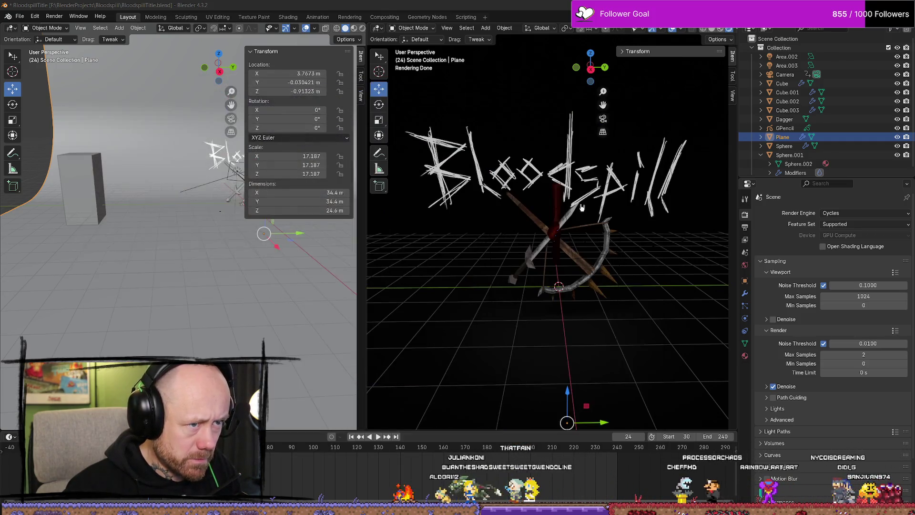
# Merge the two viewports with Area Options > Join Left and centre on the Bloodspill title.
pyautogui.rightClick(369, 274)
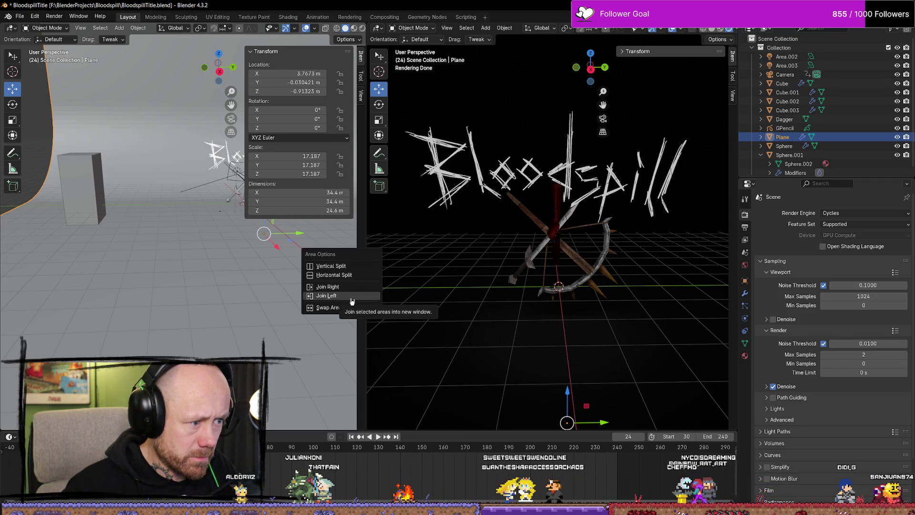
pyautogui.click(353, 295)
pyautogui.moveTo(354, 292)
pyautogui.mouseDown(button='middle')
pyautogui.moveTo(511, 270)
pyautogui.moveTo(439, 229)
pyautogui.moveTo(476, 265)
pyautogui.moveTo(555, 234)
pyautogui.mouseUp(button='middle')
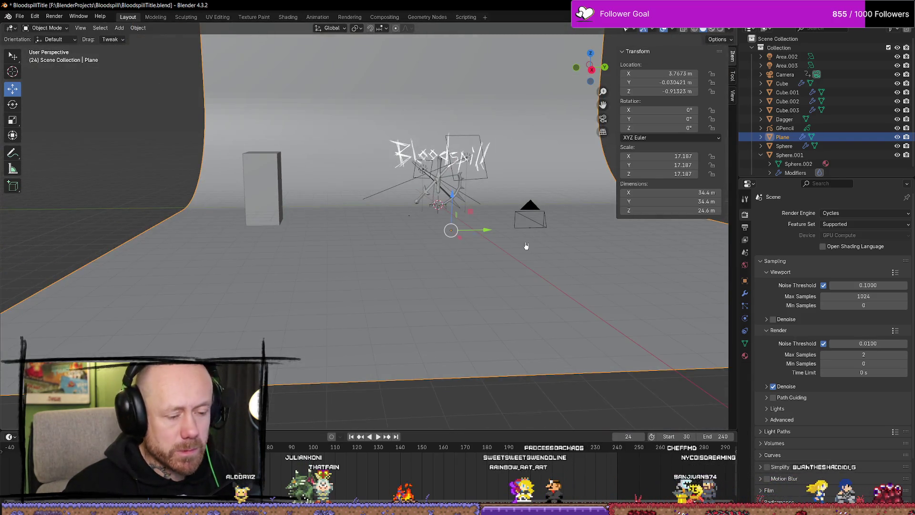
pyautogui.scroll(-5, 526, 246)
pyautogui.scroll(8, 402, 302)
pyautogui.moveTo(413, 337)
pyautogui.keyDown('shift'); pyautogui.mouseDown(button='middle')
pyautogui.moveTo(413, 125)
pyautogui.moveTo(373, 219)
pyautogui.moveTo(190, 191)
pyautogui.mouseUp(button='middle'); pyautogui.keyUp('shift')
# Switch to the Modeling workspace and orbit around the Bloodspill title and weapons.
pyautogui.click(46, 28)
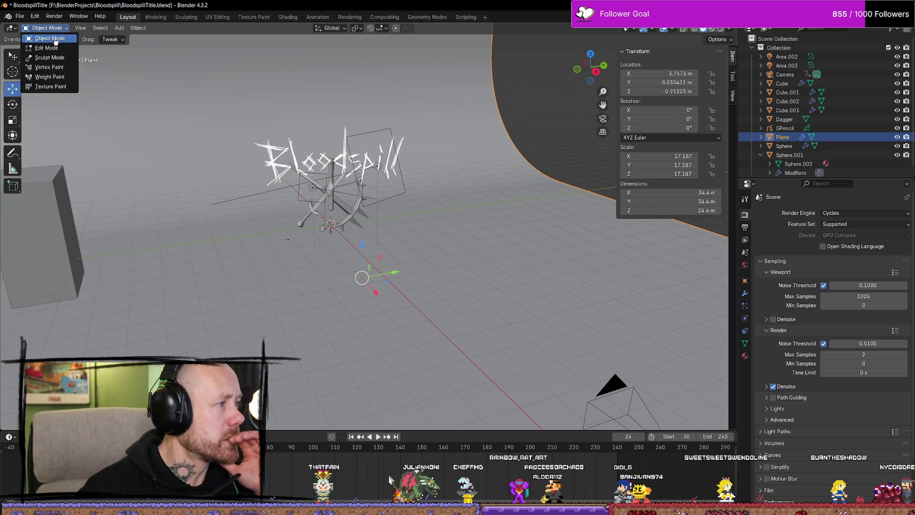
pyautogui.click(52, 28)
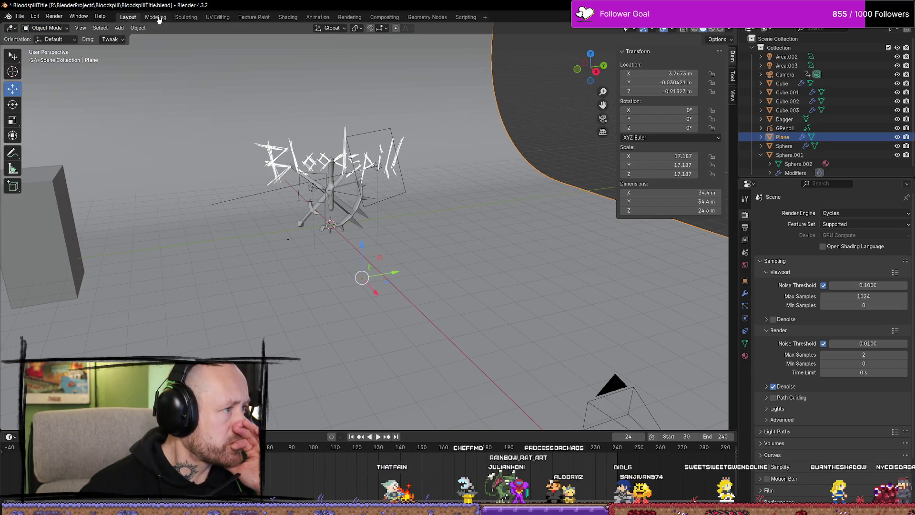
pyautogui.click(159, 20)
pyautogui.moveTo(473, 280)
pyautogui.mouseDown(button='middle')
pyautogui.moveTo(495, 283)
pyautogui.moveTo(443, 288)
pyautogui.moveTo(481, 291)
pyautogui.moveTo(443, 272)
pyautogui.mouseUp(button='middle')
# View the title head-on in Rendered shading, lowering the view onto the title and weapons.
pyautogui.press('z')
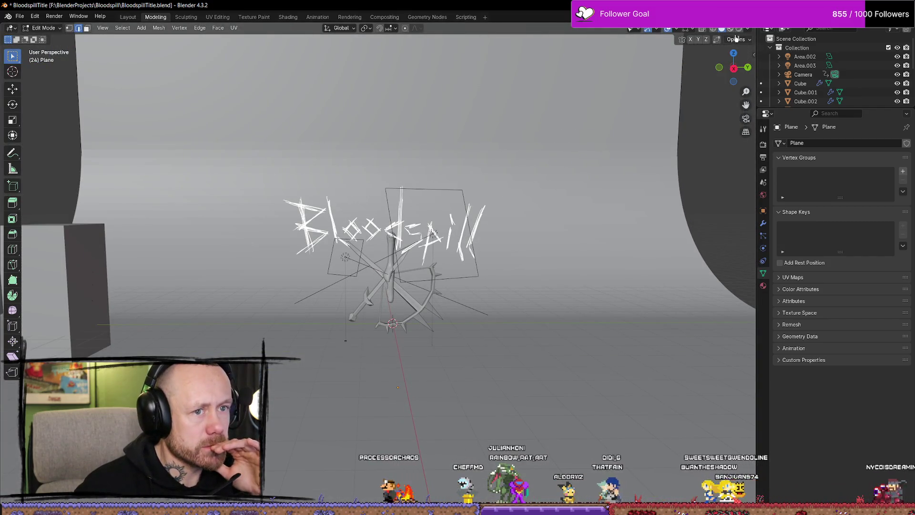
pyautogui.scroll(5, 429, 286)
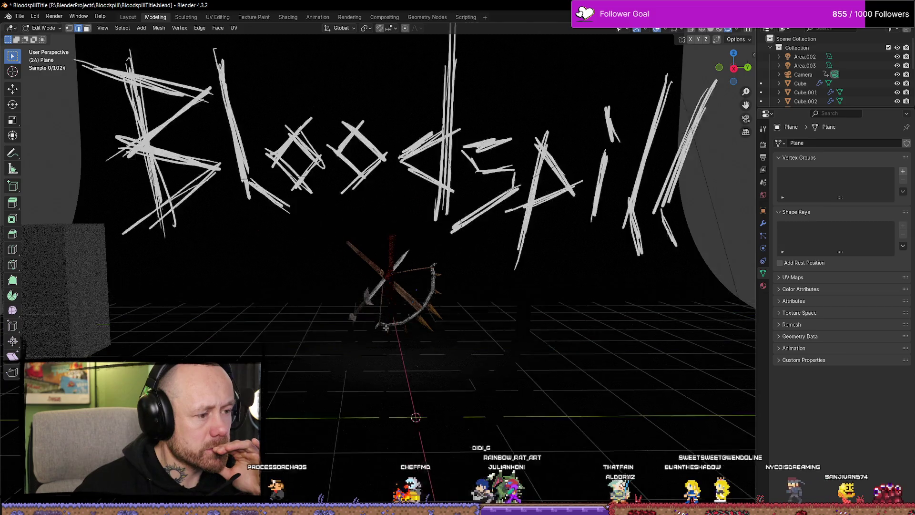
pyautogui.moveTo(413, 305); pyautogui.dragTo(478, 318, button='middle')
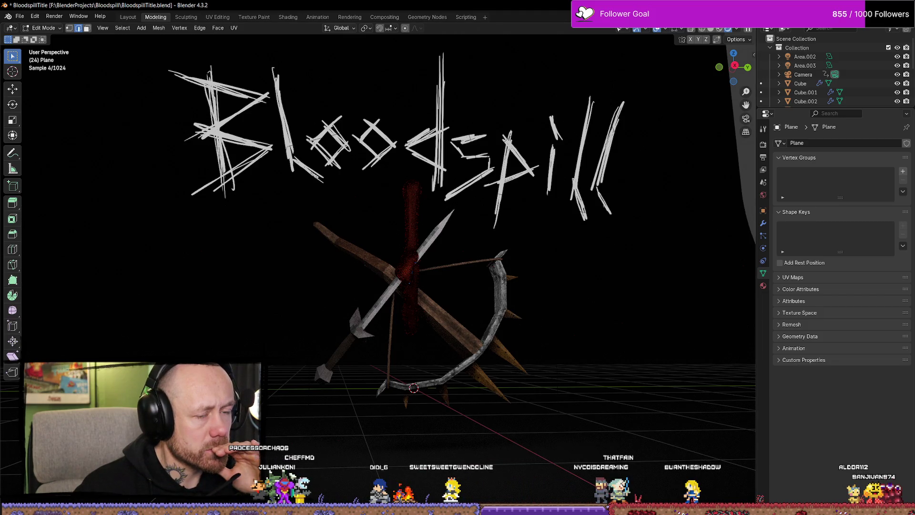
pyautogui.click(738, 31)
pyautogui.click(738, 30)
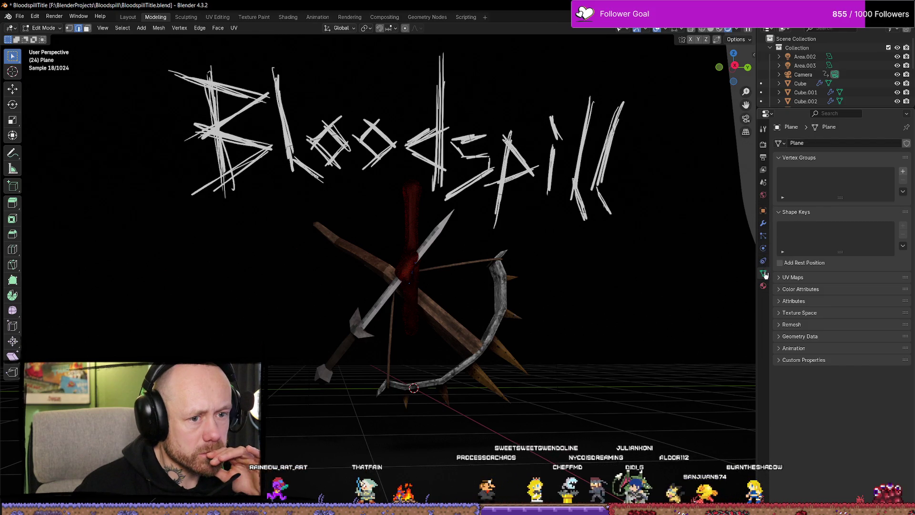
# Change the render engine from Cycles to EEVEE in Render Properties.
pyautogui.click(763, 157)
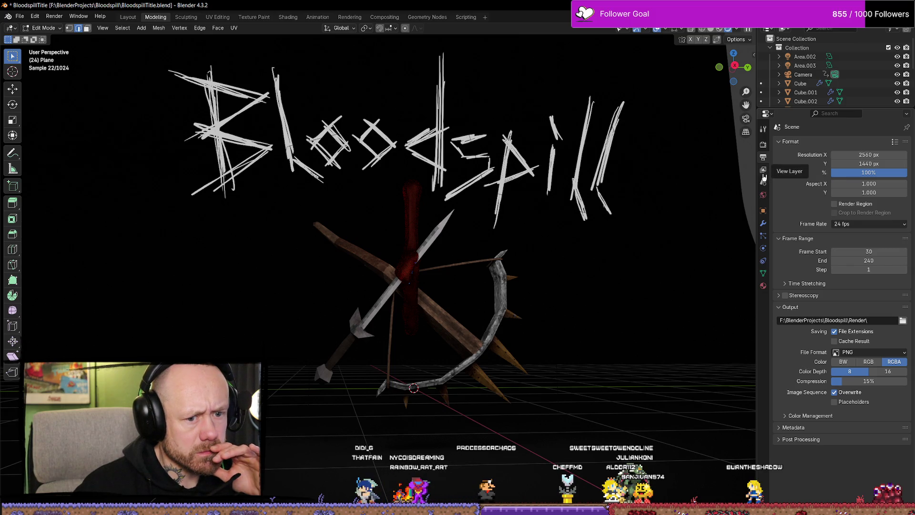
pyautogui.click(763, 171)
pyautogui.click(763, 151)
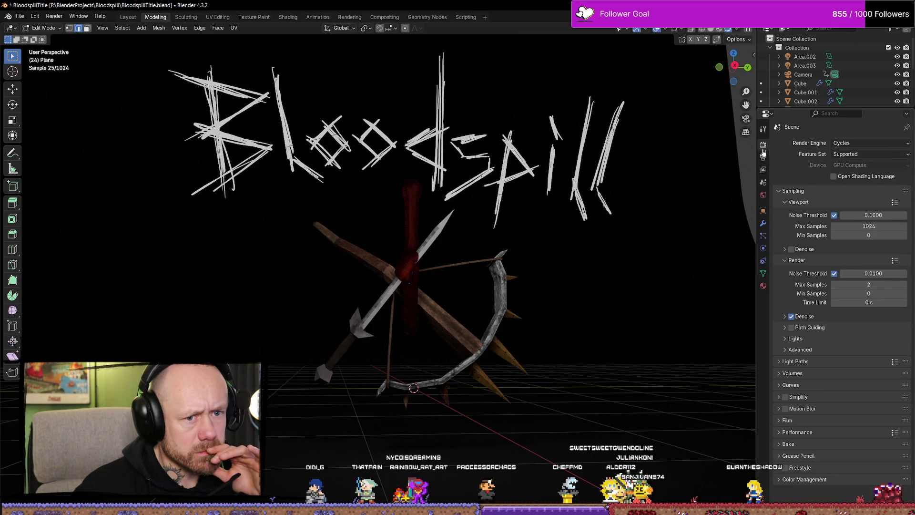
pyautogui.click(854, 145)
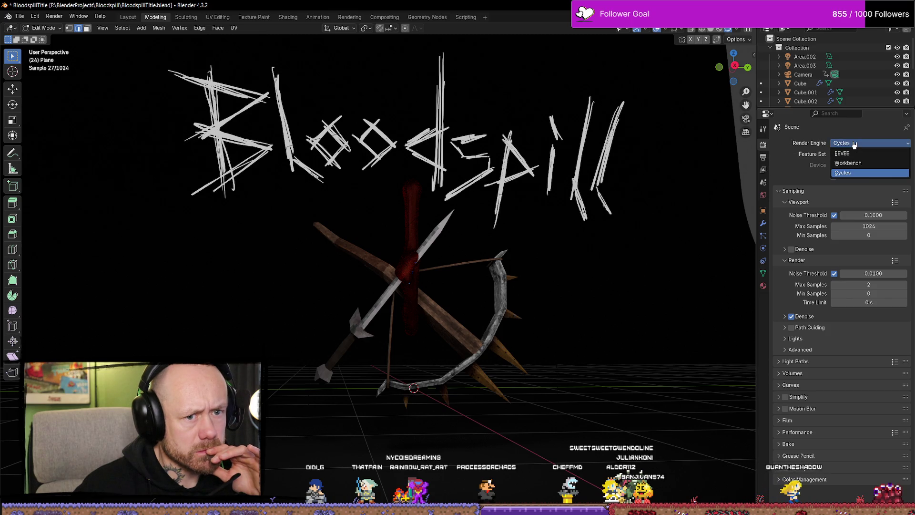
pyautogui.click(843, 153)
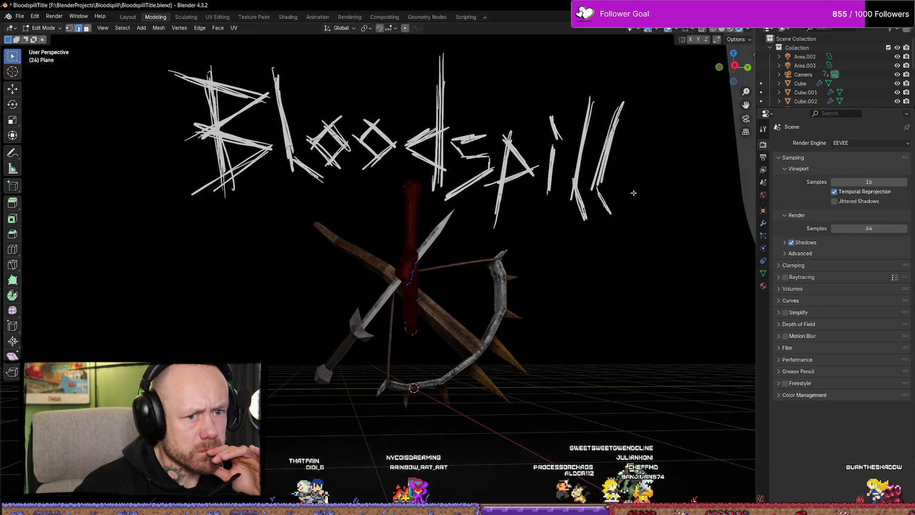
pyautogui.moveTo(568, 206)
pyautogui.mouseDown(button='middle')
pyautogui.moveTo(535, 292)
pyautogui.moveTo(535, 284)
pyautogui.moveTo(558, 289)
pyautogui.moveTo(528, 347)
pyautogui.moveTo(599, 353)
pyautogui.moveTo(567, 357)
pyautogui.mouseUp(button='middle')
# Play the blood animation while orbiting, then bring up the browser on steamcapsules.com.
pyautogui.press('space')
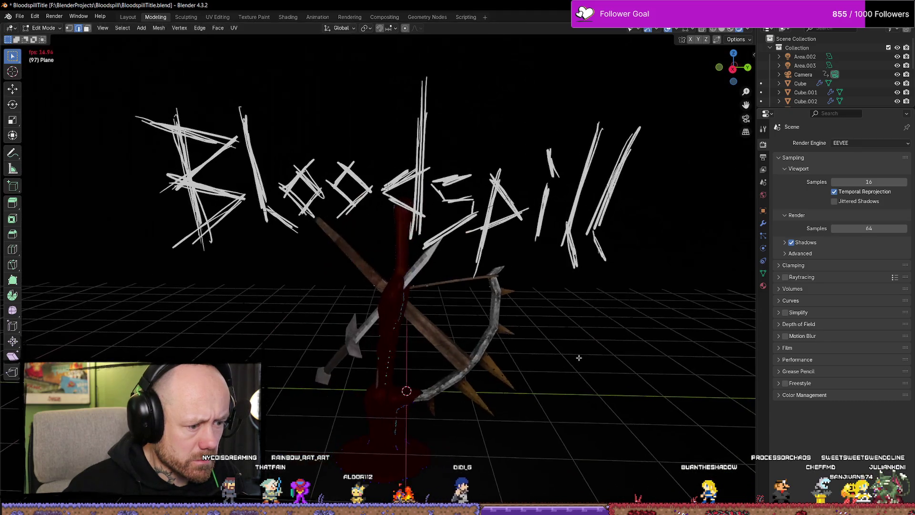
pyautogui.moveTo(491, 385); pyautogui.dragTo(540, 325, button='middle')
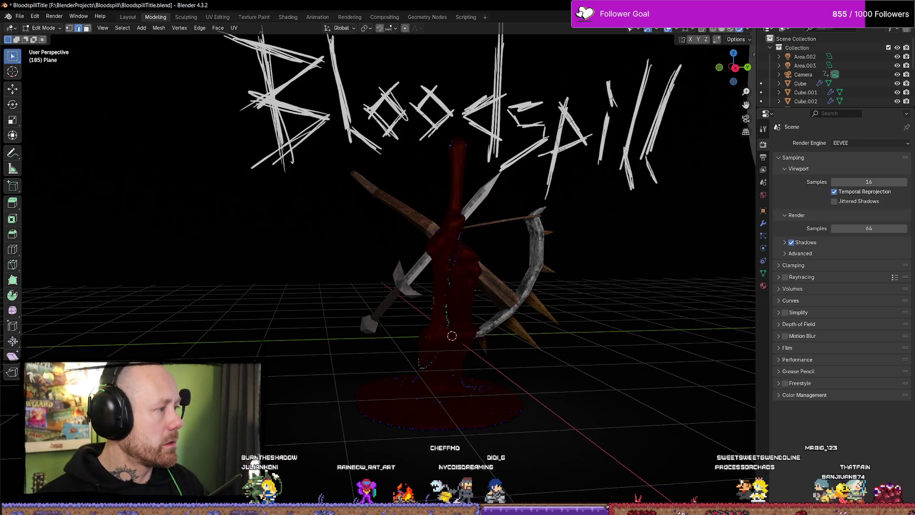
pyautogui.hotkey('alt', 'Tab')
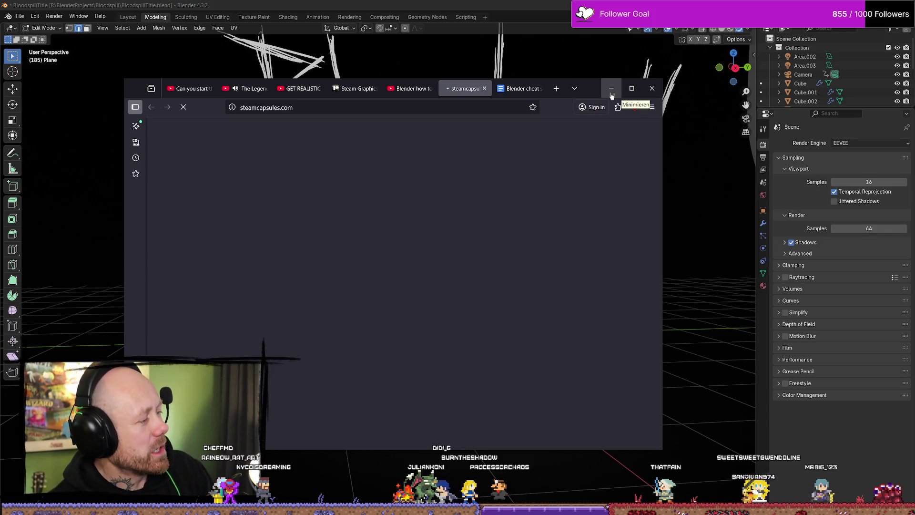
# Maximise the browser, go to the next gallery page, and preview the Gunboat God capsule.
pyautogui.click(632, 88)
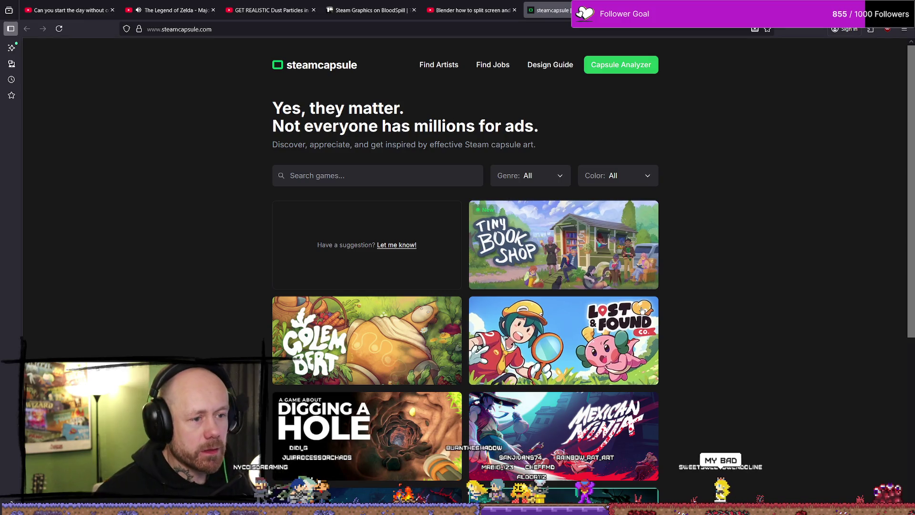
pyautogui.scroll(-5, 699, 243)
pyautogui.scroll(4, 674, 255)
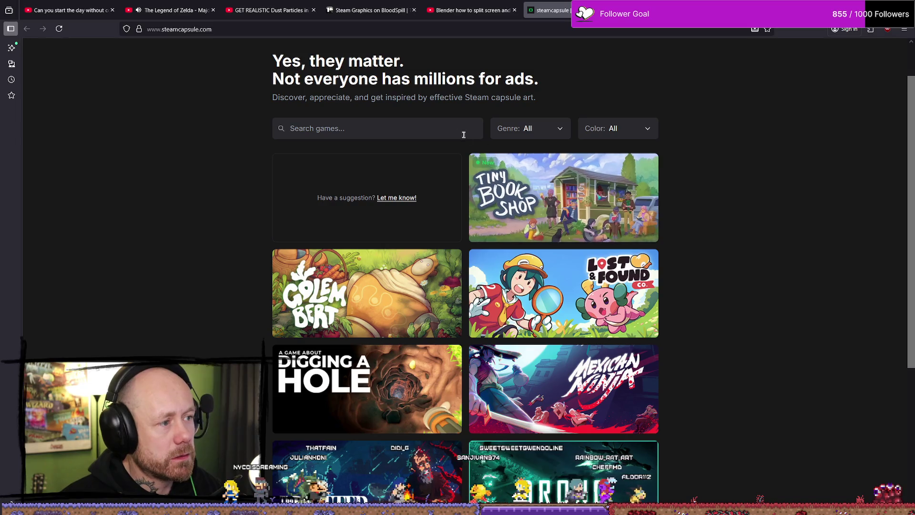
pyautogui.scroll(-5, 672, 247)
pyautogui.click(521, 335)
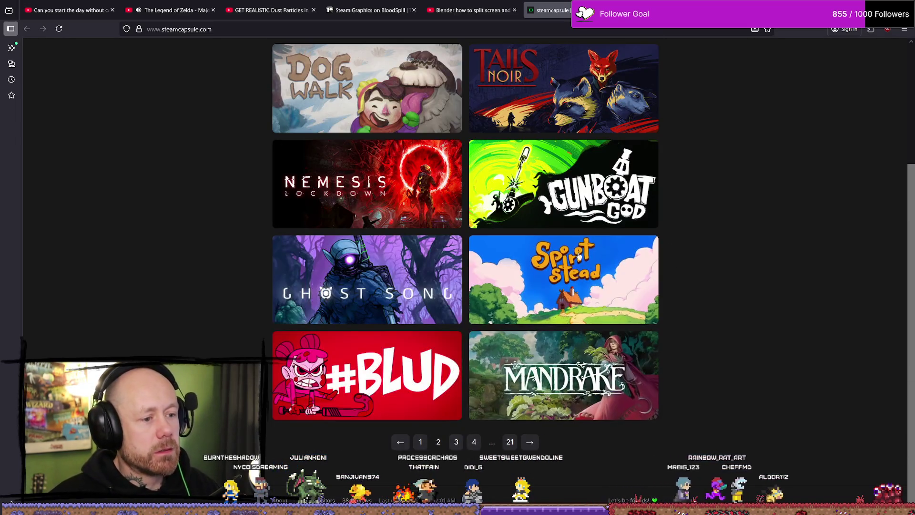
pyautogui.click(574, 187)
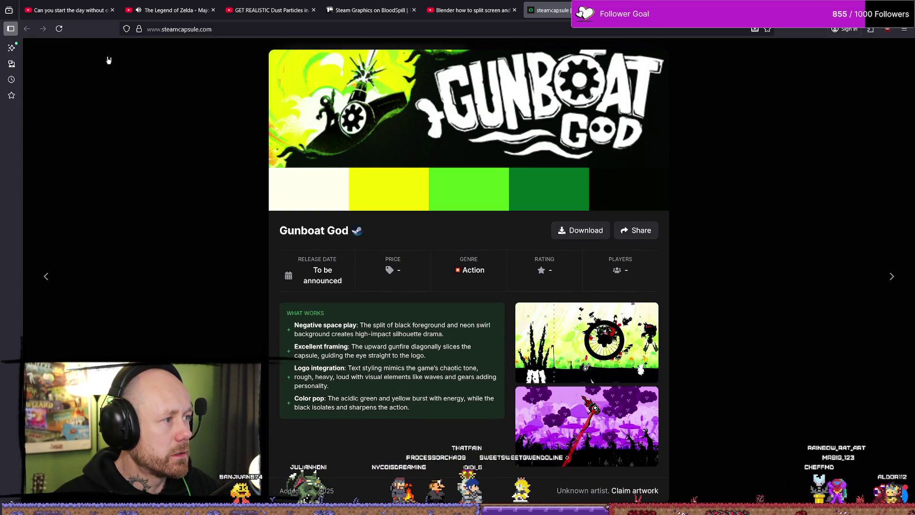
pyautogui.click(749, 281)
# Page the capsule gallery forward repeatedly until Kingdom's Deck and Wanderstop appear.
pyautogui.scroll(3, 749, 324)
pyautogui.scroll(-3, 748, 324)
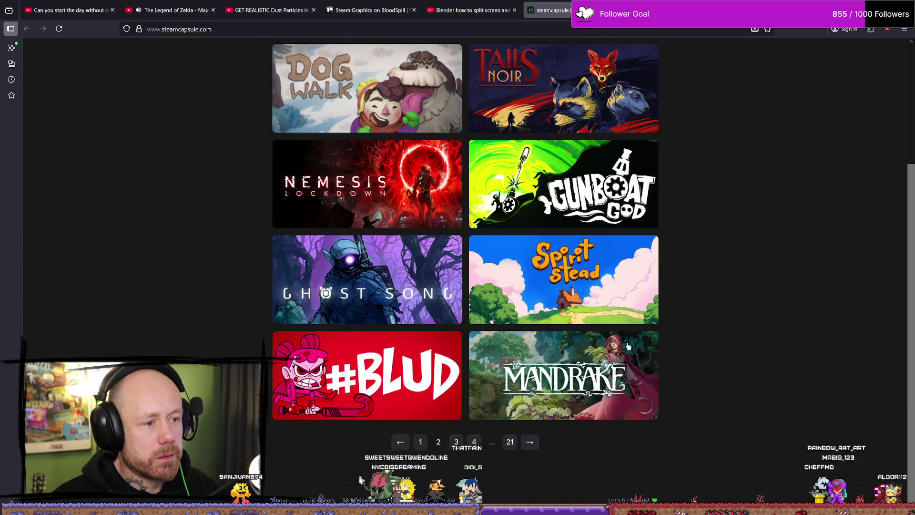
pyautogui.scroll(3, 628, 347)
pyautogui.scroll(-3, 565, 467)
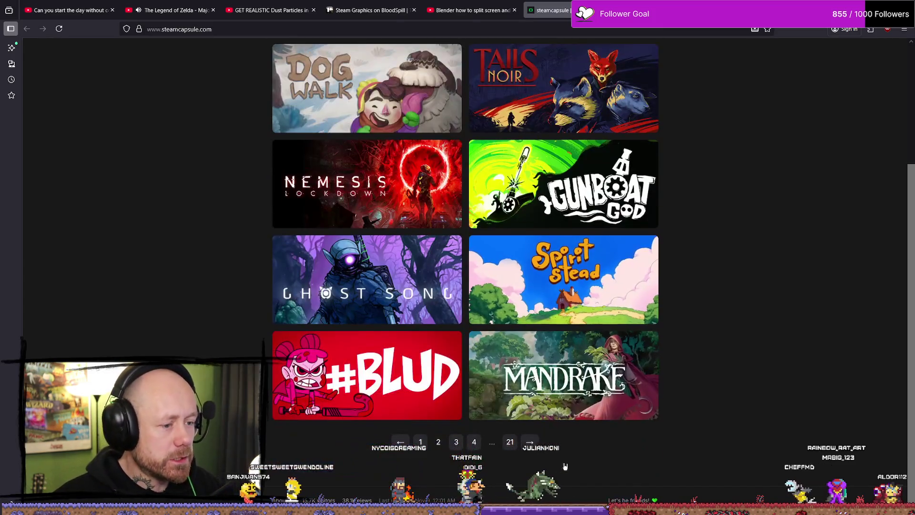
pyautogui.click(530, 442)
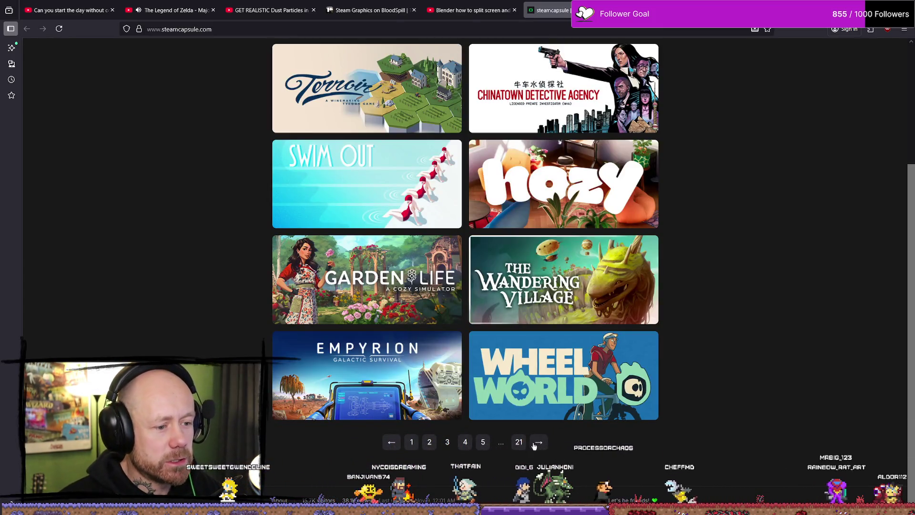
pyautogui.scroll(1, 534, 446)
pyautogui.click(539, 493)
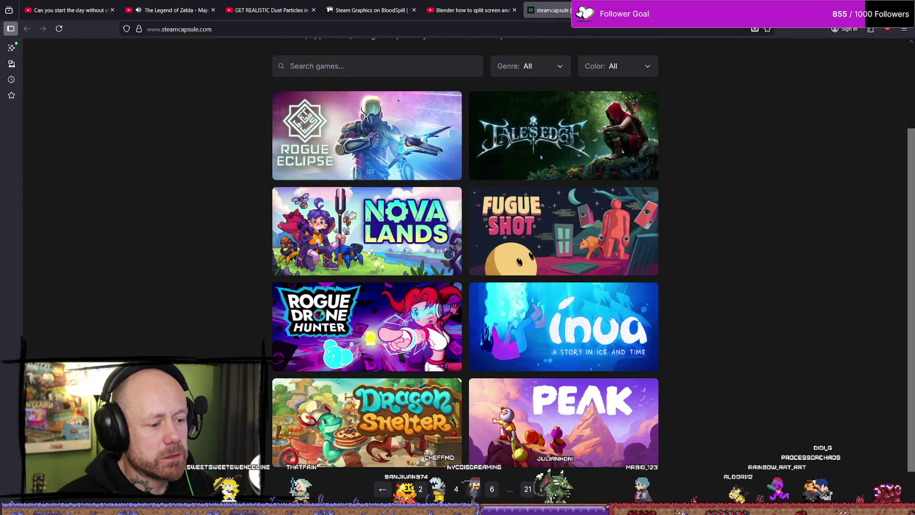
pyautogui.click(546, 489)
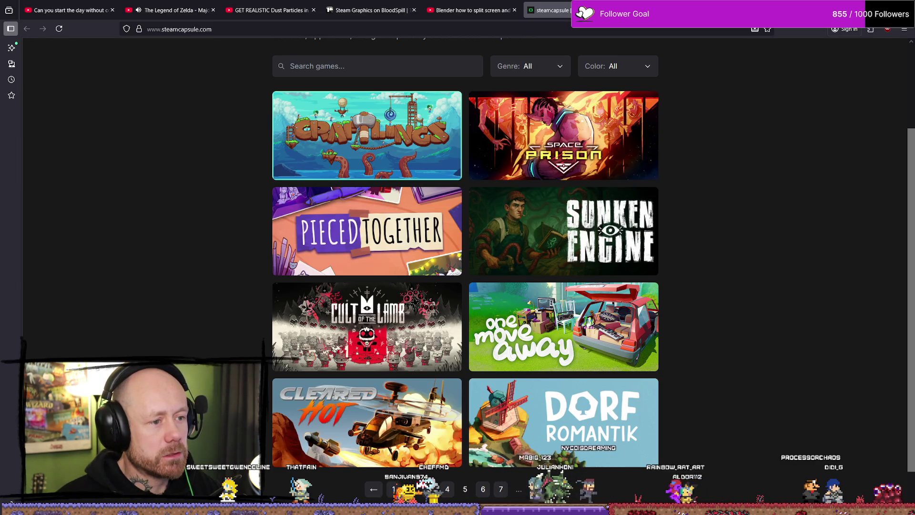
pyautogui.click(552, 489)
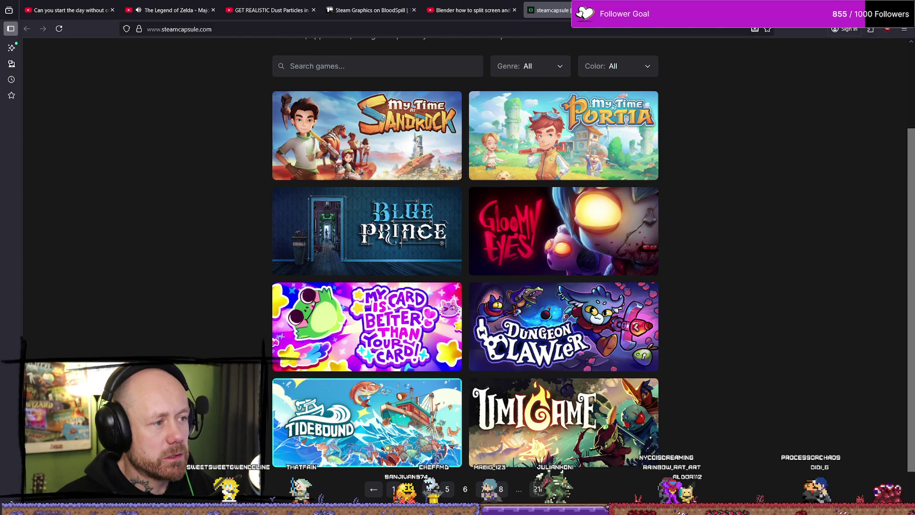
pyautogui.click(555, 489)
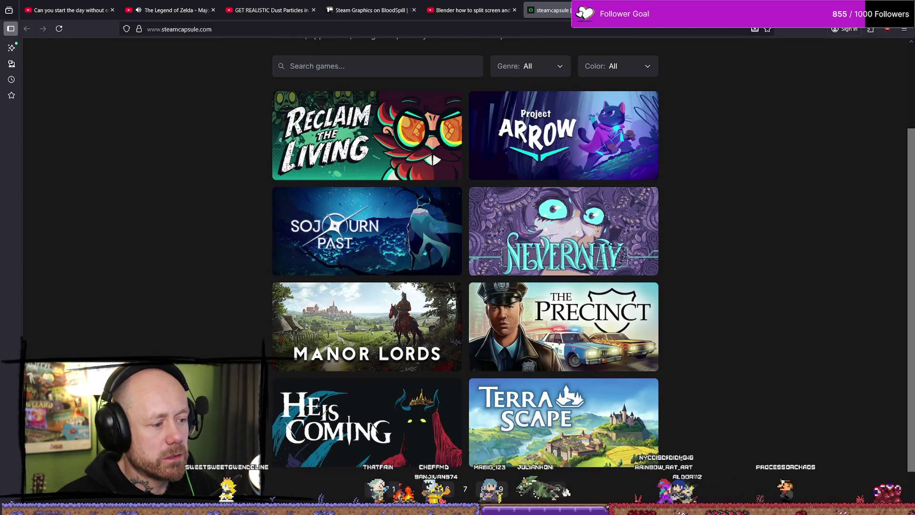
pyautogui.click(563, 489)
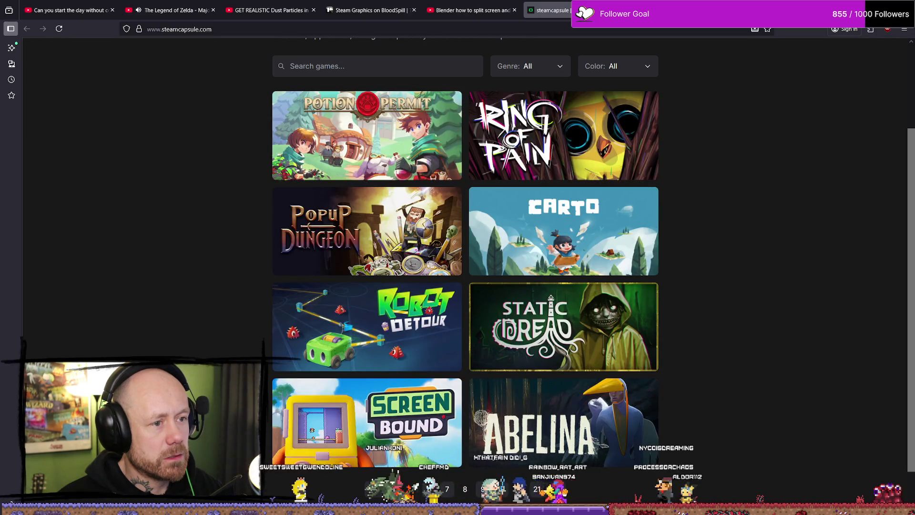
pyautogui.click(563, 491)
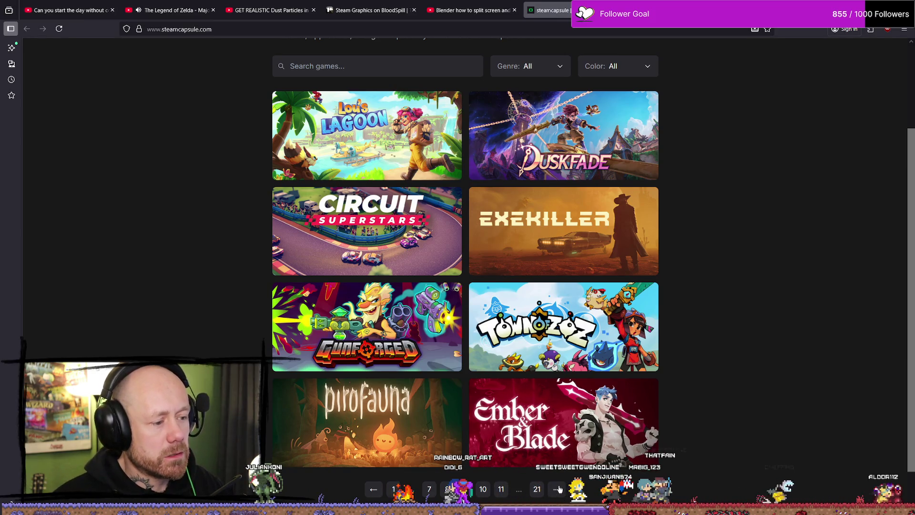
pyautogui.click(559, 490)
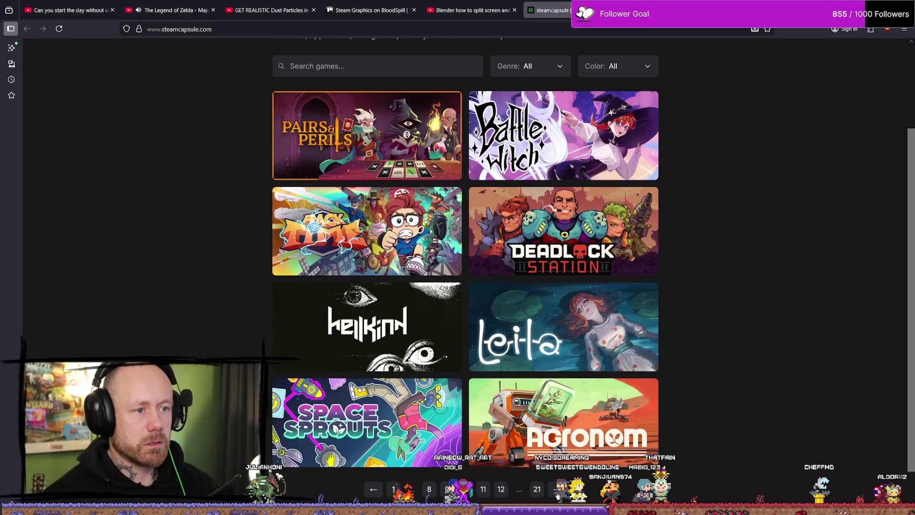
pyautogui.click(557, 490)
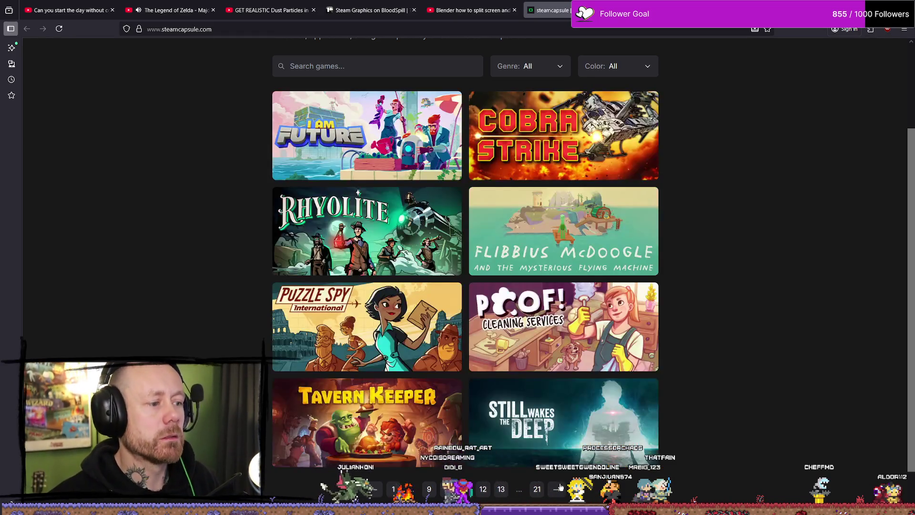
pyautogui.click(559, 488)
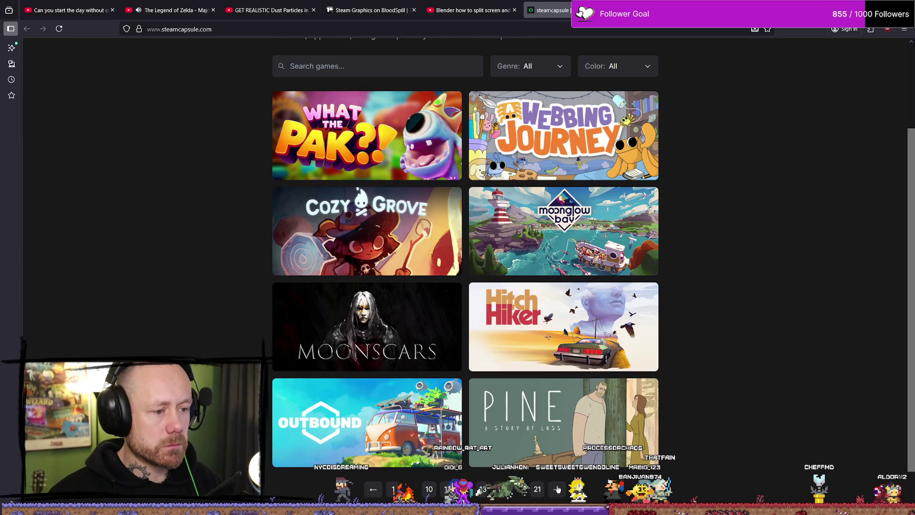
pyautogui.click(558, 490)
pyautogui.click(558, 490)
pyautogui.click(558, 490)
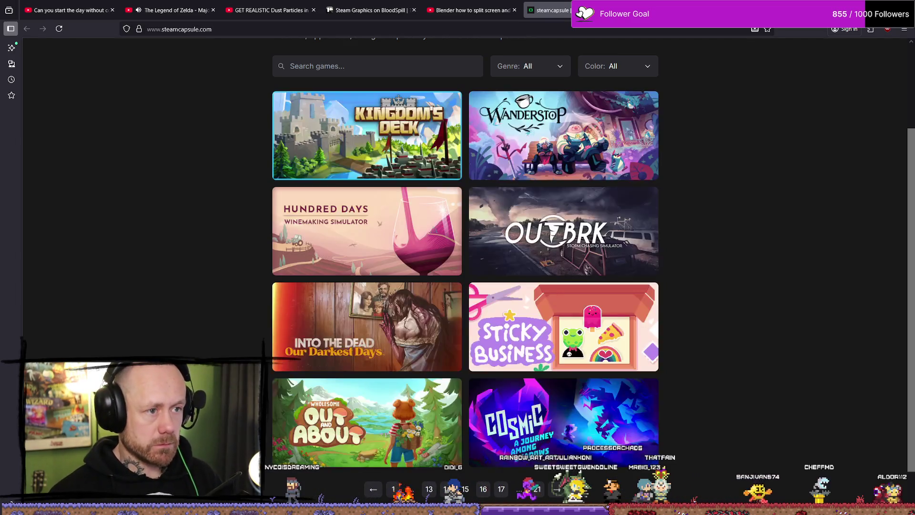
# Open the Genre filter dropdown.
pyautogui.click(554, 67)
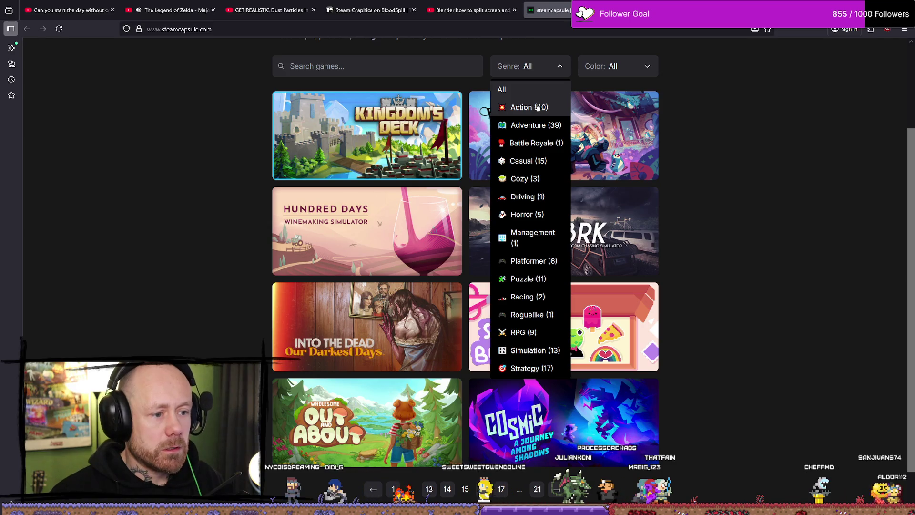
pyautogui.scroll(3, 533, 212)
pyautogui.scroll(-2, 533, 212)
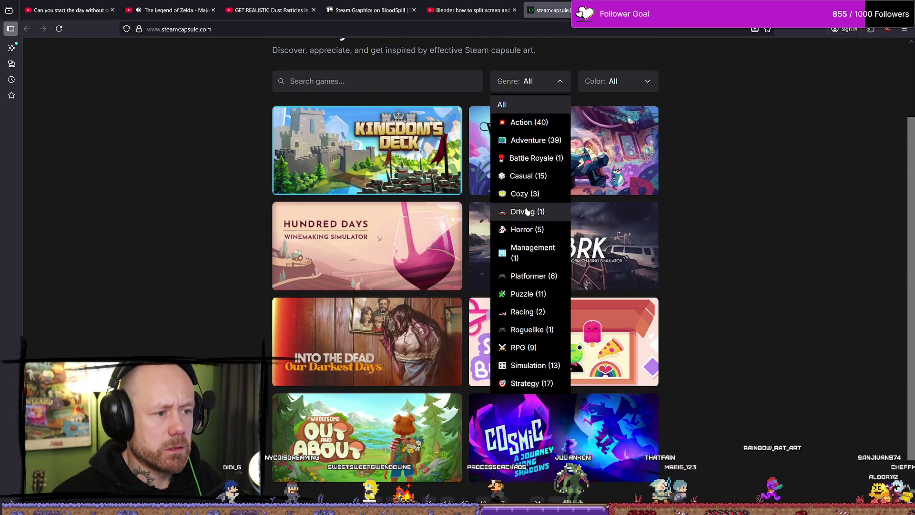
# Filter the gallery to Action games, trying and clearing an 'fps' search and leaving colour at All.
pyautogui.click(532, 123)
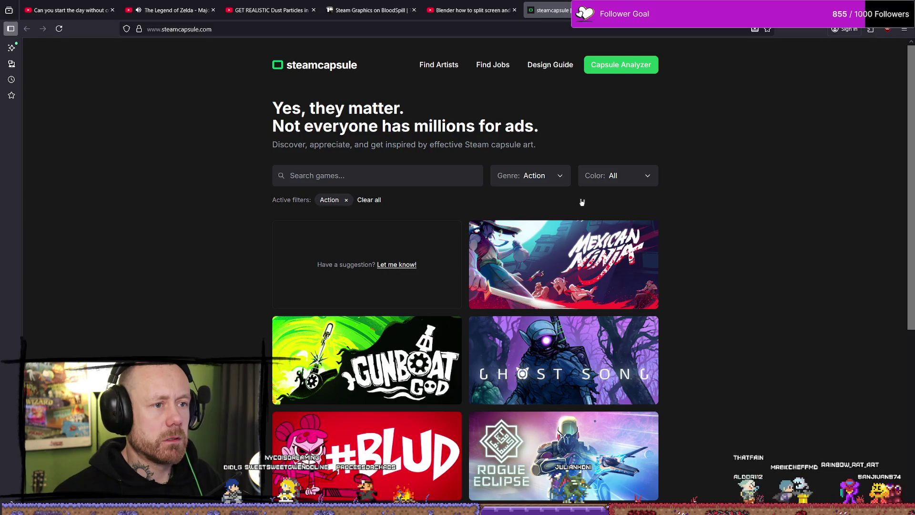
pyautogui.click(641, 175)
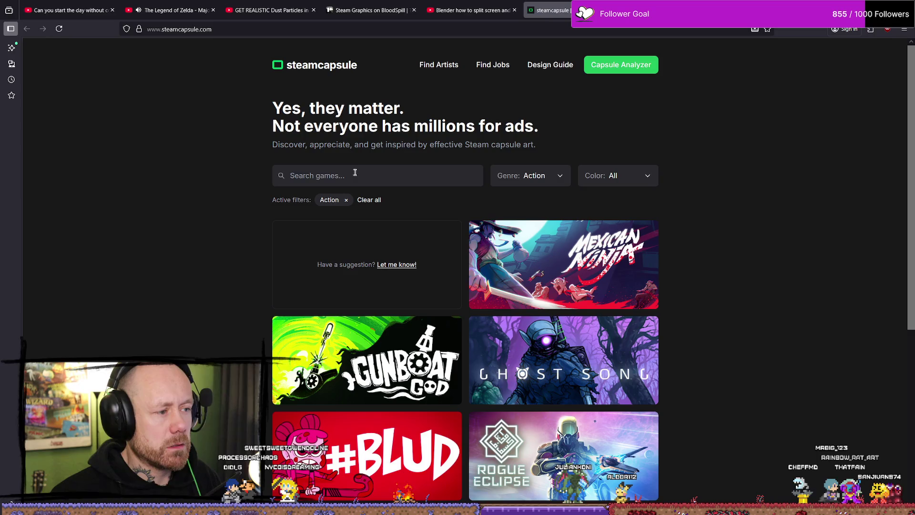
pyautogui.click(456, 179)
pyautogui.write('fps')
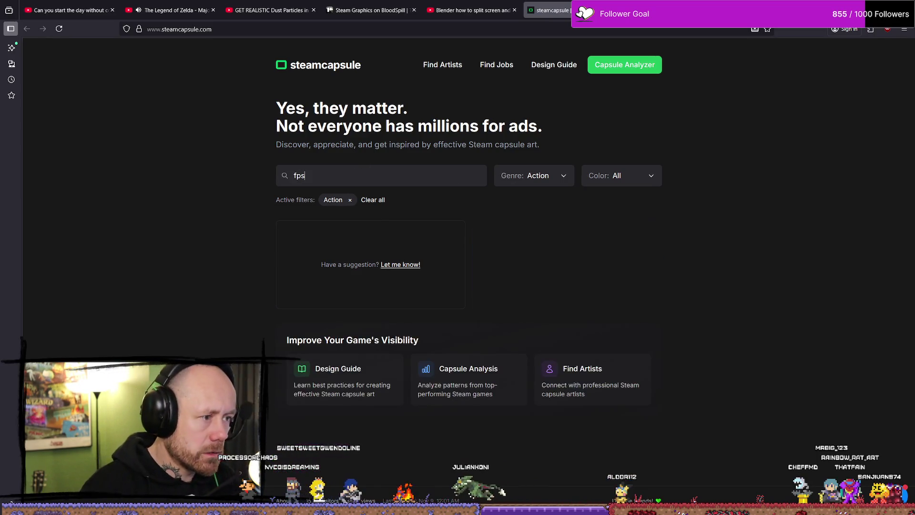
pyautogui.hotkey('ctrl', 'a')
pyautogui.press('BackSpace')
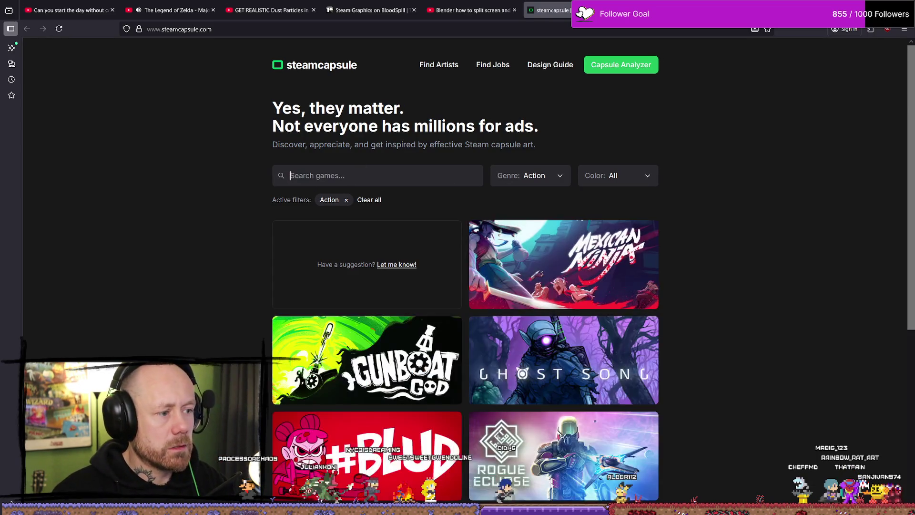
pyautogui.click(553, 177)
pyautogui.click(625, 175)
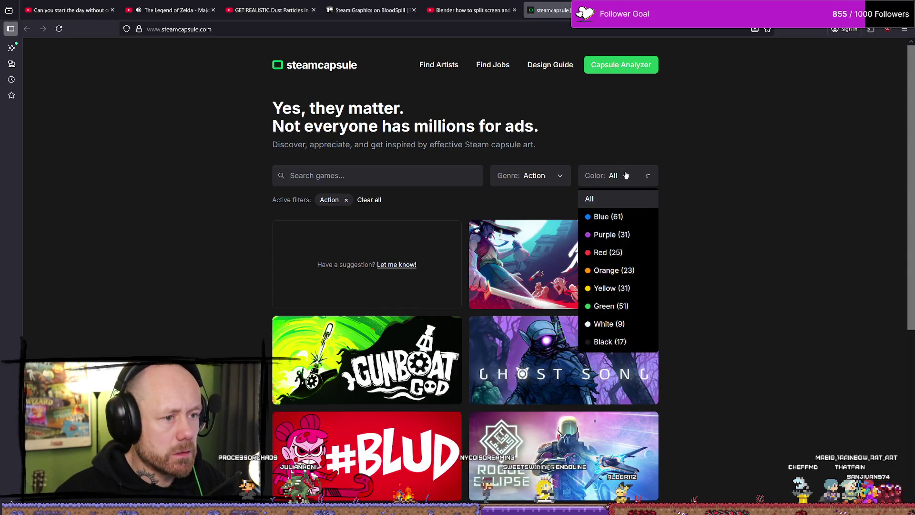
pyautogui.click(626, 176)
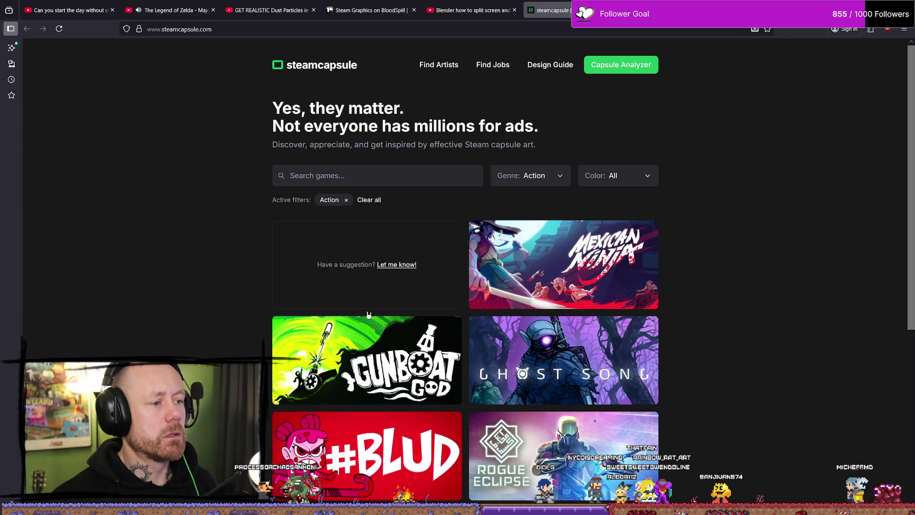
# Page through the Action games to the final page 6 showing Big Helmet Heroes.
pyautogui.scroll(-5, 739, 258)
pyautogui.scroll(2, 738, 437)
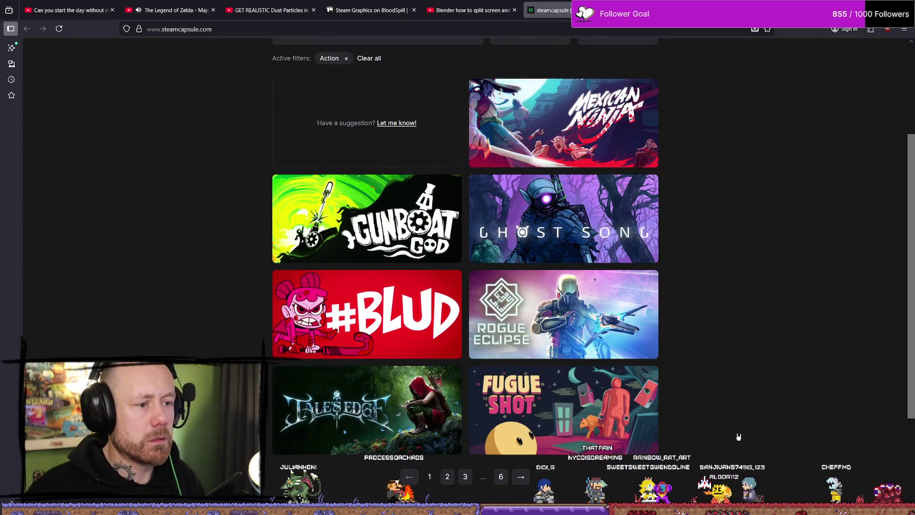
pyautogui.click(521, 476)
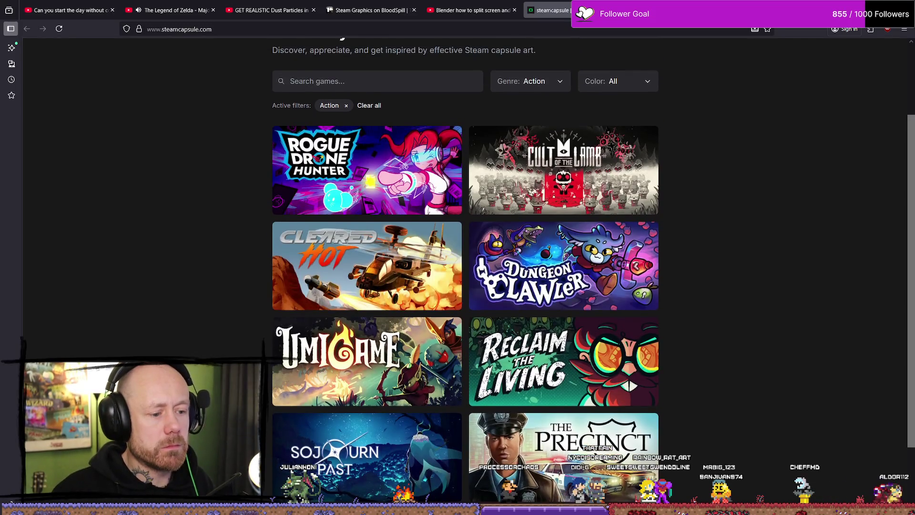
pyautogui.scroll(-1, 532, 487)
pyautogui.click(533, 477)
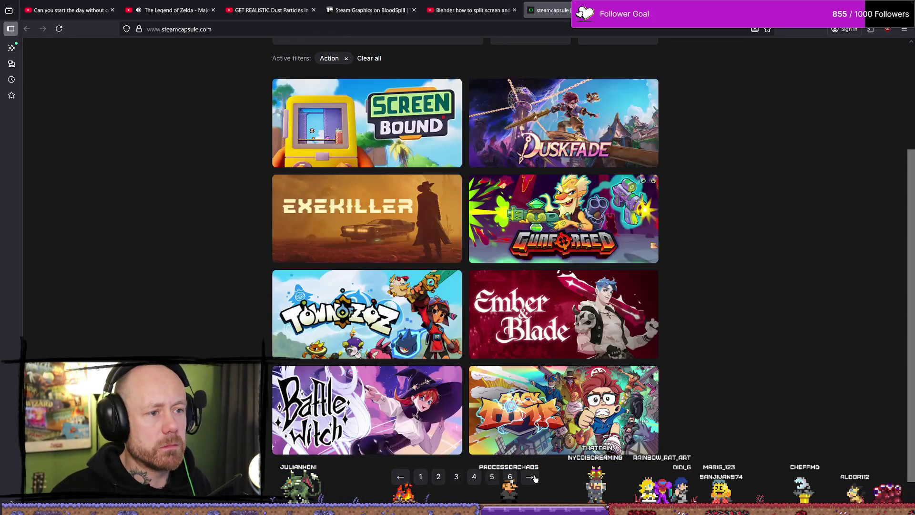
pyautogui.click(532, 477)
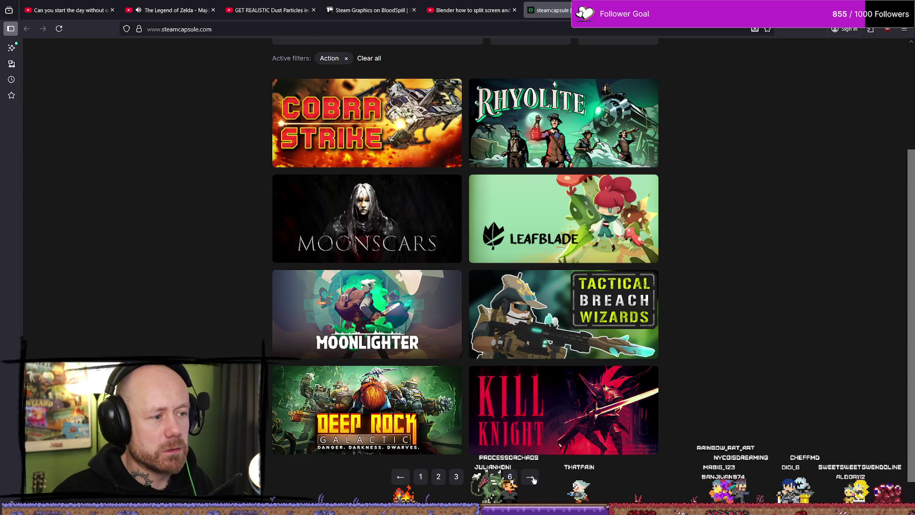
pyautogui.click(531, 477)
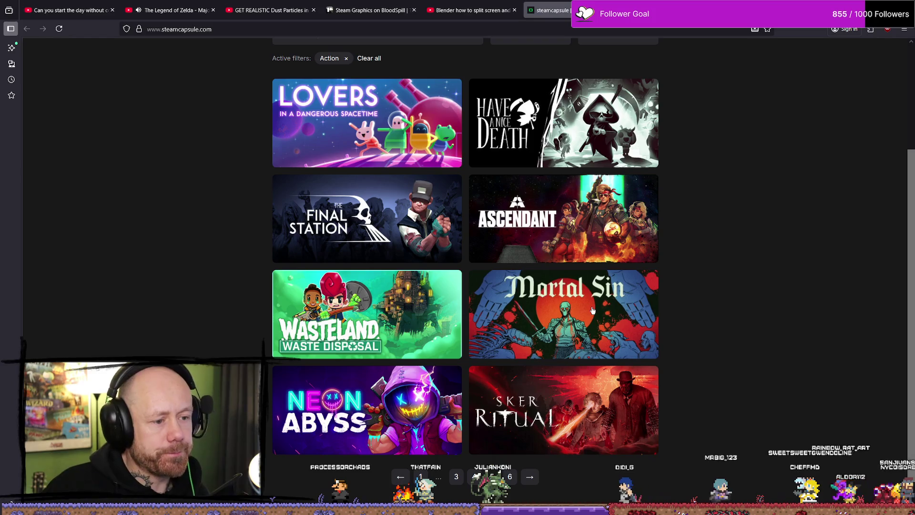
pyautogui.click(529, 477)
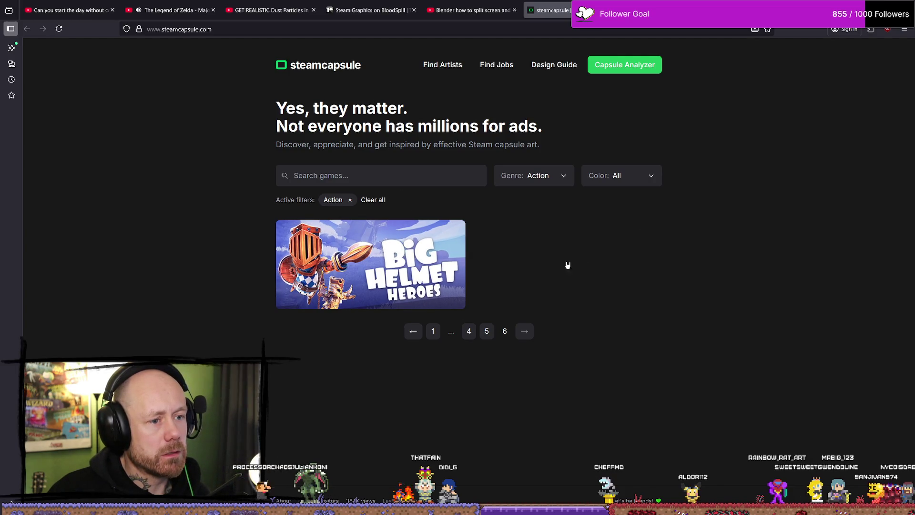
# Open the Capsule Analyzer top-games page and scroll through the game analysis cards.
pyautogui.click(638, 72)
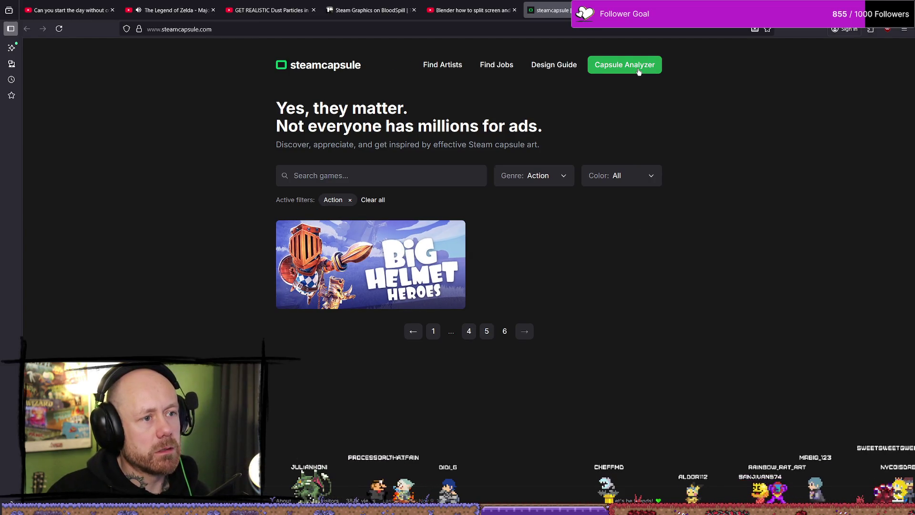
pyautogui.scroll(-10, 721, 286)
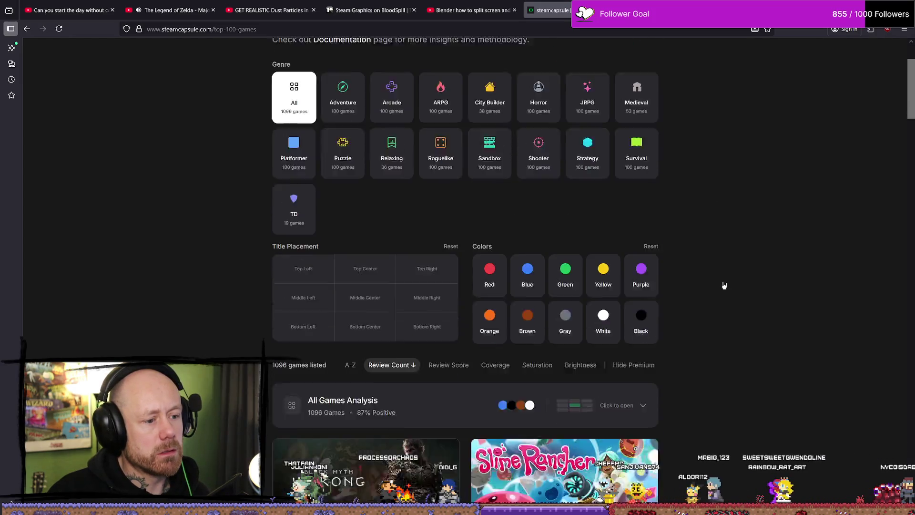
pyautogui.scroll(-9, 721, 284)
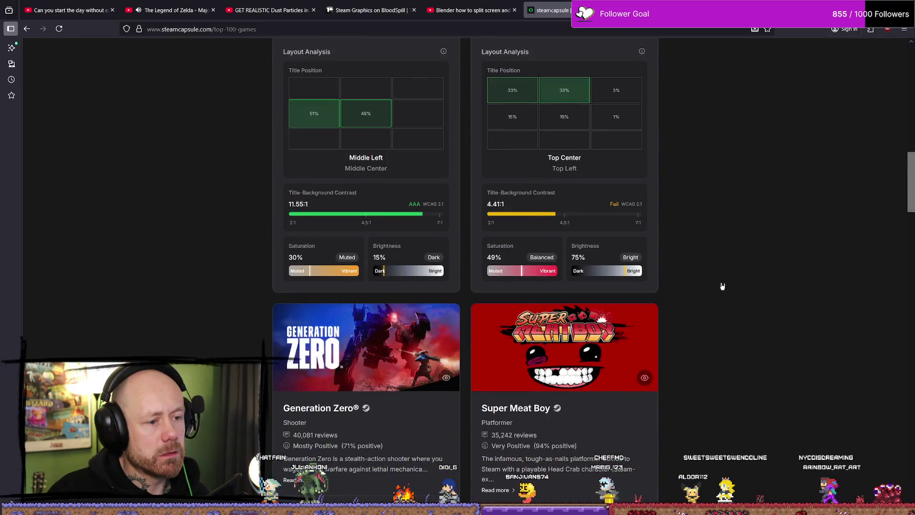
pyautogui.scroll(5, 719, 284)
pyautogui.scroll(-20, 717, 285)
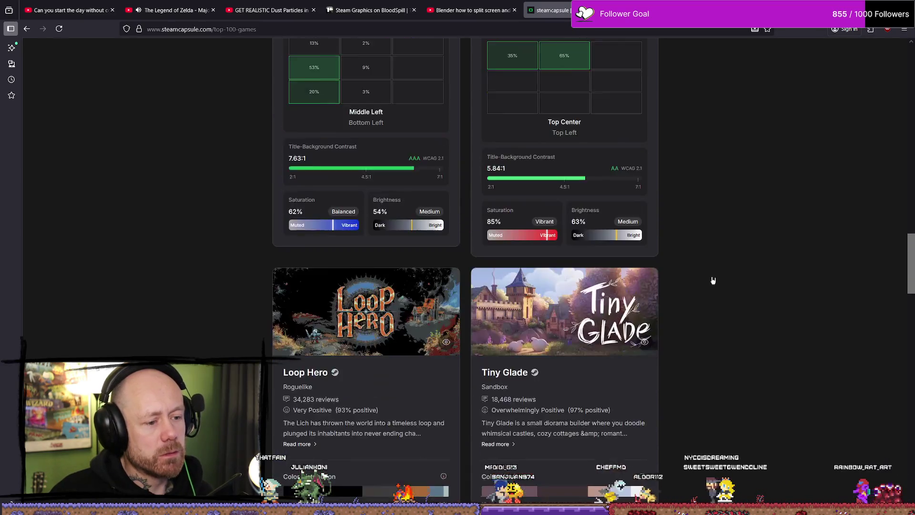
pyautogui.scroll(3, 713, 259)
pyautogui.scroll(1, 713, 260)
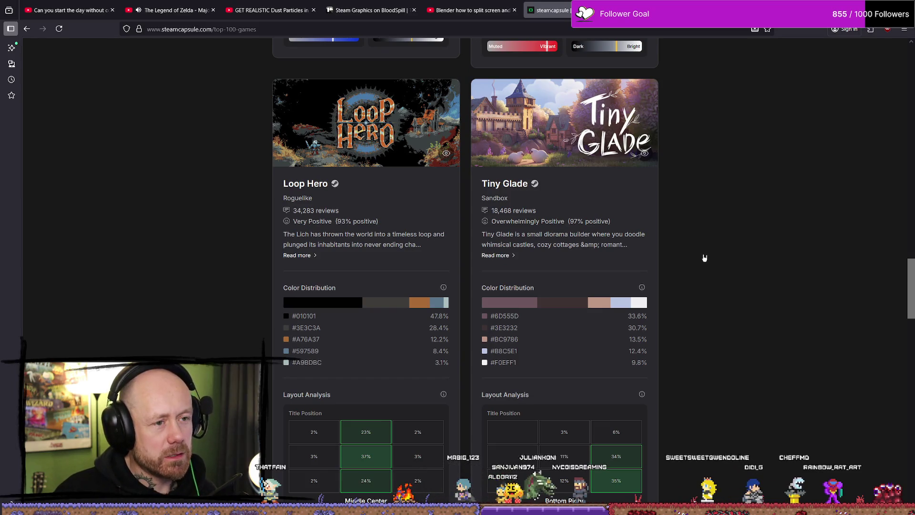
pyautogui.scroll(-9, 702, 257)
pyautogui.scroll(-4, 684, 275)
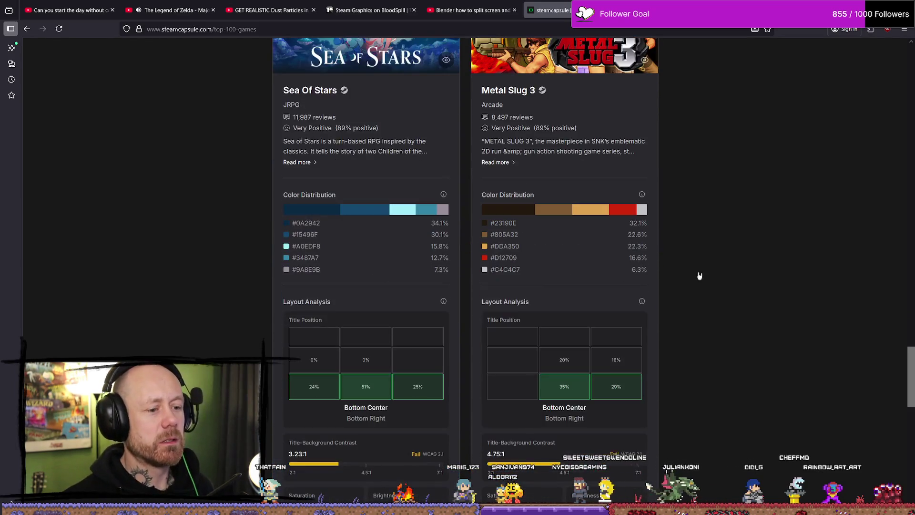
pyautogui.scroll(3, 745, 231)
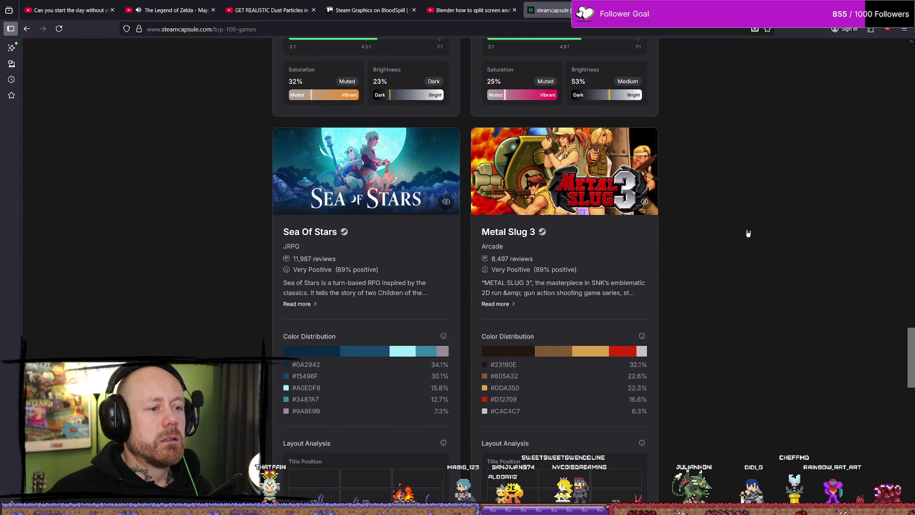
pyautogui.scroll(-16, 789, 213)
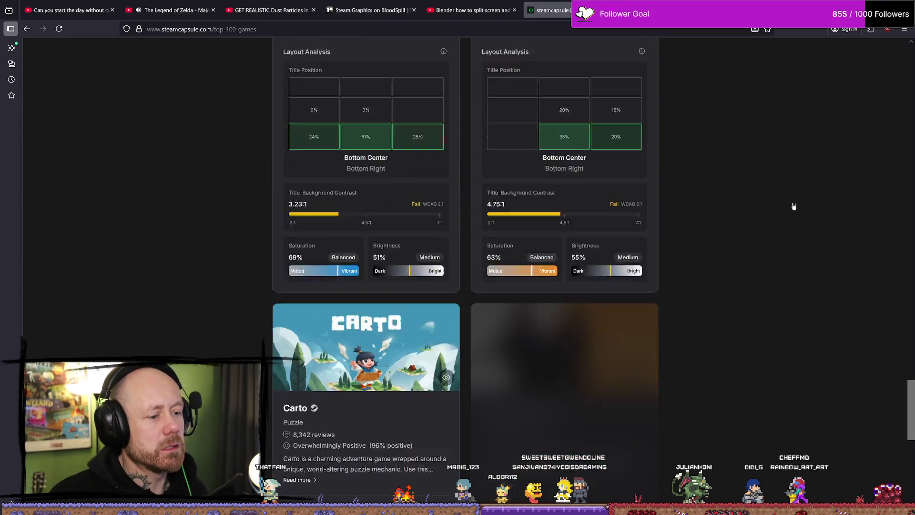
pyautogui.scroll(3, 558, 224)
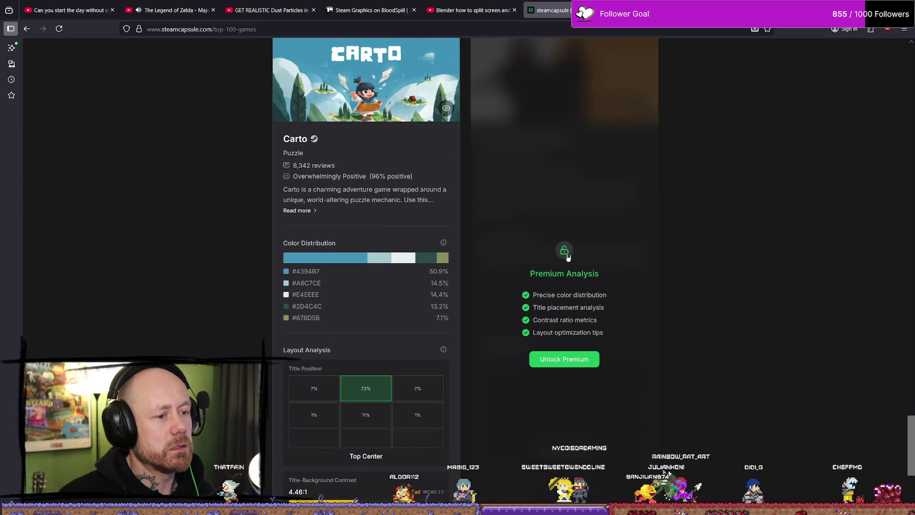
pyautogui.scroll(-5, 746, 234)
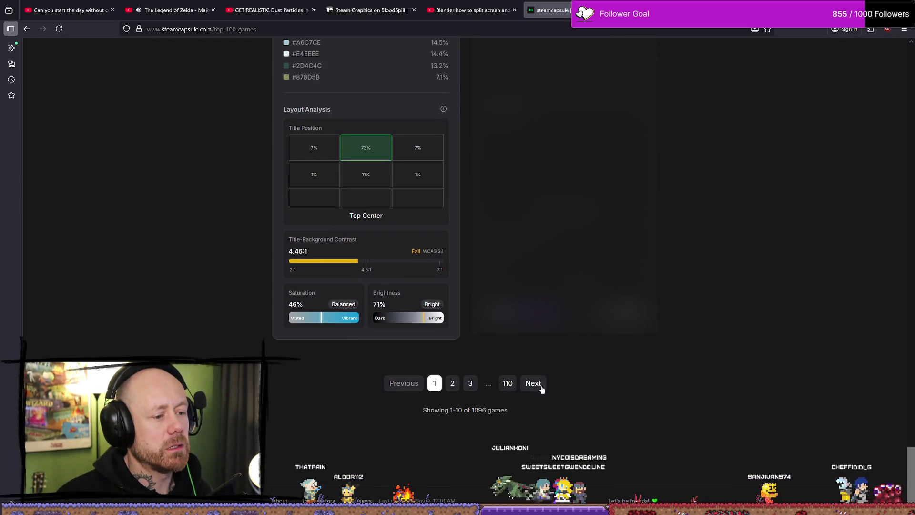
# Go to the next analyzer page, then the last page 110, and close the steamcapsule tab.
pyautogui.click(536, 384)
pyautogui.scroll(-15, 790, 281)
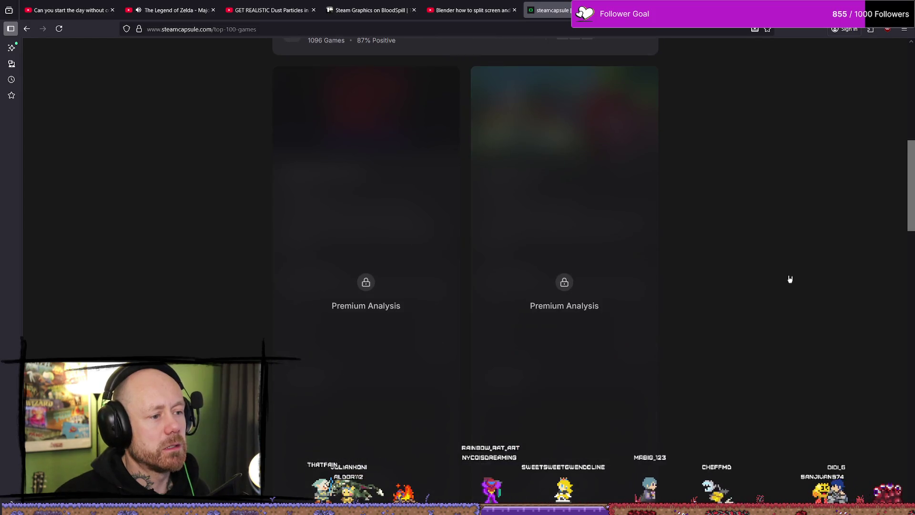
pyautogui.scroll(-5, 789, 275)
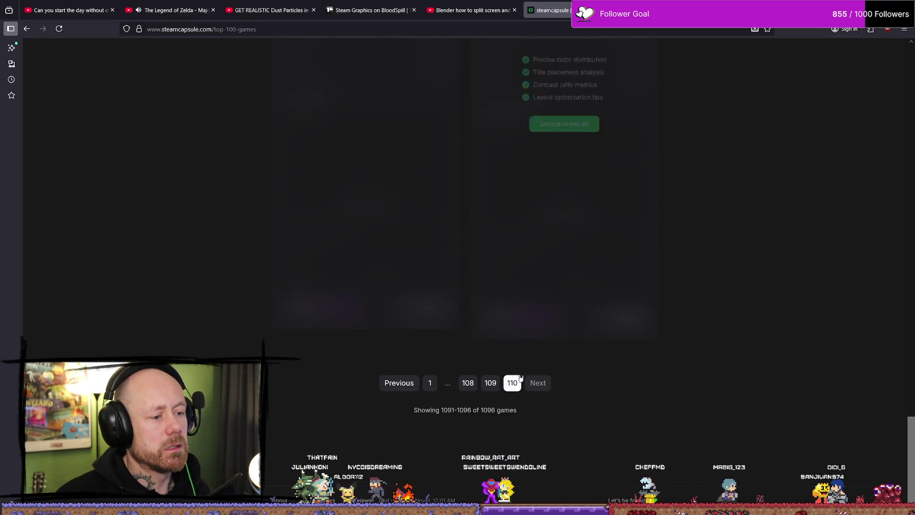
pyautogui.click(466, 383)
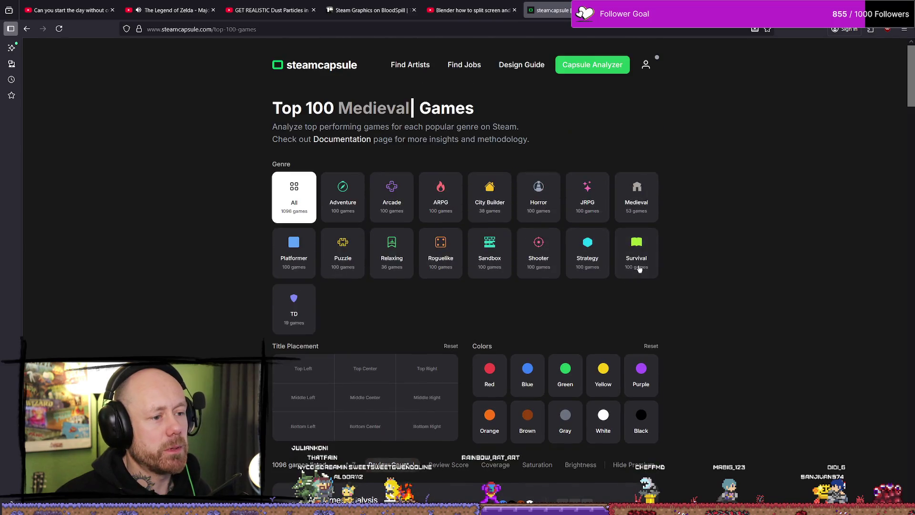
pyautogui.scroll(-15, 641, 265)
pyautogui.scroll(-5, 648, 262)
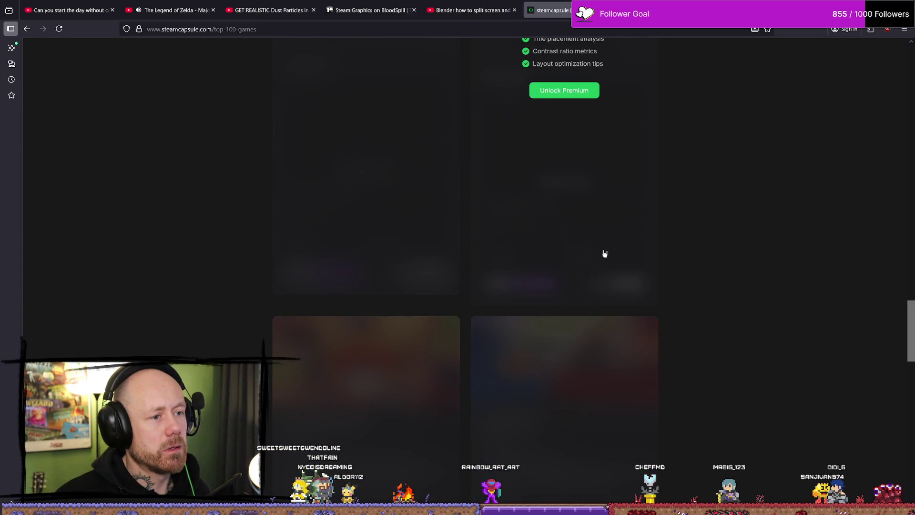
pyautogui.click(567, 10)
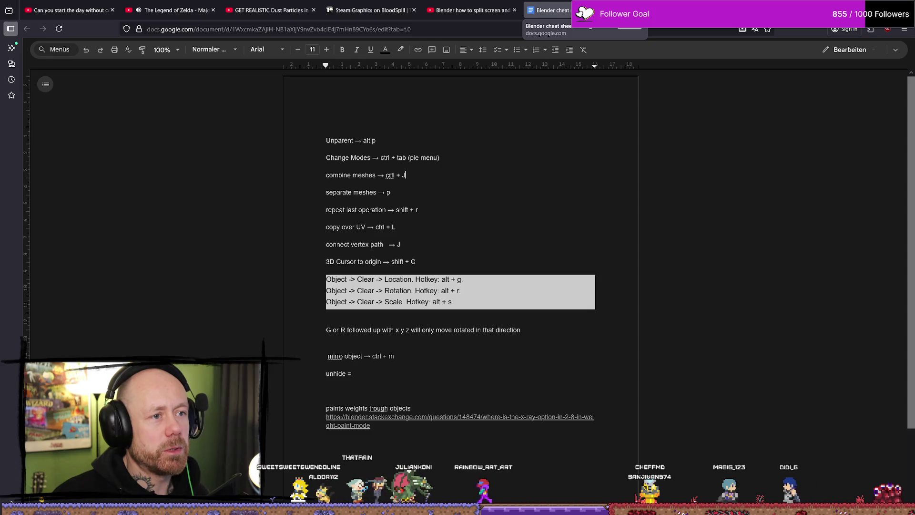
# Flip through the browser tabs to the 'blender dust particles' YouTube Short, then return to Blender.
pyautogui.click(472, 10)
pyautogui.click(561, 6)
pyautogui.click(269, 10)
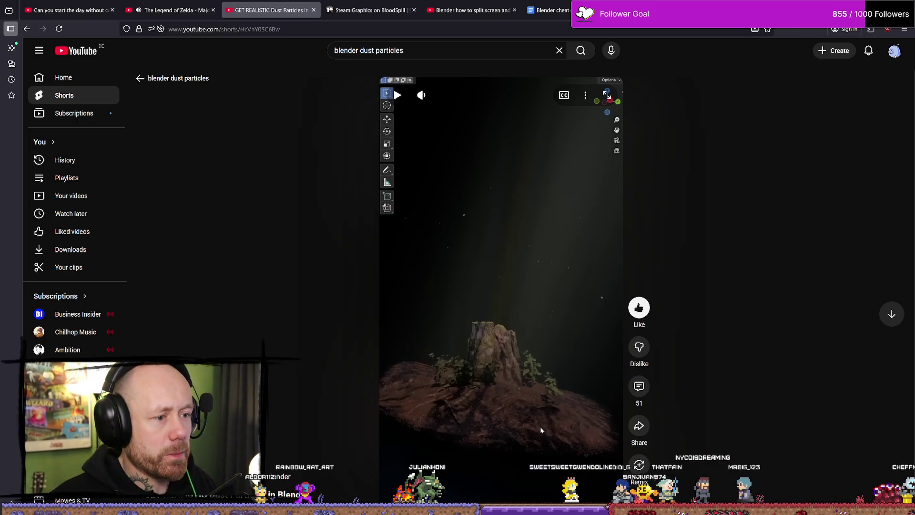
pyautogui.hotkey('alt', 'Tab')
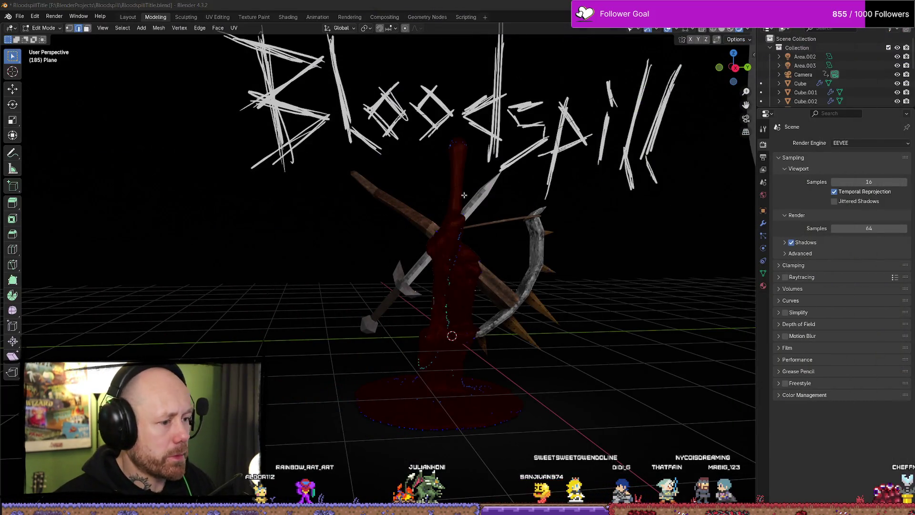
# Select the Area.003 light in the Outliner and orbit the view higher around the title.
pyautogui.scroll(-8, 600, 223)
pyautogui.moveTo(514, 215)
pyautogui.mouseDown(button='middle')
pyautogui.moveTo(402, 241)
pyautogui.moveTo(215, 236)
pyautogui.moveTo(432, 264)
pyautogui.moveTo(551, 198)
pyautogui.moveTo(529, 186)
pyautogui.moveTo(491, 195)
pyautogui.mouseUp(button='middle')
pyautogui.scroll(-1, 799, 95)
pyautogui.scroll(2, 798, 95)
pyautogui.click(806, 66)
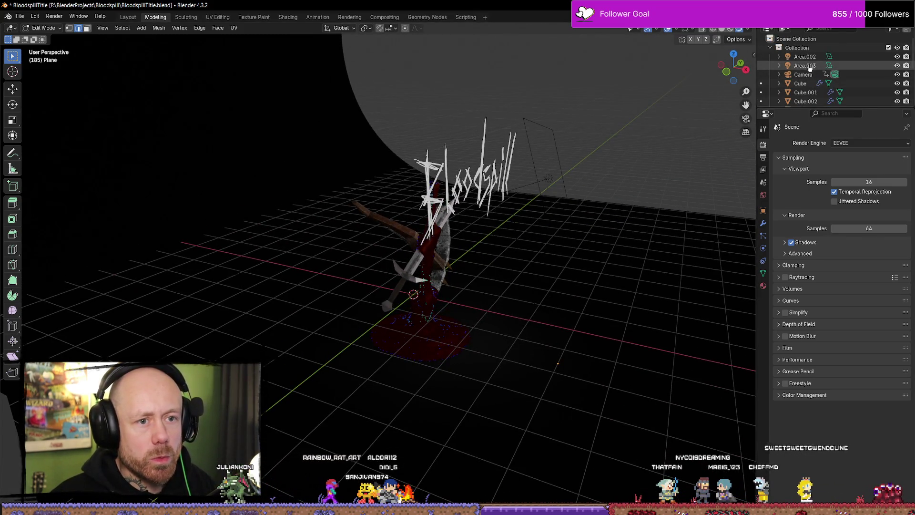
pyautogui.moveTo(634, 146); pyautogui.dragTo(578, 139, button='middle')
pyautogui.scroll(-2, 578, 139)
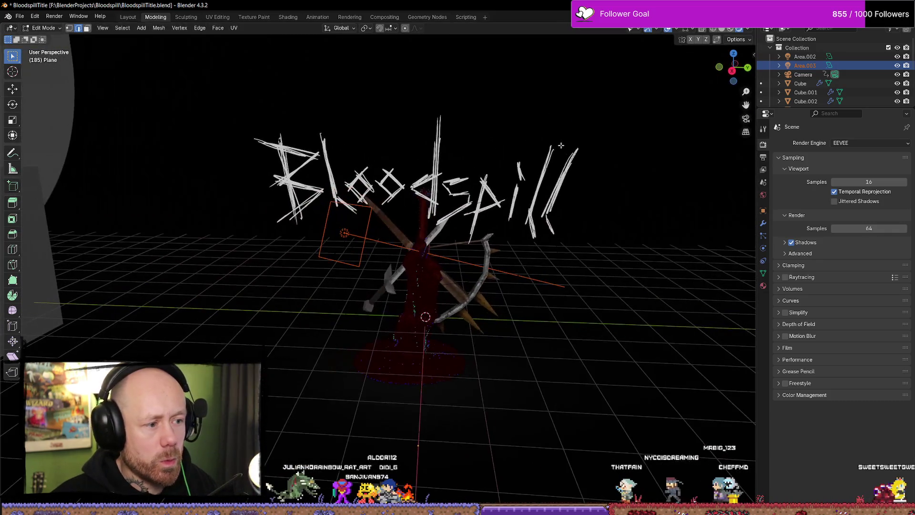
pyautogui.scroll(5, 668, 102)
pyautogui.moveTo(669, 102); pyautogui.dragTo(635, 137, button='middle')
pyautogui.moveTo(594, 217)
pyautogui.mouseDown(button='middle')
pyautogui.moveTo(551, 131)
pyautogui.moveTo(573, 145)
pyautogui.moveTo(577, 107)
pyautogui.moveTo(574, 149)
pyautogui.mouseUp(button='middle')
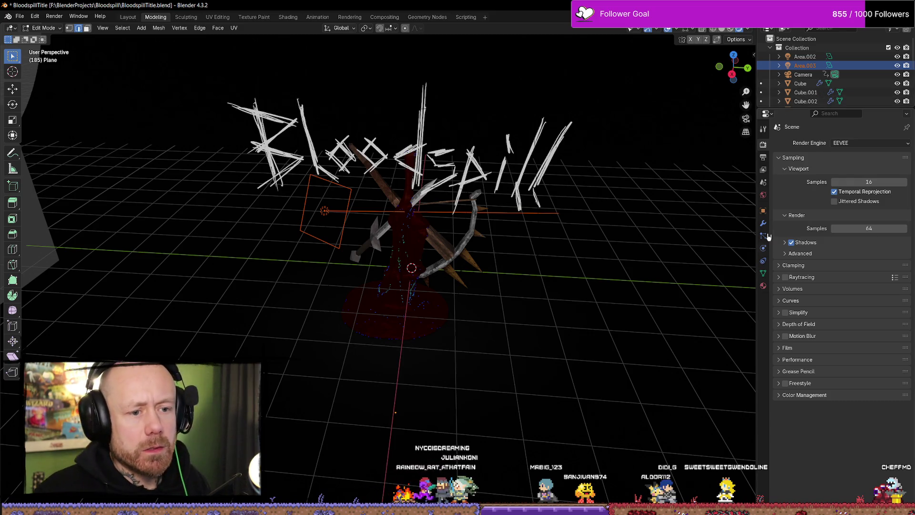
pyautogui.click(765, 137)
# Set the Plane's Bevel modifier to 30 segments.
pyautogui.click(762, 159)
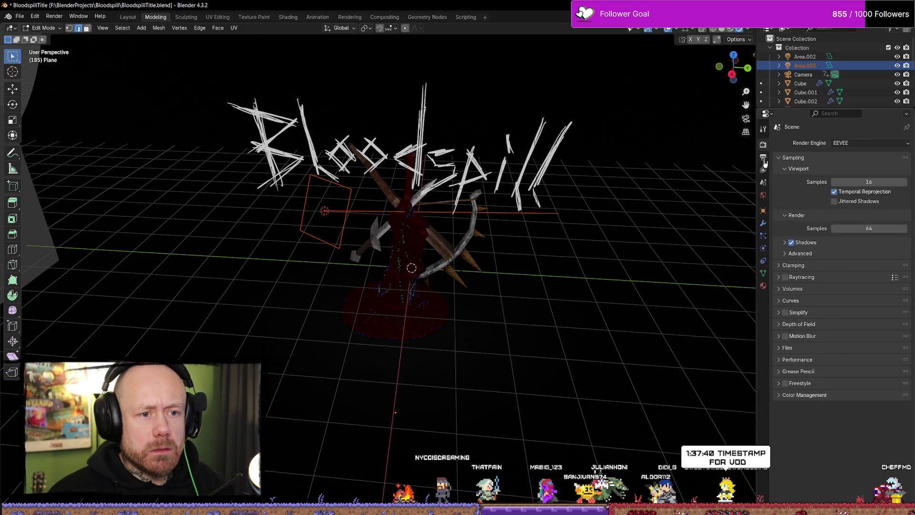
pyautogui.click(763, 192)
pyautogui.click(763, 211)
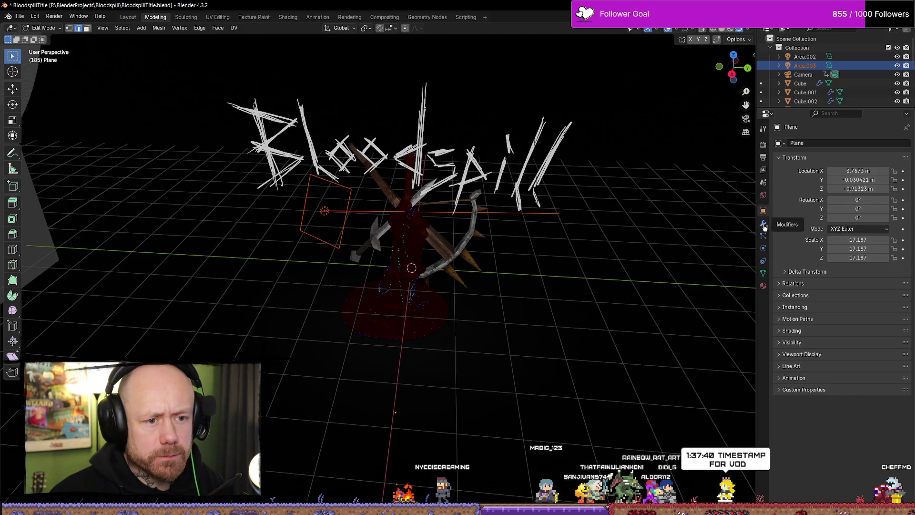
pyautogui.click(764, 224)
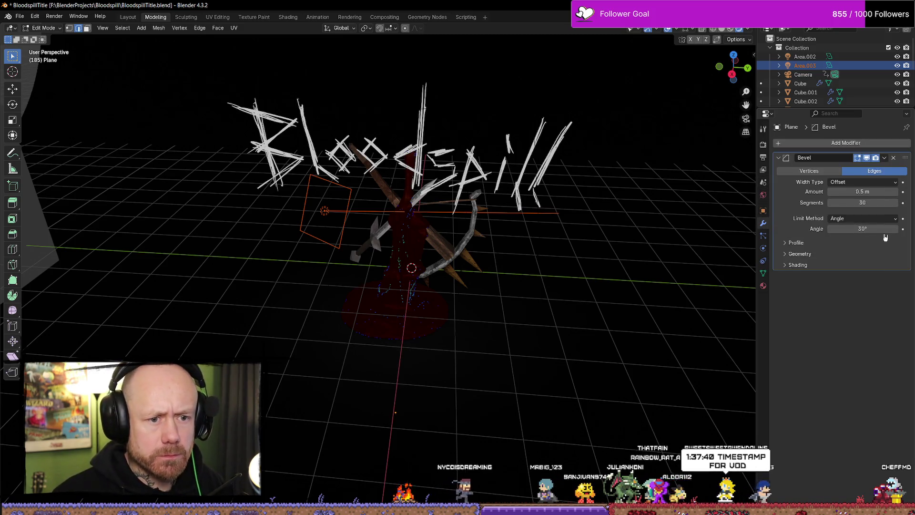
pyautogui.write('30')
pyautogui.press('Return')
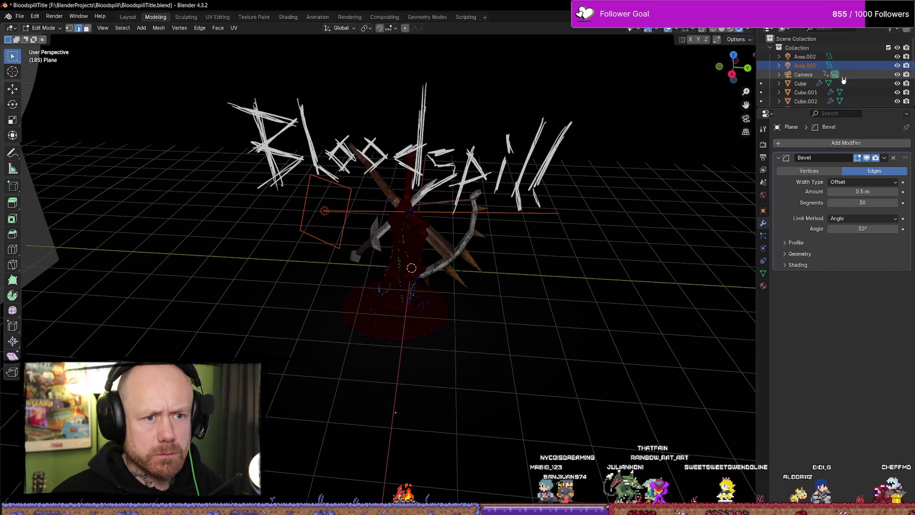
pyautogui.click(763, 261)
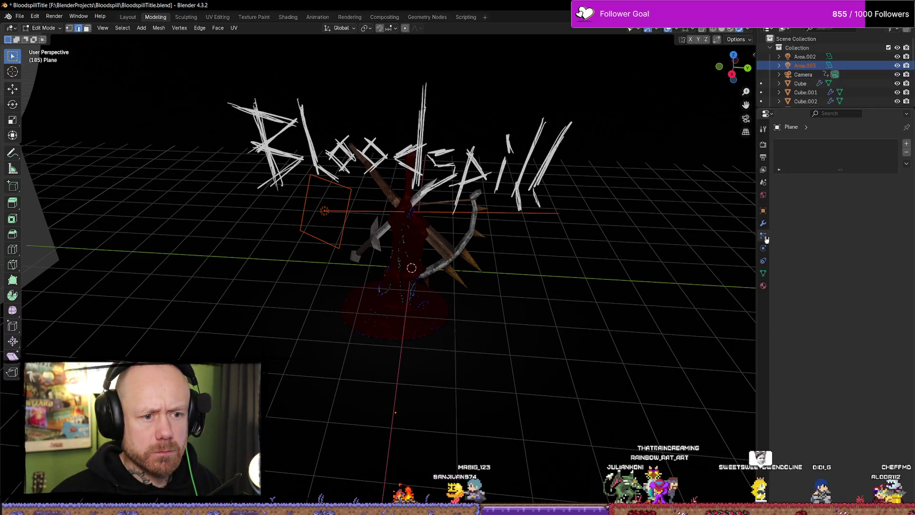
# Browse the Plane's constraints, mesh data and tool settings, and the sidebar's Item and Tool panels.
pyautogui.click(763, 247)
pyautogui.click(763, 261)
pyautogui.click(763, 273)
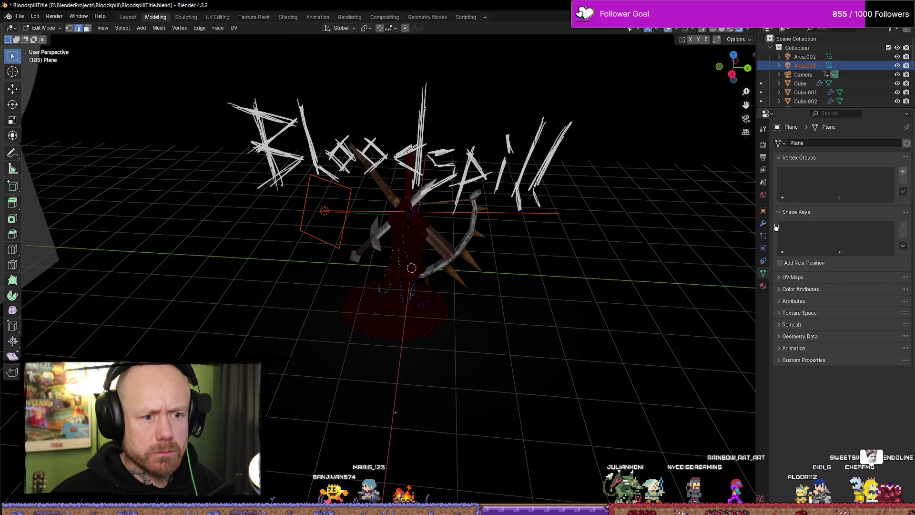
pyautogui.click(763, 128)
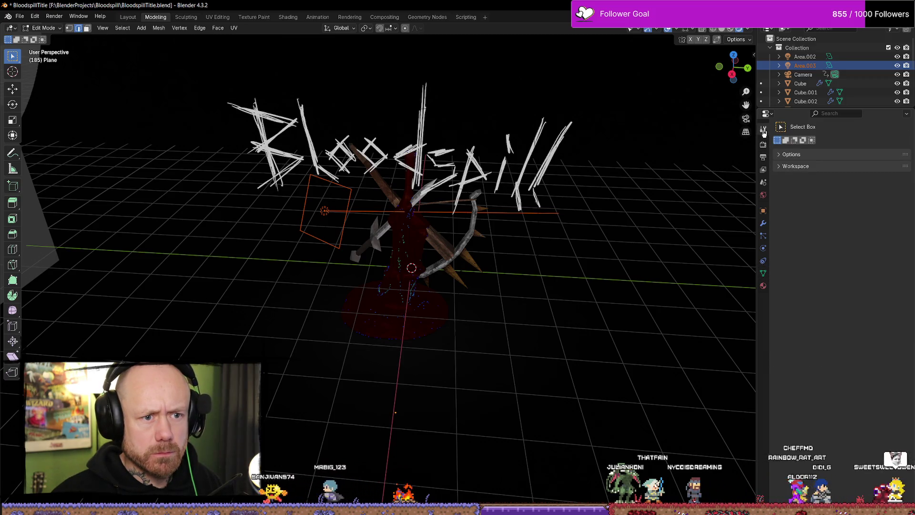
pyautogui.click(753, 55)
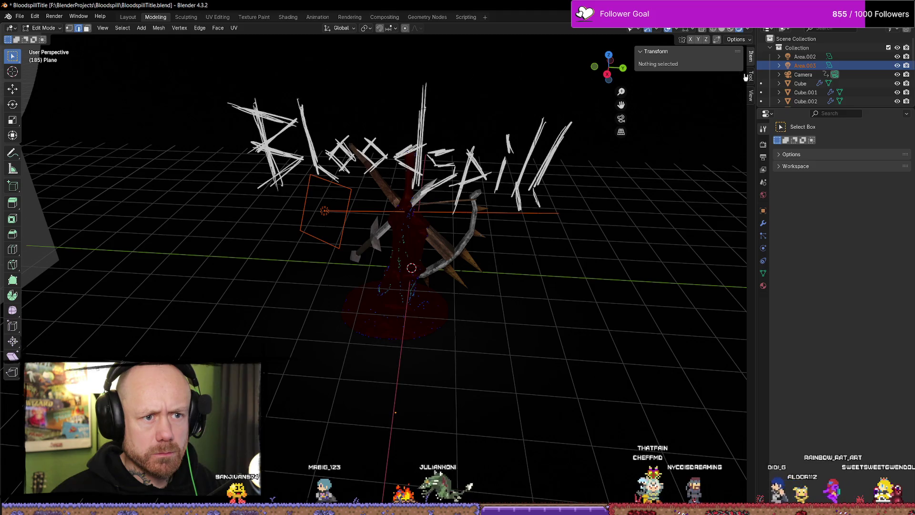
pyautogui.click(745, 76)
pyautogui.click(752, 57)
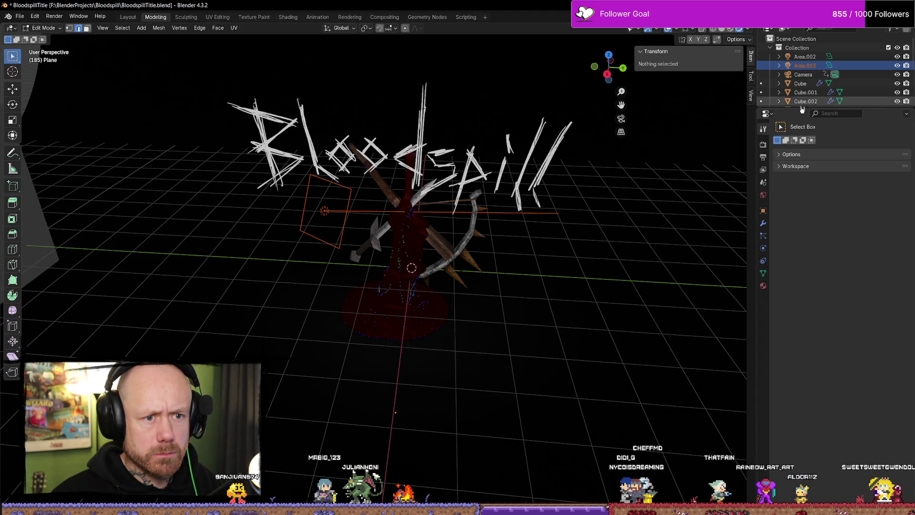
# Select the Area.002 light, then switch the viewport to Material Preview and orbit behind the scene.
pyautogui.click(805, 56)
pyautogui.moveTo(596, 179)
pyautogui.mouseDown(button='middle')
pyautogui.moveTo(649, 139)
pyautogui.moveTo(653, 162)
pyautogui.mouseUp(button='middle')
pyautogui.click(763, 144)
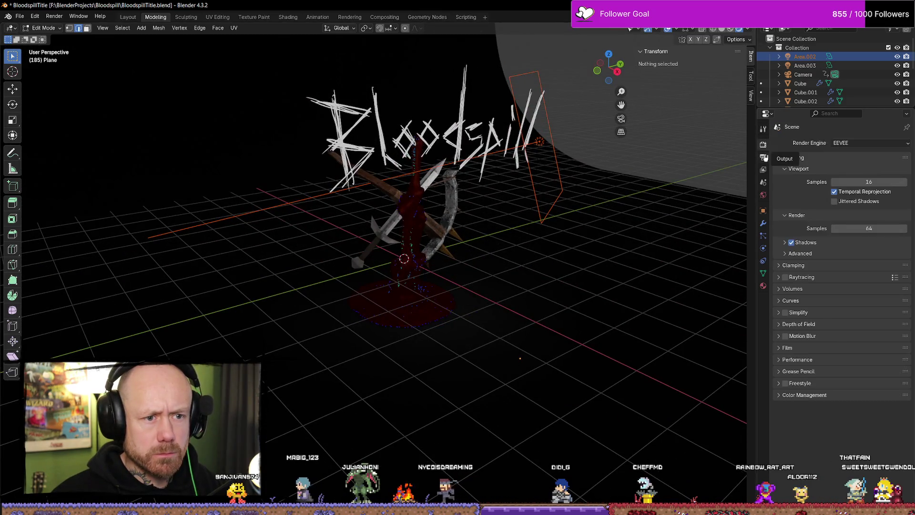
pyautogui.click(763, 158)
pyautogui.click(764, 129)
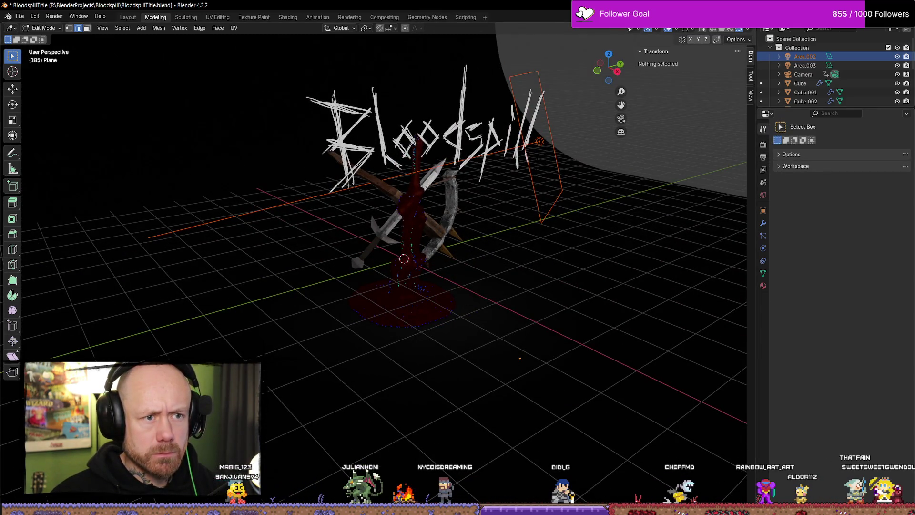
pyautogui.click(732, 30)
pyautogui.moveTo(609, 170)
pyautogui.mouseDown(button='middle')
pyautogui.moveTo(485, 139)
pyautogui.moveTo(406, 160)
pyautogui.moveTo(656, 151)
pyautogui.moveTo(570, 156)
pyautogui.moveTo(540, 178)
pyautogui.moveTo(530, 160)
pyautogui.moveTo(496, 164)
pyautogui.mouseUp(button='middle')
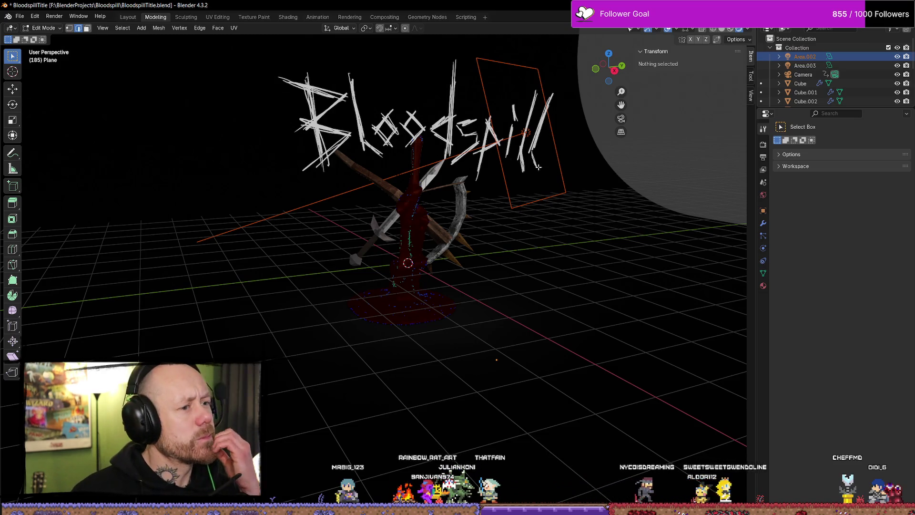
# Show the sidebar's View tab, tour the Sculpting and Rendering workspaces, and return to Modeling.
pyautogui.moveTo(560, 167); pyautogui.dragTo(562, 171, button='middle')
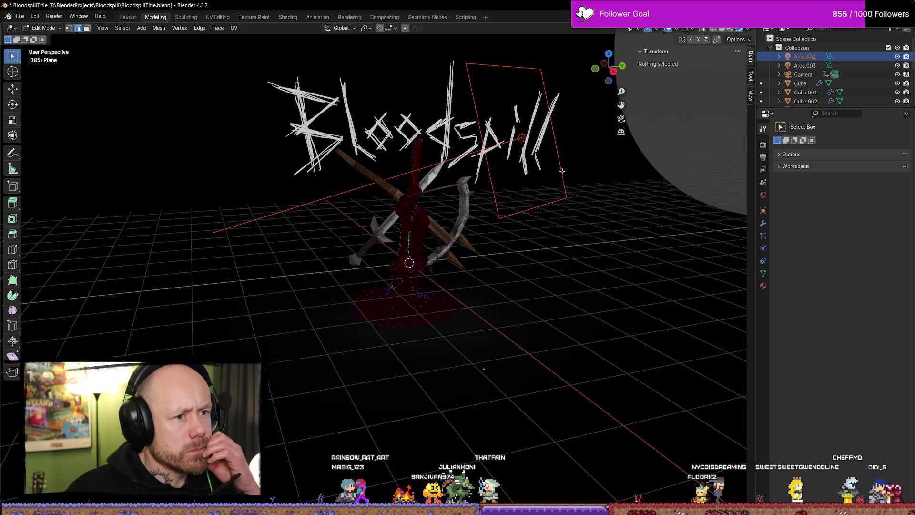
pyautogui.click(752, 93)
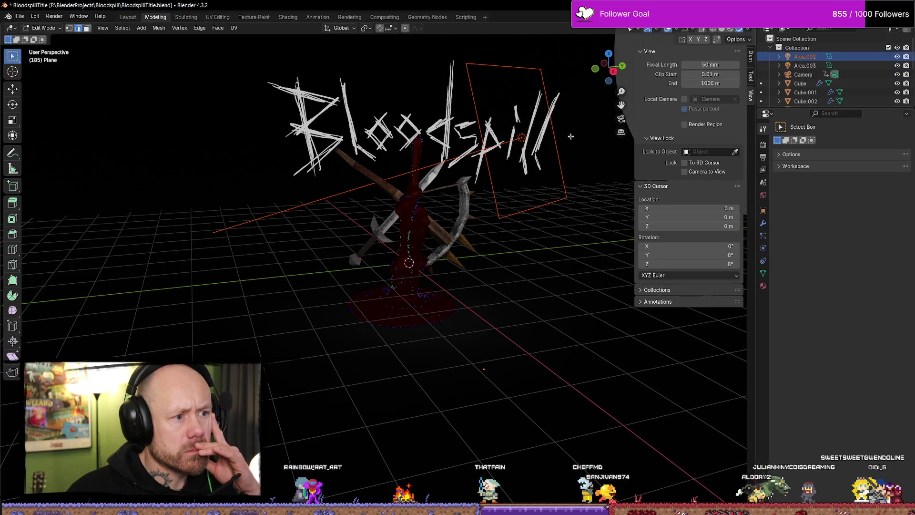
pyautogui.click(186, 17)
pyautogui.scroll(-5, 435, 154)
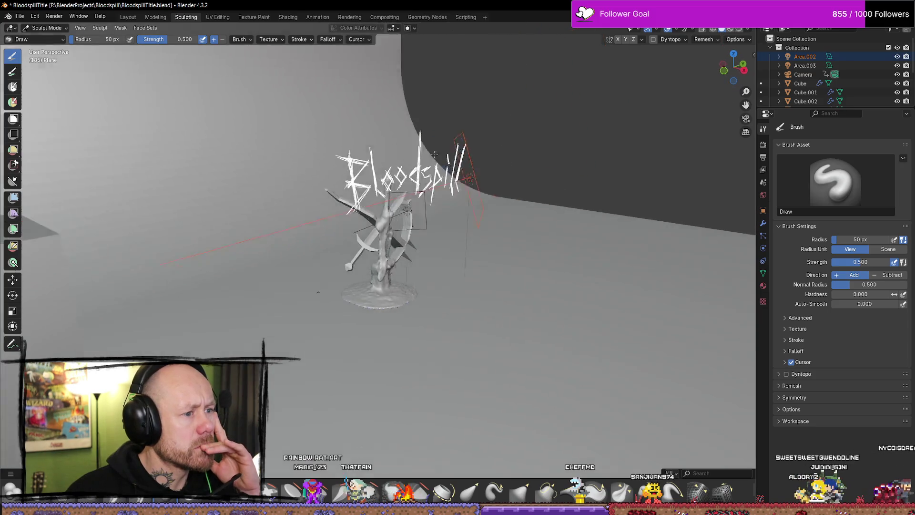
pyautogui.scroll(3, 435, 154)
pyautogui.click(161, 17)
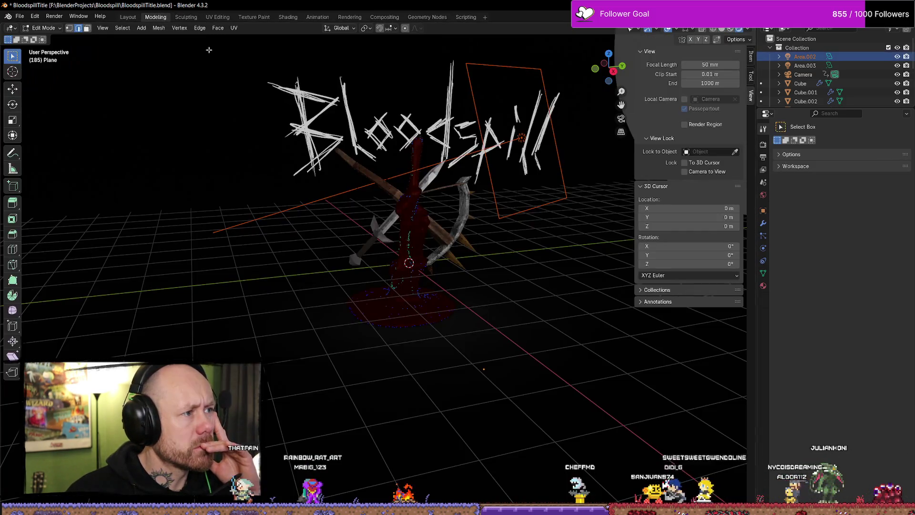
pyautogui.click(350, 17)
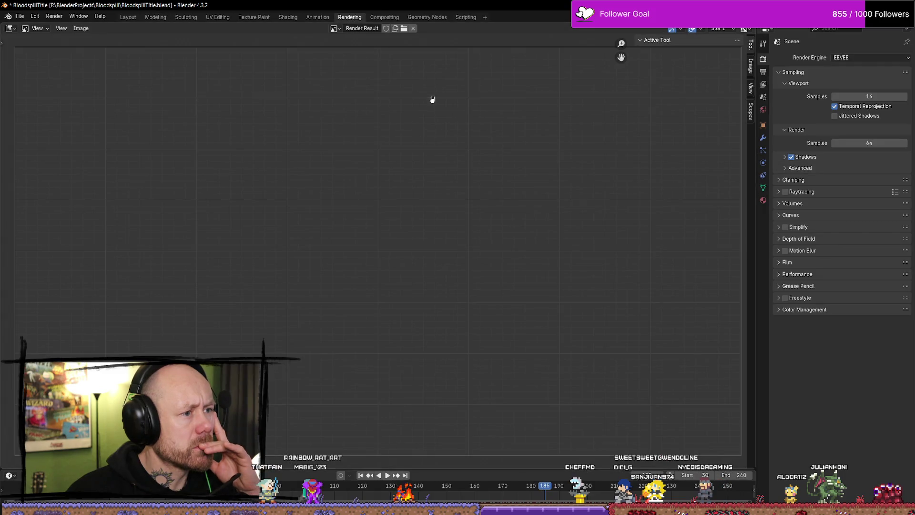
pyautogui.click(183, 17)
pyautogui.click(155, 17)
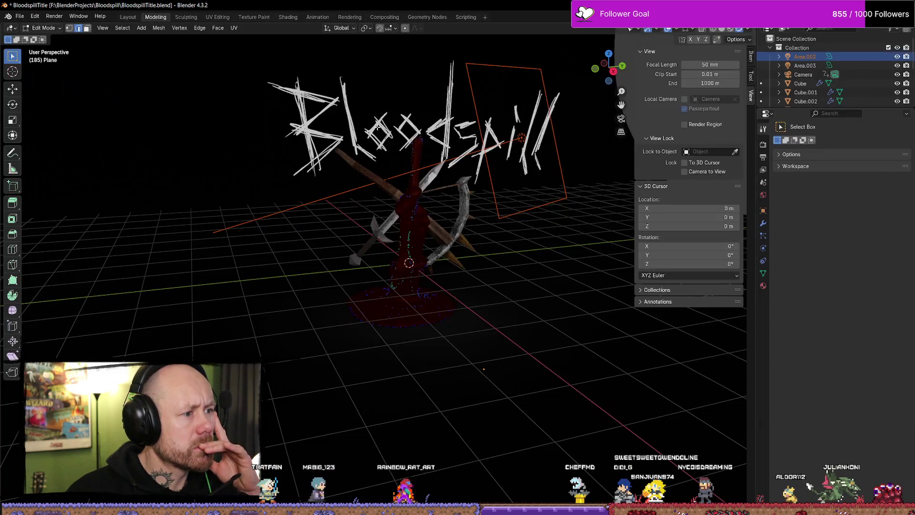
pyautogui.moveTo(523, 144); pyautogui.dragTo(667, 181, button='middle')
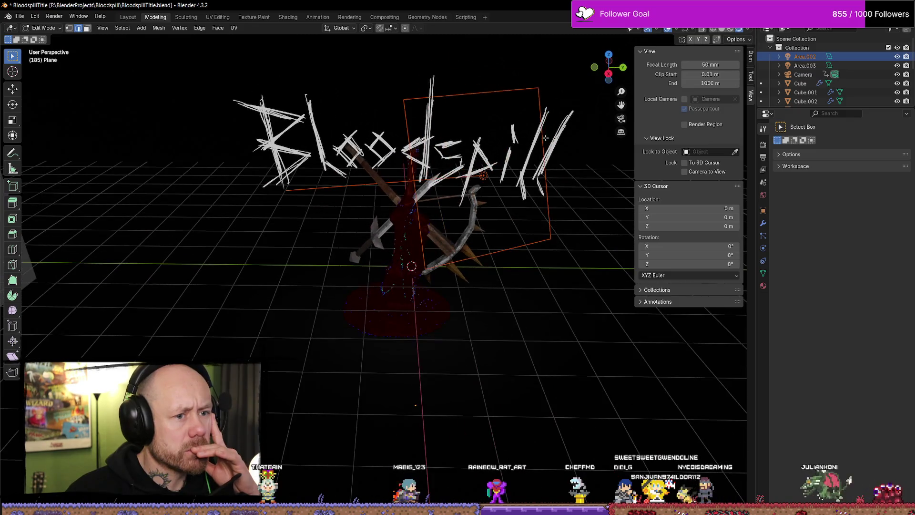
# Select the Area.003 light and orbit the view to a new angle.
pyautogui.click(806, 65)
pyautogui.moveTo(634, 154); pyautogui.dragTo(610, 224, button='middle')
pyautogui.click(656, 289)
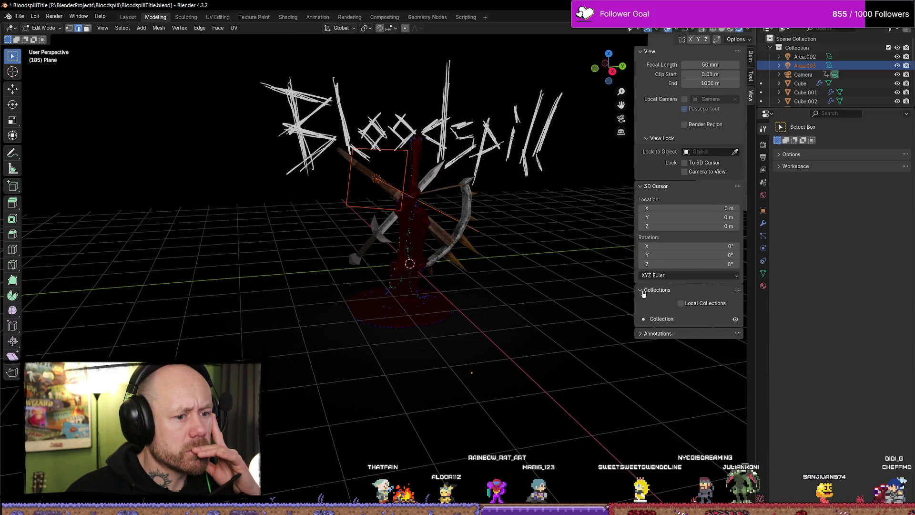
pyautogui.click(655, 289)
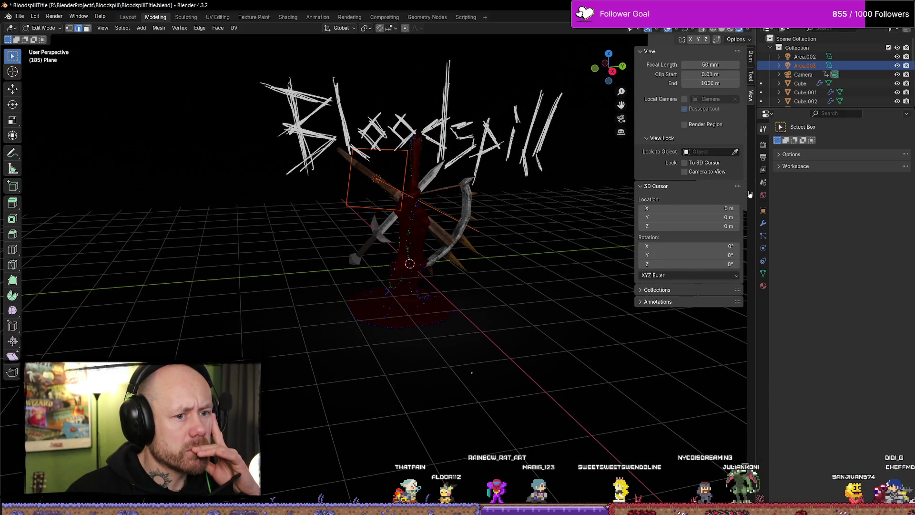
# Browse the Render, Output, View Layer, Scene, World and Modifier properties, then return to Tool.
pyautogui.click(763, 144)
pyautogui.click(763, 157)
pyautogui.click(763, 169)
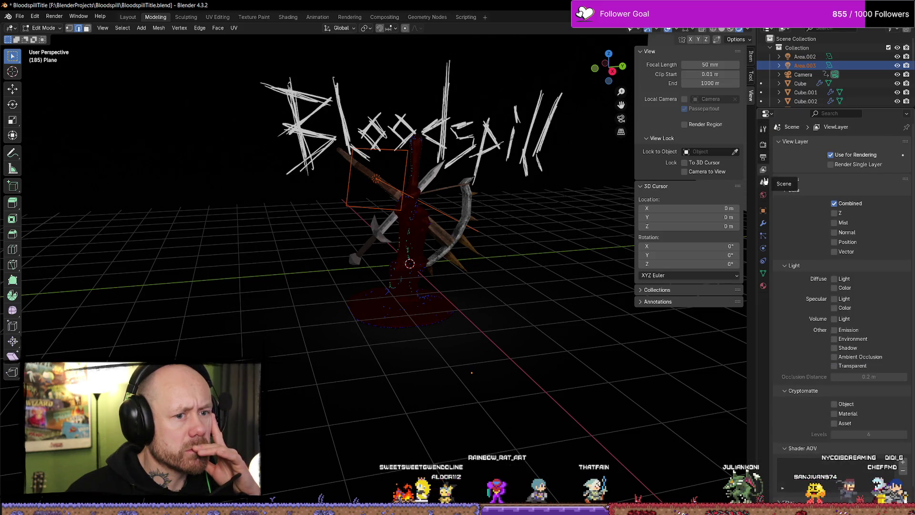
pyautogui.click(763, 182)
pyautogui.click(763, 195)
pyautogui.click(763, 223)
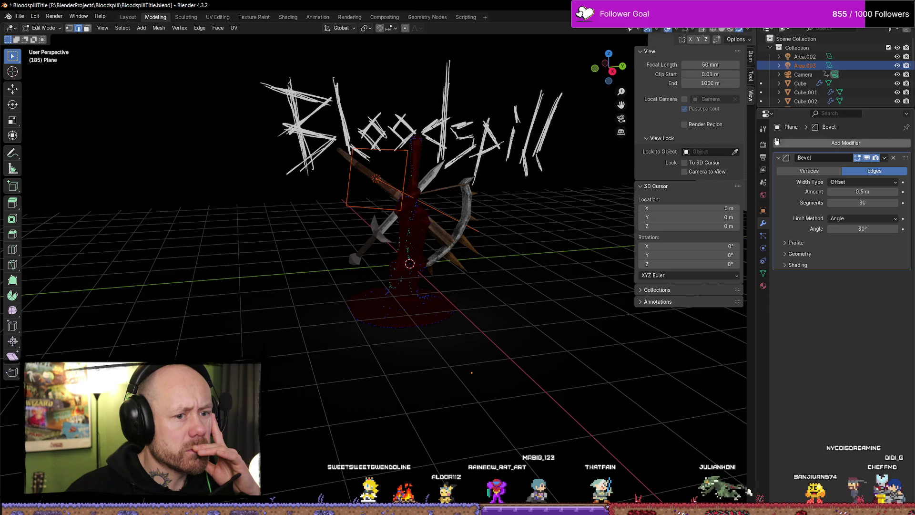
pyautogui.click(763, 130)
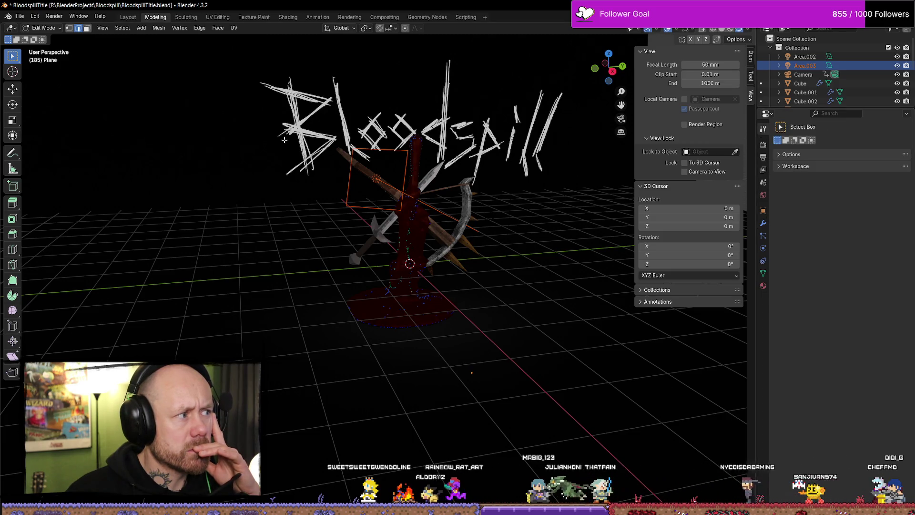
# Switch to the Move tool and back to Box Select, orbiting and zooming to reveal the backdrop.
pyautogui.click(13, 90)
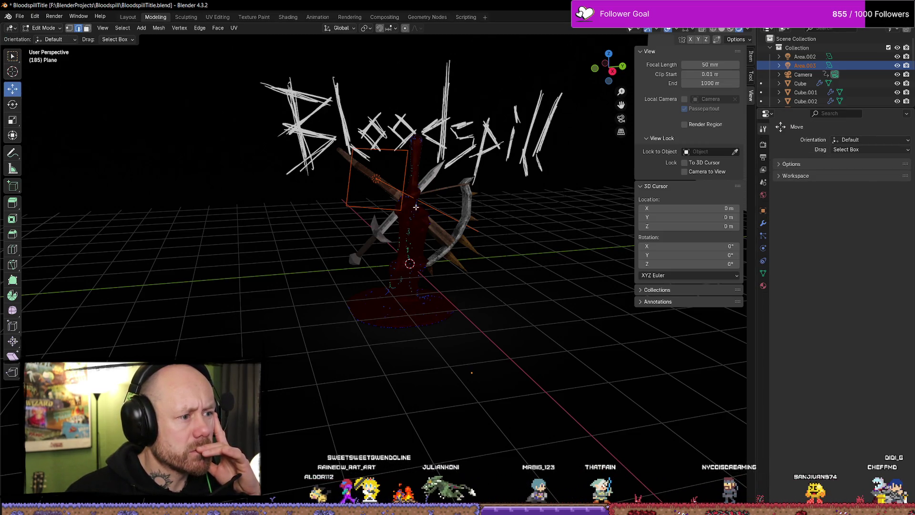
pyautogui.moveTo(381, 177)
pyautogui.mouseDown(button='middle')
pyautogui.moveTo(417, 204)
pyautogui.moveTo(212, 175)
pyautogui.moveTo(12, 54)
pyautogui.mouseUp(button='middle')
pyautogui.click(12, 54)
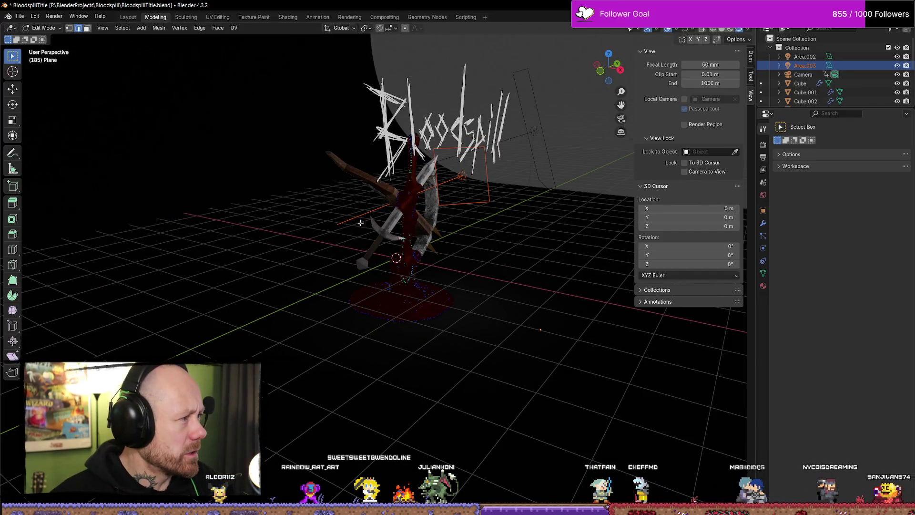
pyautogui.moveTo(412, 229); pyautogui.dragTo(443, 219, button='middle')
pyautogui.scroll(-3, 429, 224)
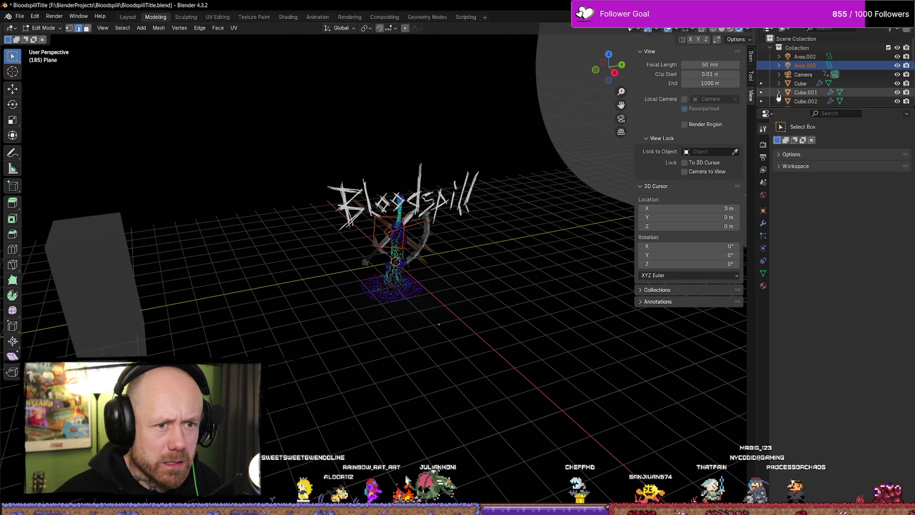
pyautogui.scroll(-5, 778, 97)
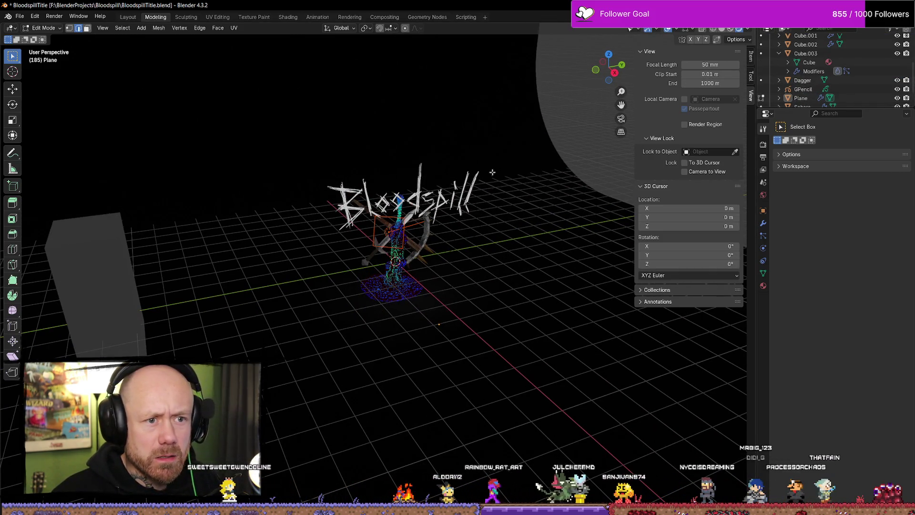
pyautogui.scroll(-3, 492, 172)
pyautogui.scroll(6, 493, 172)
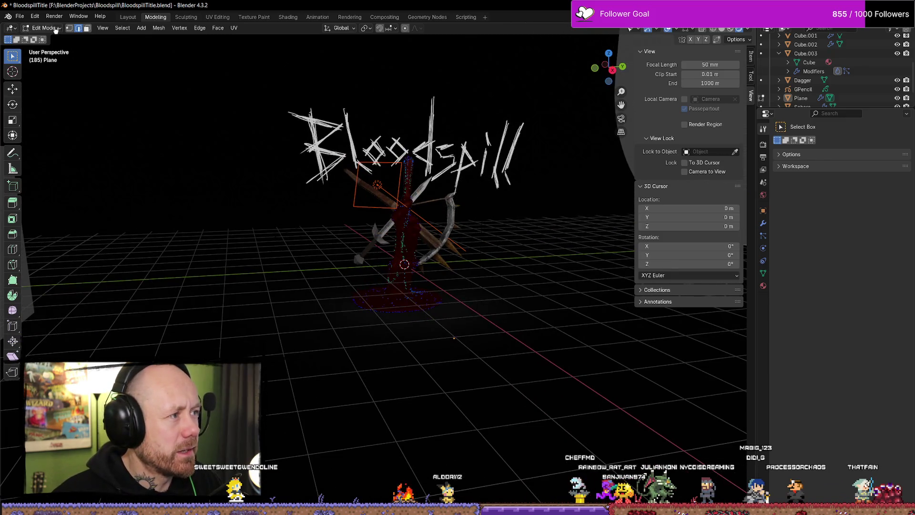
# Switch to Object Mode and select the Area.003 light.
pyautogui.click(104, 29)
pyautogui.click(106, 31)
pyautogui.click(53, 28)
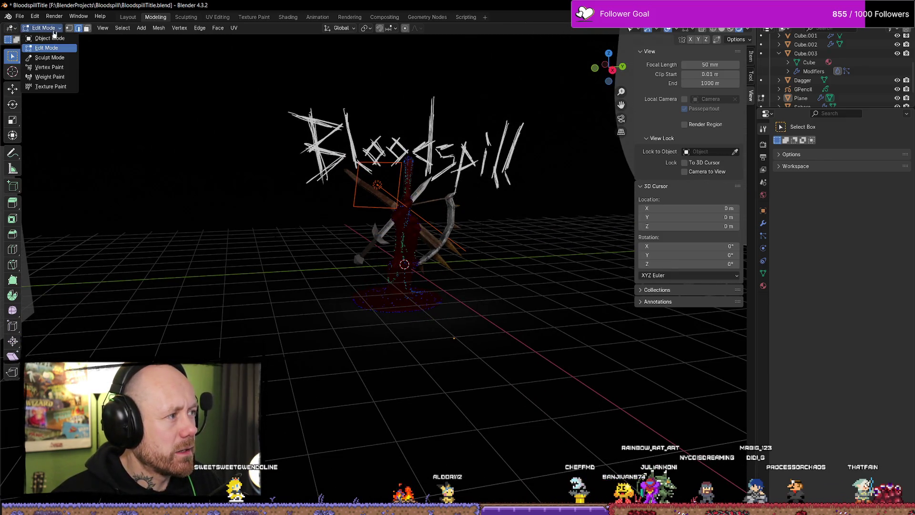
pyautogui.click(43, 29)
pyautogui.moveTo(419, 210)
pyautogui.mouseDown(button='middle')
pyautogui.moveTo(446, 218)
pyautogui.moveTo(457, 205)
pyautogui.mouseUp(button='middle')
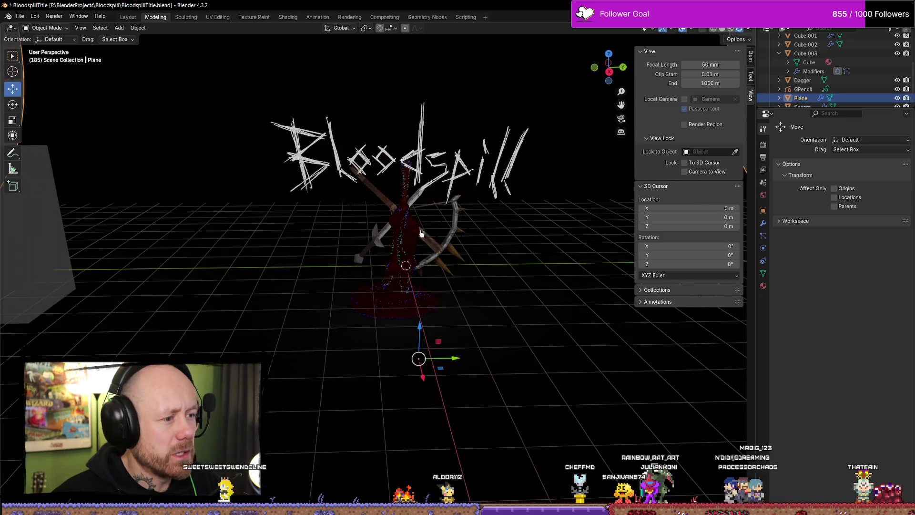
pyautogui.click(801, 54)
pyautogui.scroll(3, 800, 55)
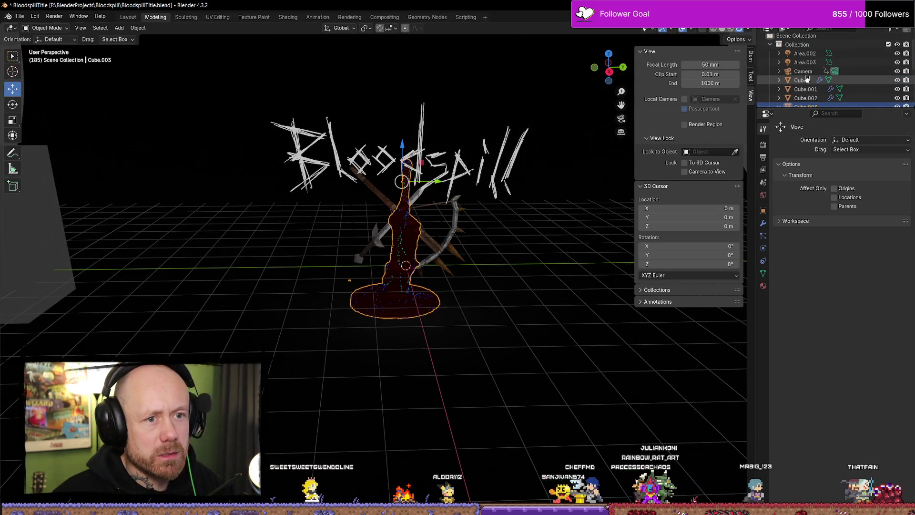
pyautogui.click(804, 62)
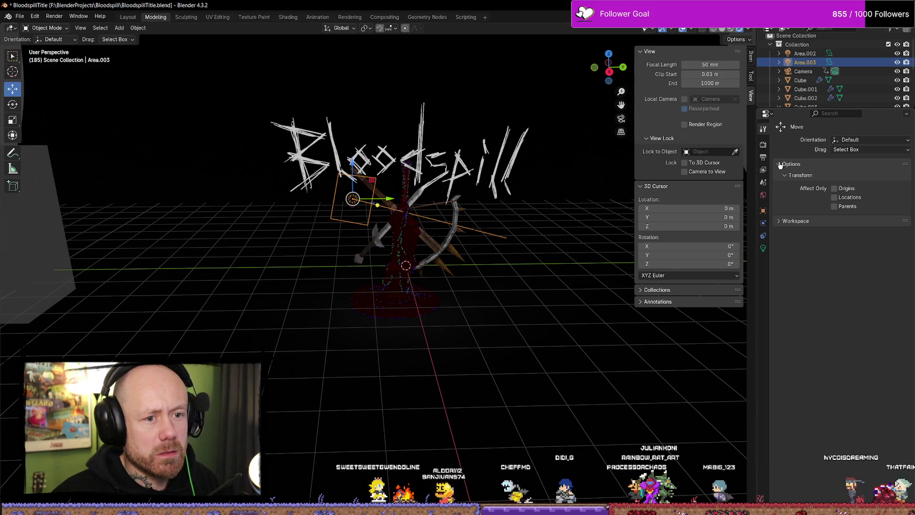
# Browse the properties categories down to Area.003's light settings.
pyautogui.click(764, 159)
pyautogui.hotkey('ctrl', 'shift', 'Tab')
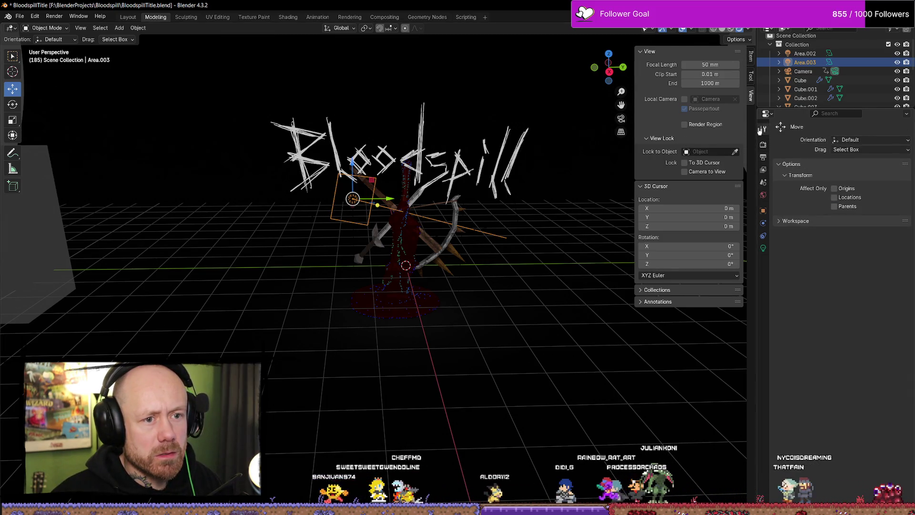
pyautogui.click(763, 144)
pyautogui.click(763, 169)
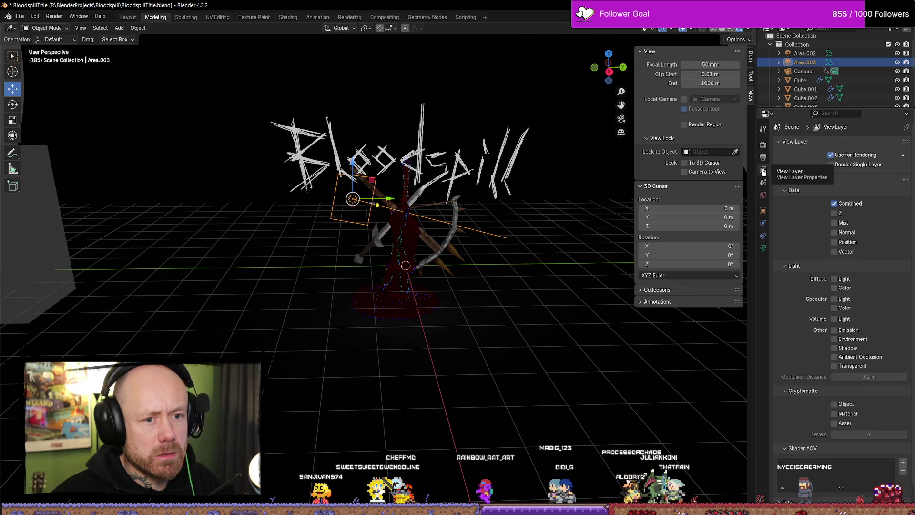
pyautogui.click(762, 183)
pyautogui.click(763, 196)
pyautogui.click(763, 223)
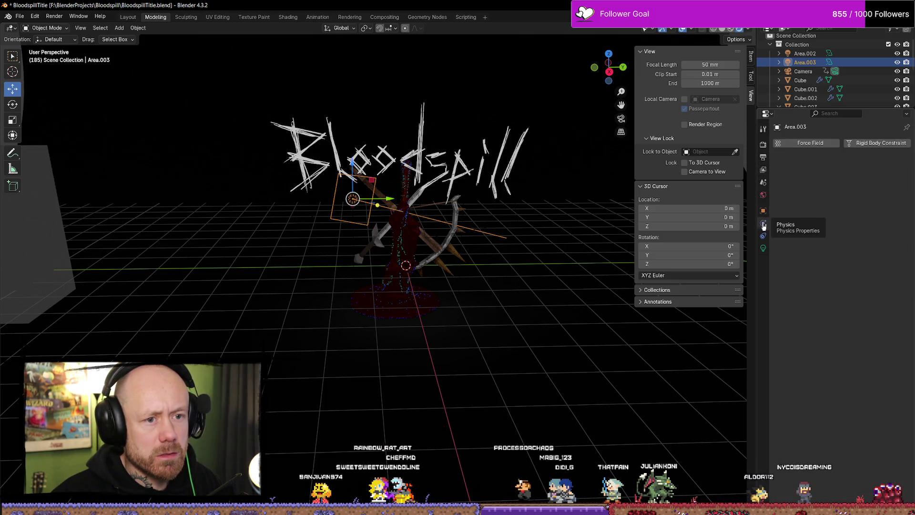
pyautogui.click(763, 235)
pyautogui.click(763, 248)
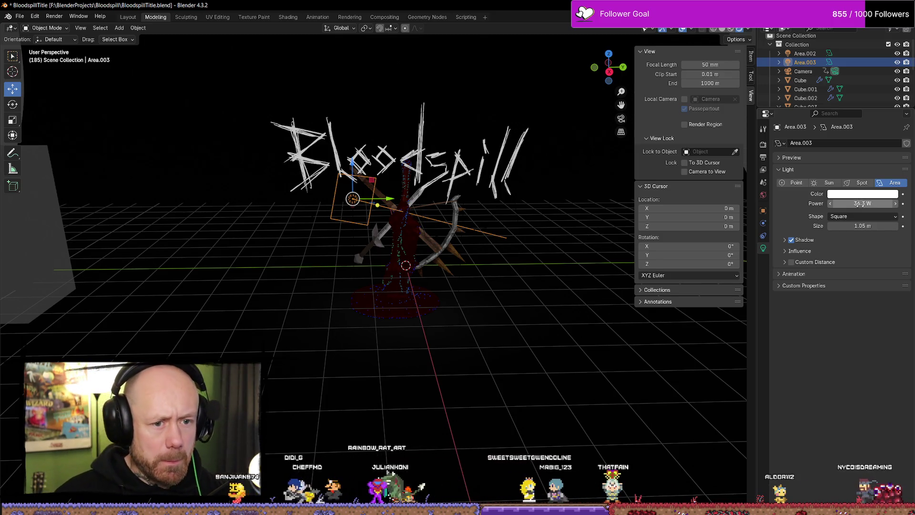
# Raise Area.003's power to 185.2 W, then undo it back to 36.3 W.
pyautogui.moveTo(863, 204); pyautogui.dragTo(886, 204)
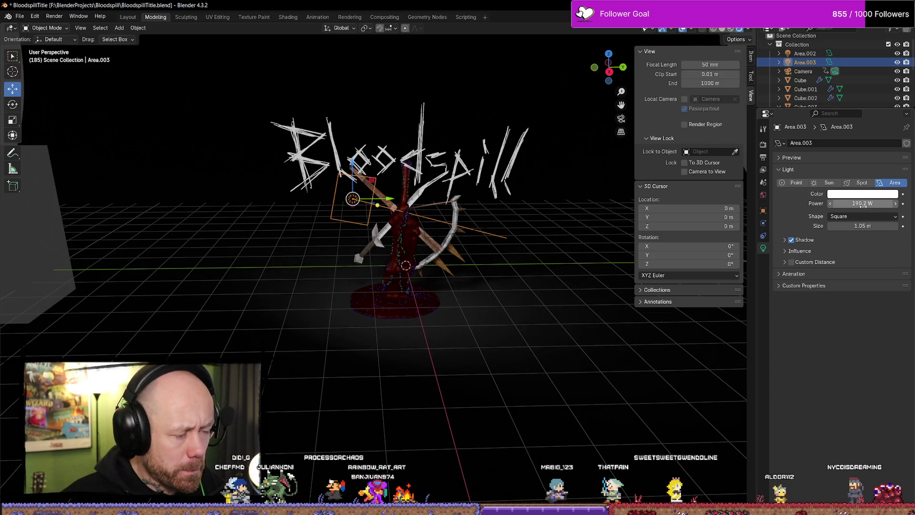
pyautogui.hotkey('ctrl', 'z')
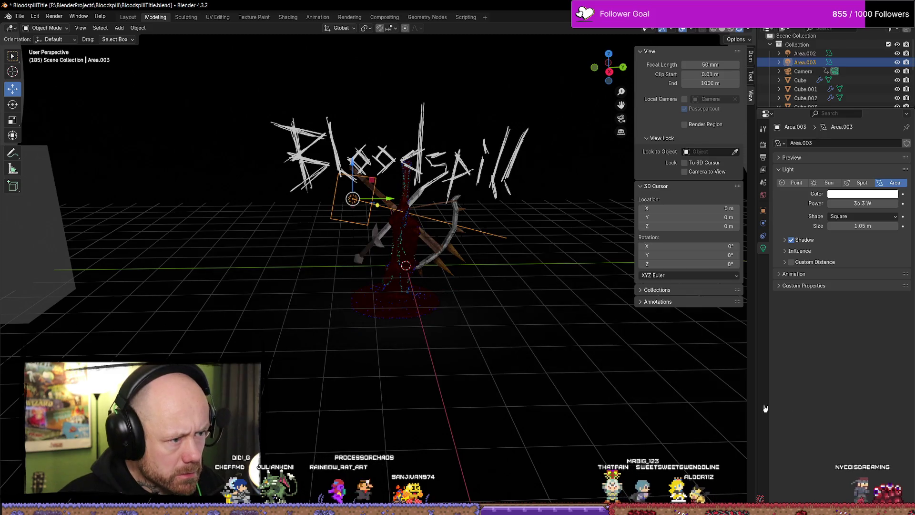
pyautogui.scroll(5, 510, 319)
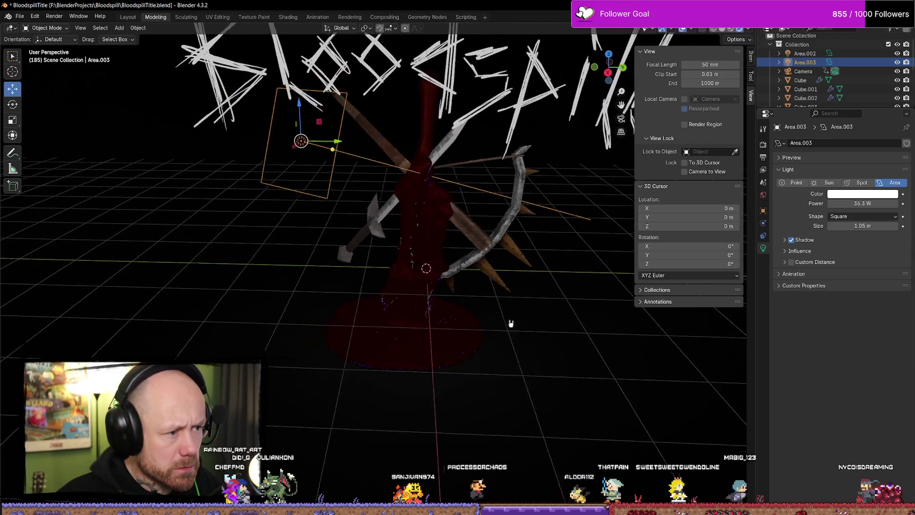
# View the scene through the camera, play and stop the animation, and select the Plane.
pyautogui.scroll(-2, 427, 364)
pyautogui.press('KP_0')
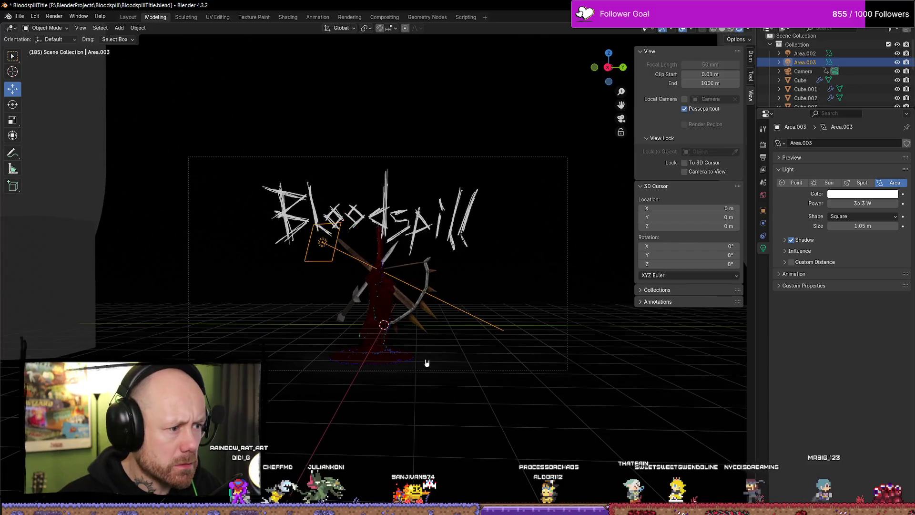
pyautogui.press('space')
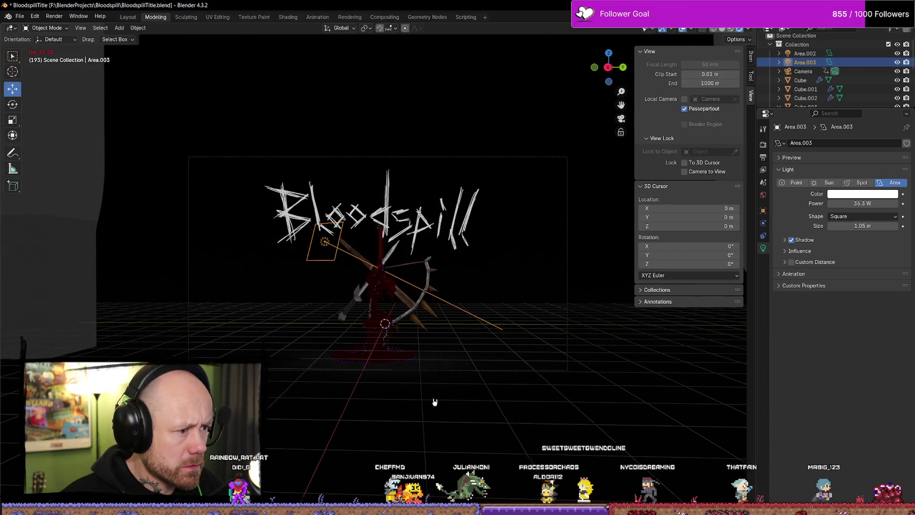
pyautogui.press('space')
pyautogui.click(674, 422)
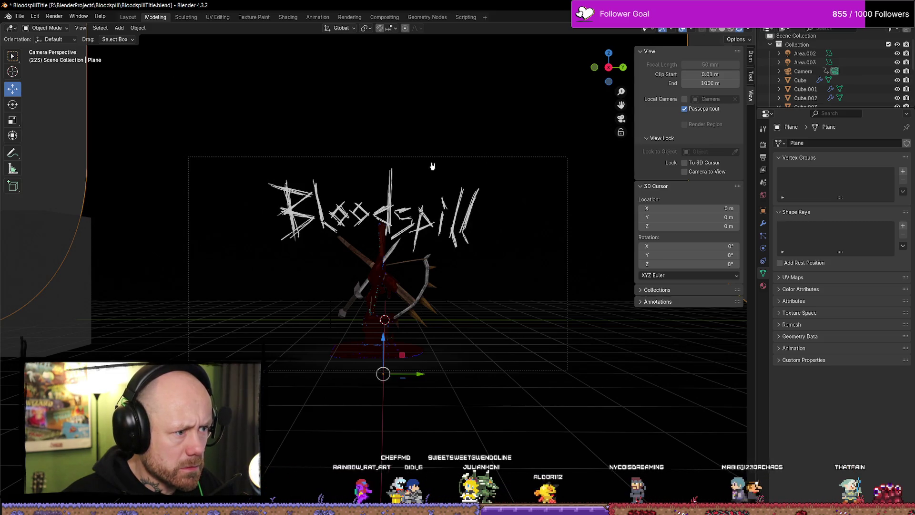
pyautogui.press('space')
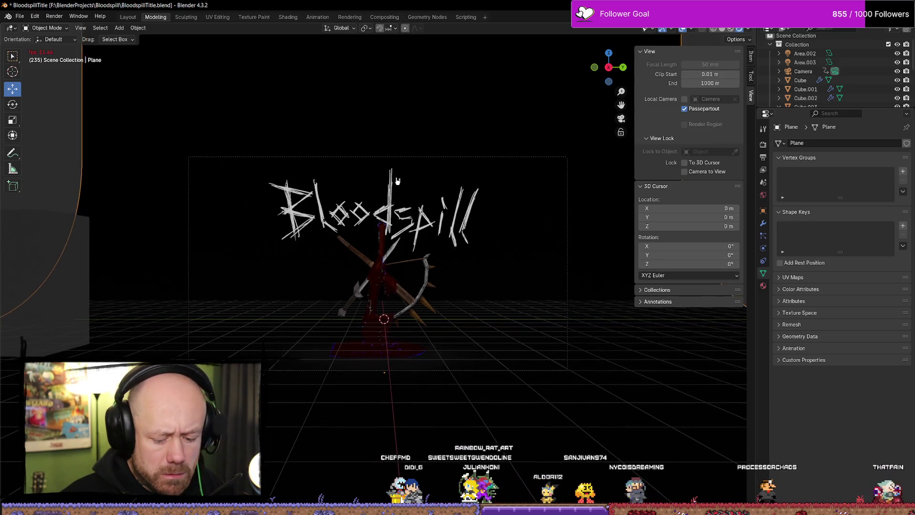
# Orbit the view, switch to the timeline workspace and play it, then bring the browser forward.
pyautogui.moveTo(436, 166); pyautogui.dragTo(397, 180, button='middle')
pyautogui.moveTo(458, 169)
pyautogui.mouseDown(button='middle')
pyautogui.moveTo(535, 180)
pyautogui.moveTo(525, 161)
pyautogui.moveTo(578, 185)
pyautogui.moveTo(473, 179)
pyautogui.mouseUp(button='middle')
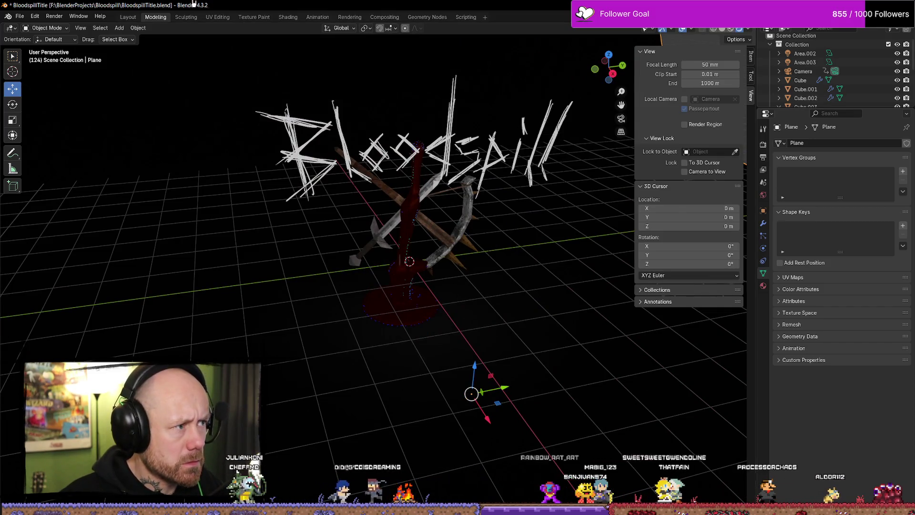
pyautogui.hotkey('ctrl', 'pageup')
pyautogui.press('space')
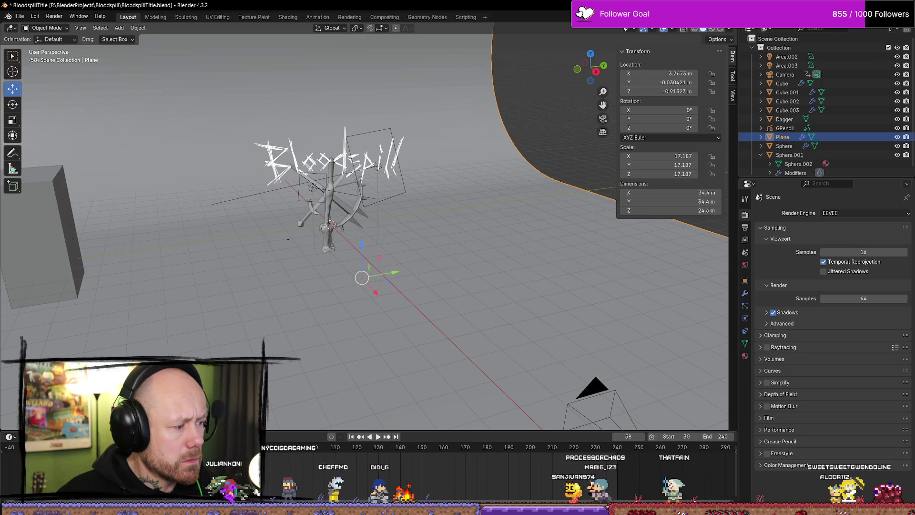
pyautogui.moveTo(400, 331); pyautogui.dragTo(387, 338, button='middle')
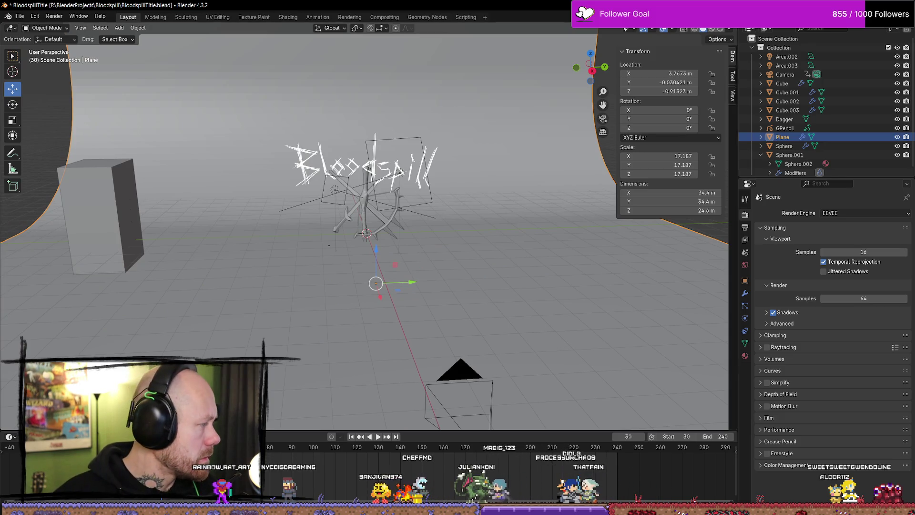
pyautogui.hotkey('alt', 'Tab')
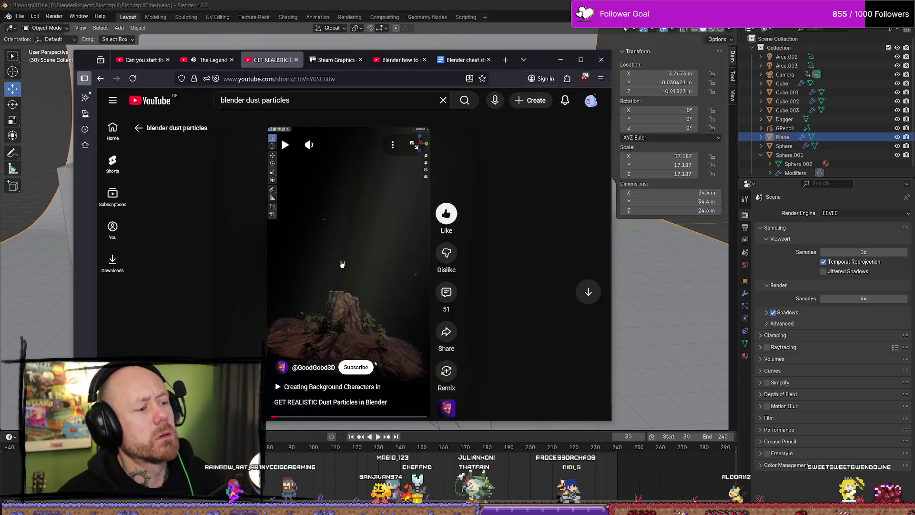
# Maximize the browser and pause the dust particles Short on the dust modifier settings.
pyautogui.click(305, 314)
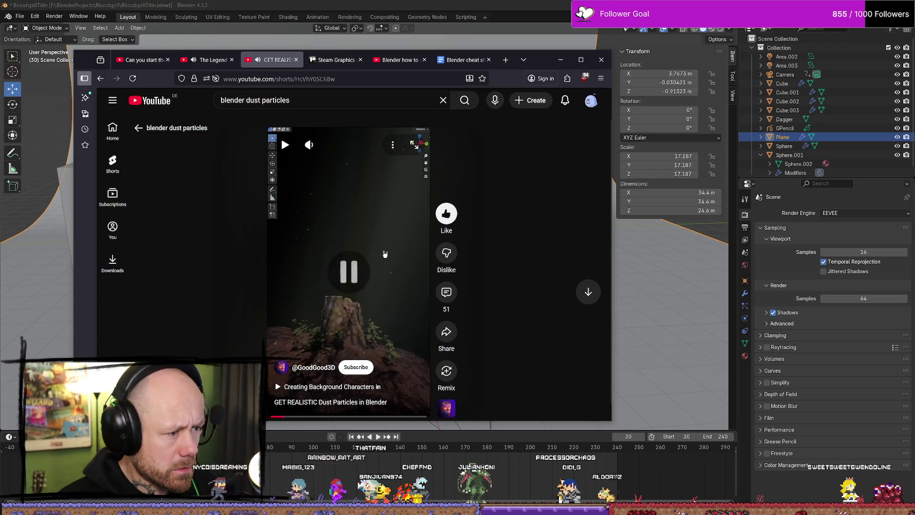
pyautogui.press('super+Up')
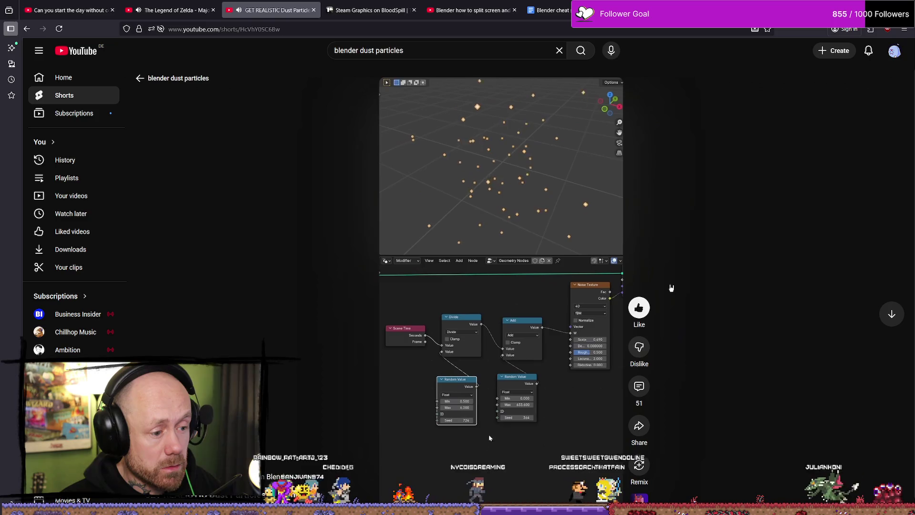
pyautogui.moveTo(608, 94)
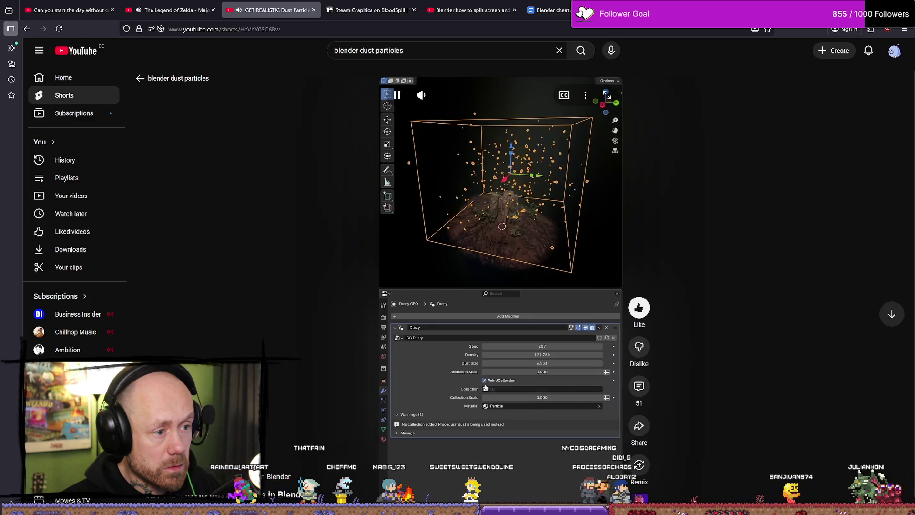
pyautogui.click(574, 269)
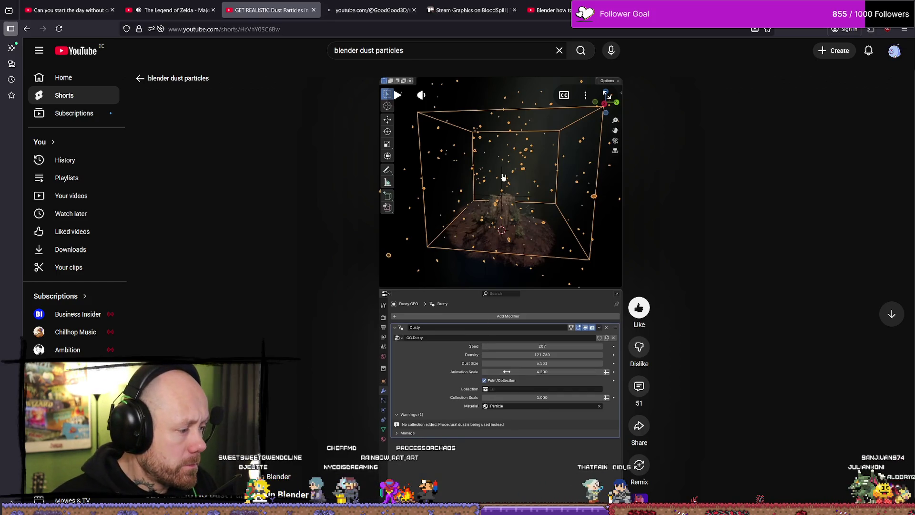
# Browse the creator's channel Videos and Shorts lists.
pyautogui.click(359, 11)
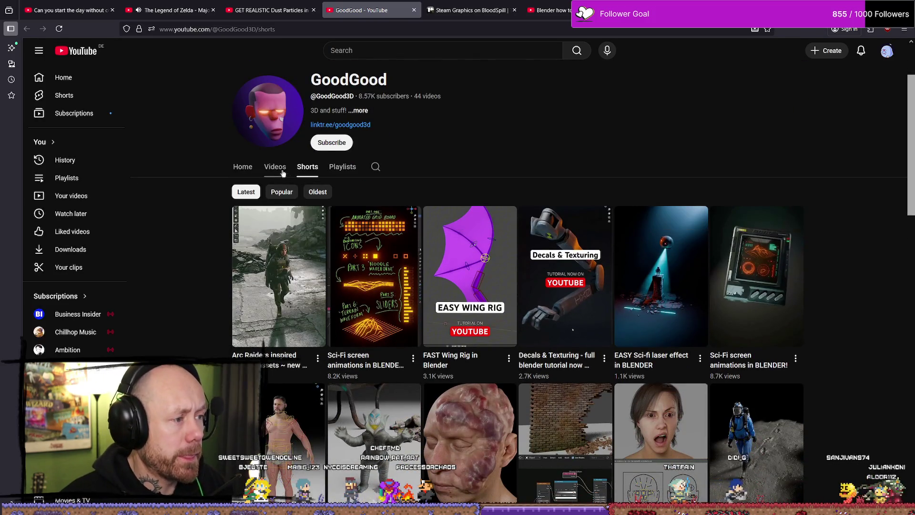
pyautogui.click(278, 172)
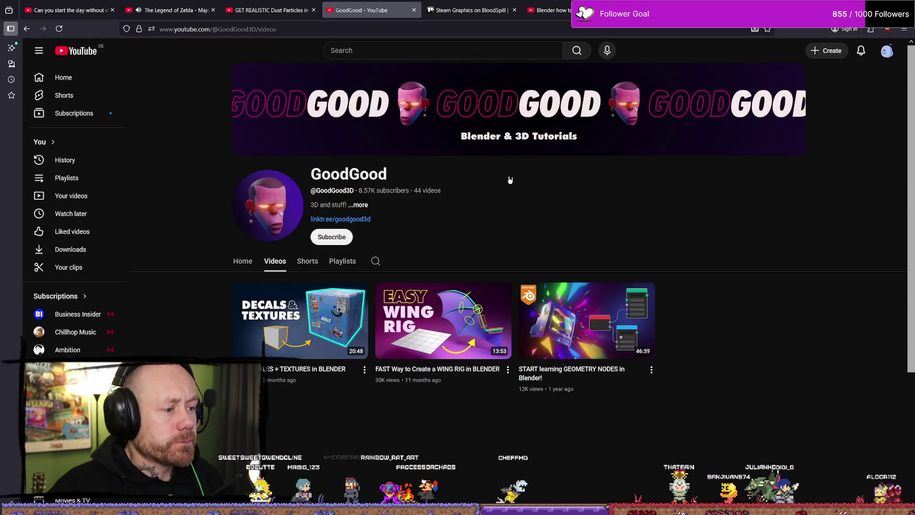
pyautogui.click(307, 262)
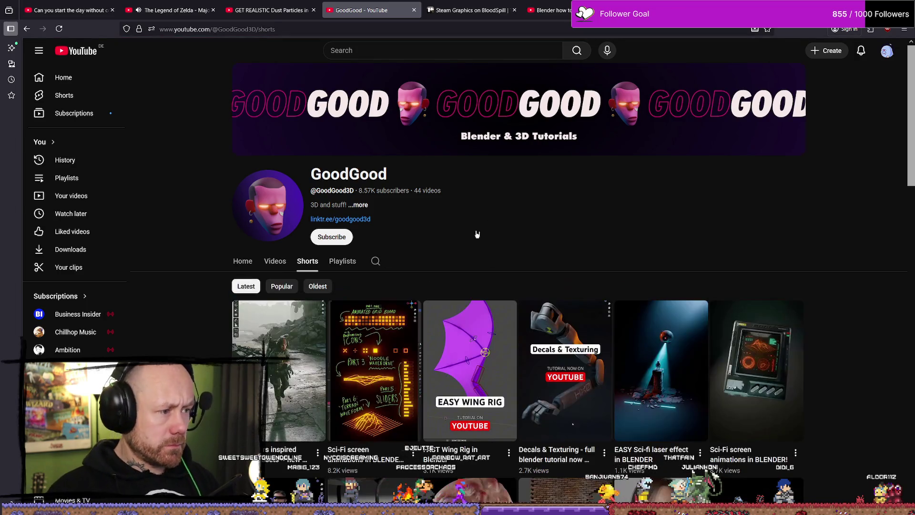
pyautogui.scroll(-4, 428, 189)
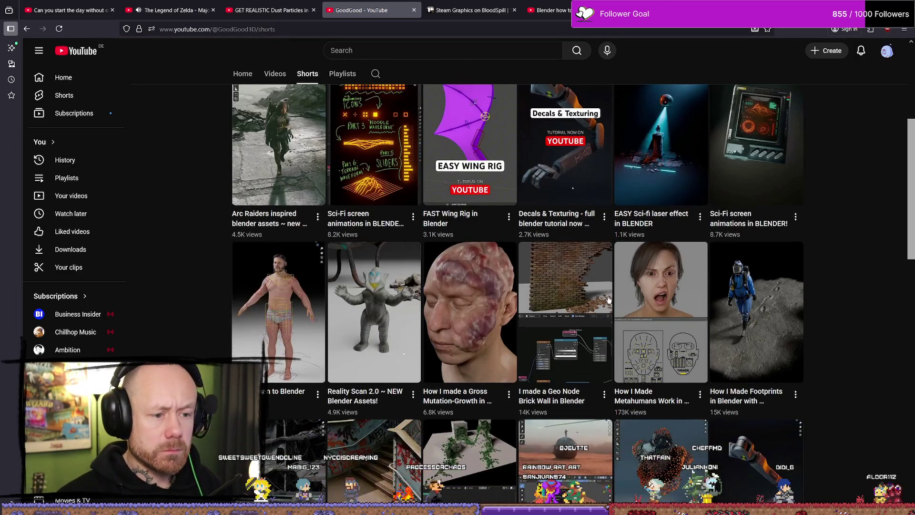
pyautogui.scroll(3, 536, 38)
# Return to the Short, pause it on the node setup, and switch back to Blender.
pyautogui.click(286, 3)
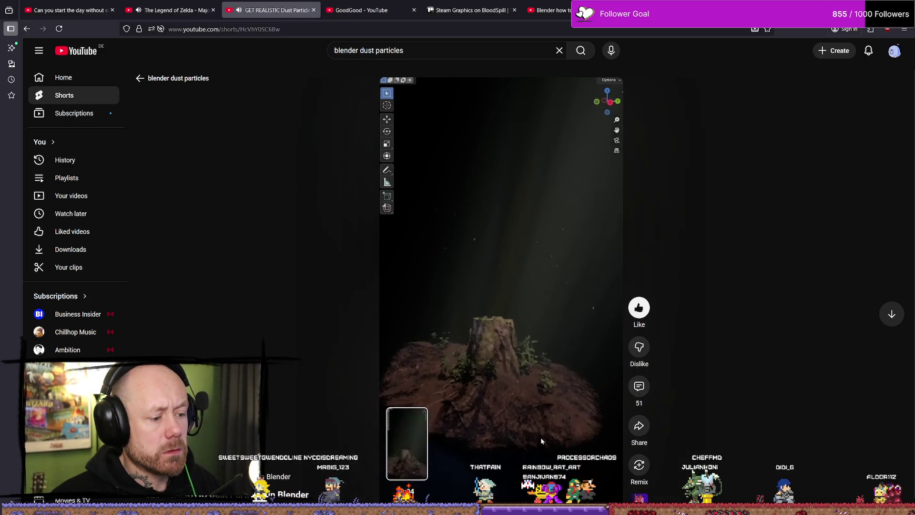
pyautogui.click(565, 421)
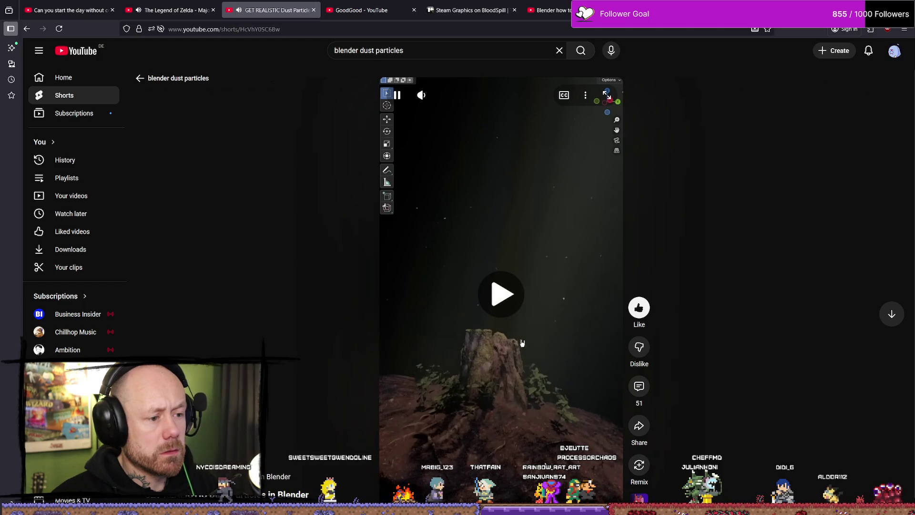
pyautogui.click(522, 343)
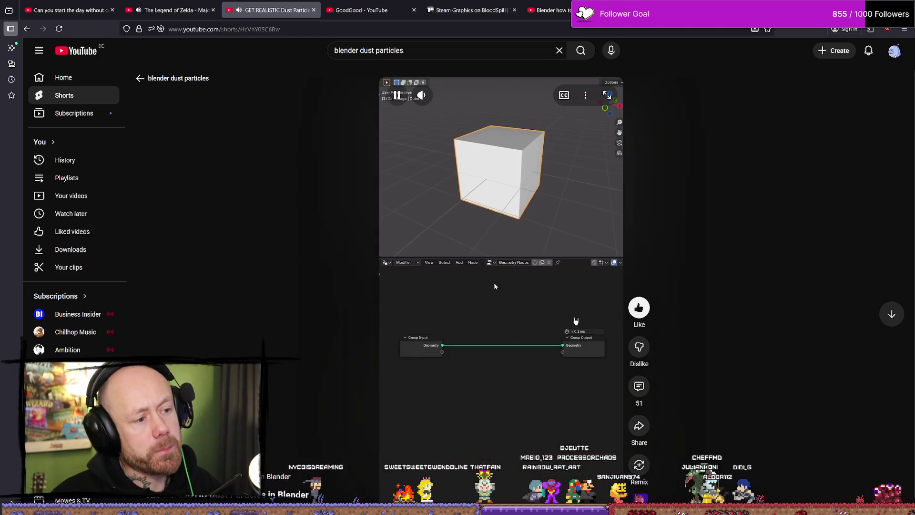
pyautogui.click(494, 286)
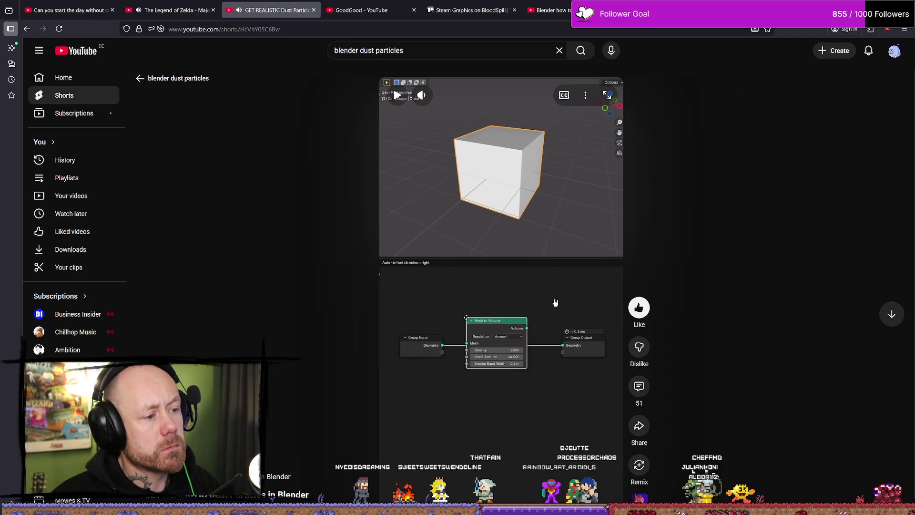
pyautogui.hotkey('alt', 'Tab')
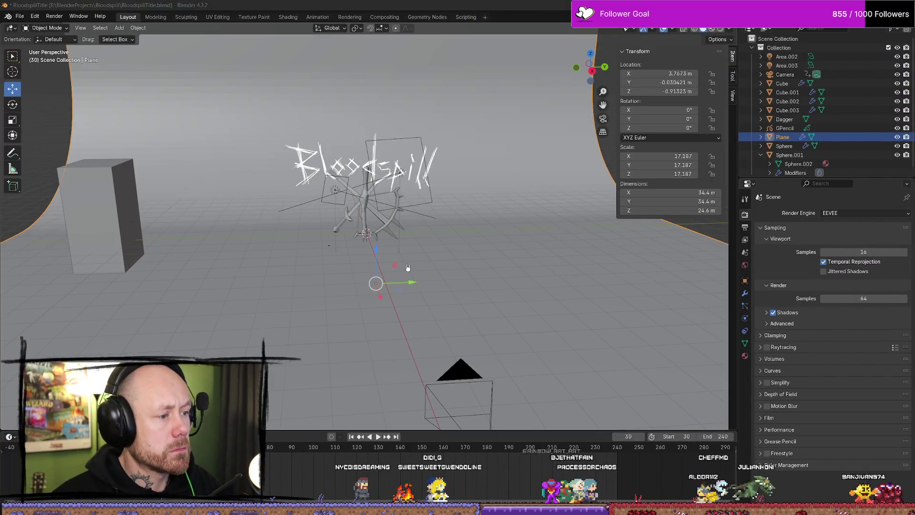
# Open and dismiss the Add menu, then return to the Modeling workspace and orbit.
pyautogui.moveTo(403, 268)
pyautogui.mouseDown(button='middle')
pyautogui.moveTo(416, 250)
pyautogui.moveTo(446, 268)
pyautogui.mouseUp(button='middle')
pyautogui.hotkey('shift', 'a')
pyautogui.press('Escape')
pyautogui.click(162, 17)
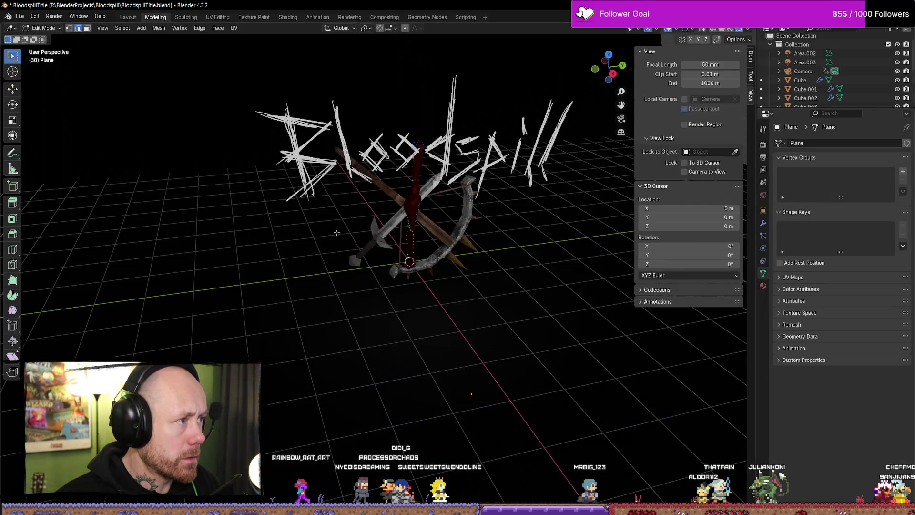
pyautogui.moveTo(471, 306)
pyautogui.mouseDown(button='middle')
pyautogui.moveTo(505, 313)
pyautogui.moveTo(505, 322)
pyautogui.mouseUp(button='middle')
# Add a cube at the 3D cursor, move it right along X, then undo it.
pyautogui.hotkey('shift', 'a')
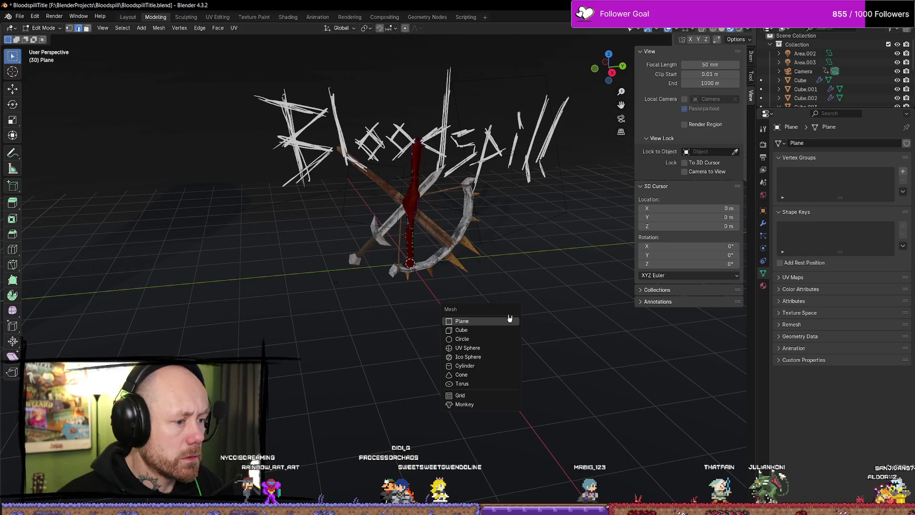
pyautogui.click(458, 331)
pyautogui.moveTo(458, 314)
pyautogui.mouseDown(button='middle')
pyautogui.moveTo(492, 321)
pyautogui.moveTo(461, 284)
pyautogui.mouseUp(button='middle')
pyautogui.hotkey('shift', 'space')
pyautogui.press('g')
pyautogui.moveTo(427, 267)
pyautogui.mouseDown()
pyautogui.moveTo(548, 296)
pyautogui.moveTo(531, 308)
pyautogui.mouseUp()
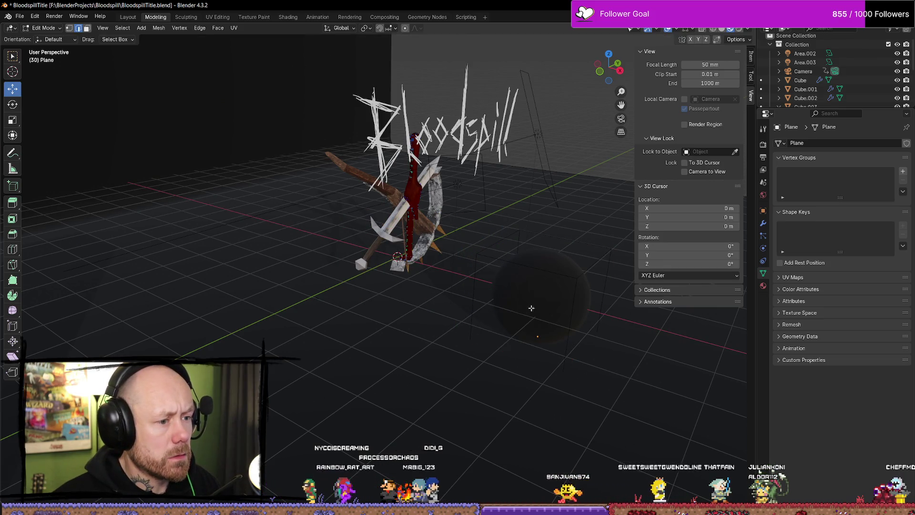
pyautogui.scroll(3, 482, 290)
pyautogui.moveTo(477, 286); pyautogui.dragTo(497, 301, button='middle')
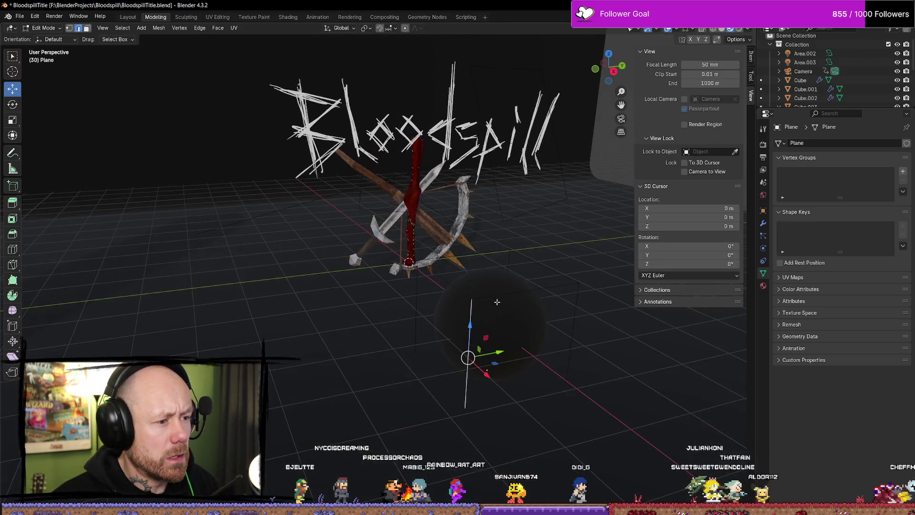
pyautogui.hotkey('ctrl', 'l')
pyautogui.hotkey('ctrl', 'z')
pyautogui.hotkey('ctrl', 'z')
# Switch to vertex select, add a cube mesh at the 3D cursor, and return to Object Mode.
pyautogui.moveTo(546, 329); pyautogui.dragTo(543, 329, button='middle')
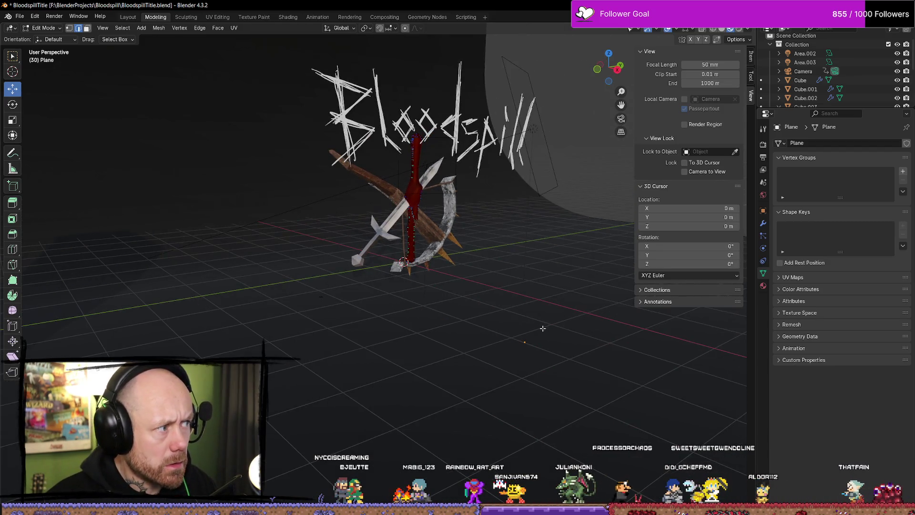
pyautogui.click(68, 28)
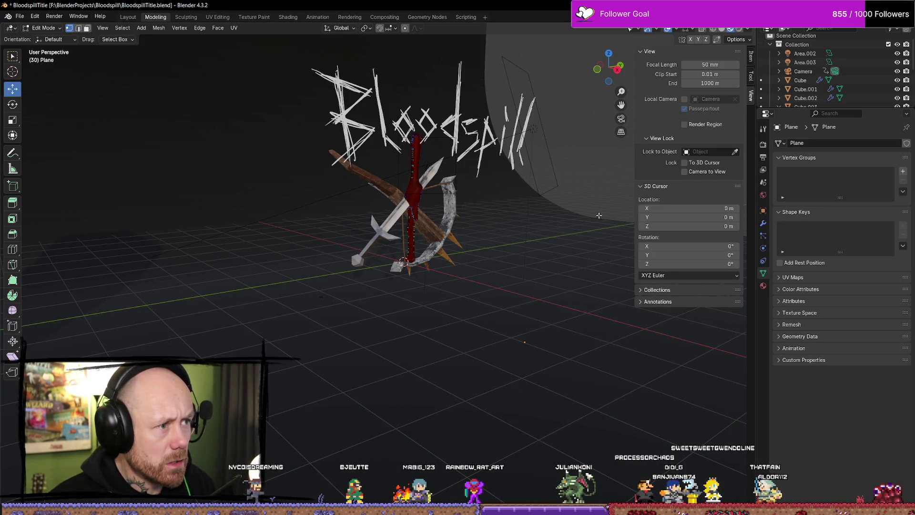
pyautogui.moveTo(548, 305); pyautogui.dragTo(537, 305, button='middle')
pyautogui.hotkey('shift', 'a')
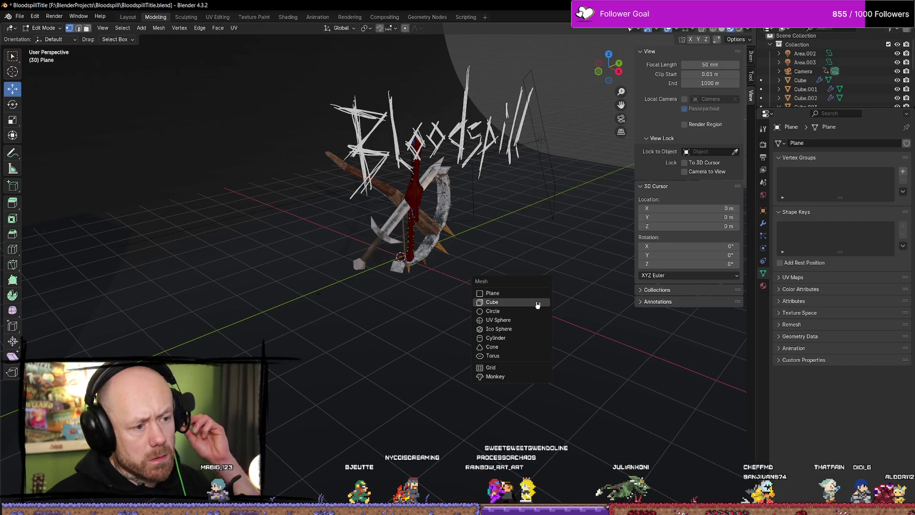
pyautogui.click(537, 303)
pyautogui.moveTo(427, 266); pyautogui.dragTo(447, 358, button='middle')
pyautogui.hotkey('ctrl', 'z')
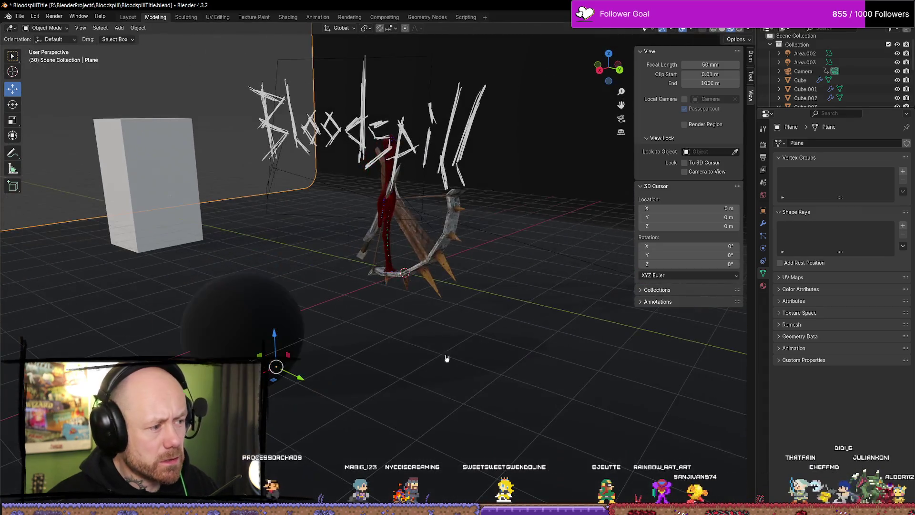
pyautogui.moveTo(226, 313)
pyautogui.mouseDown(button='middle')
pyautogui.moveTo(285, 341)
pyautogui.moveTo(436, 345)
pyautogui.mouseUp(button='middle')
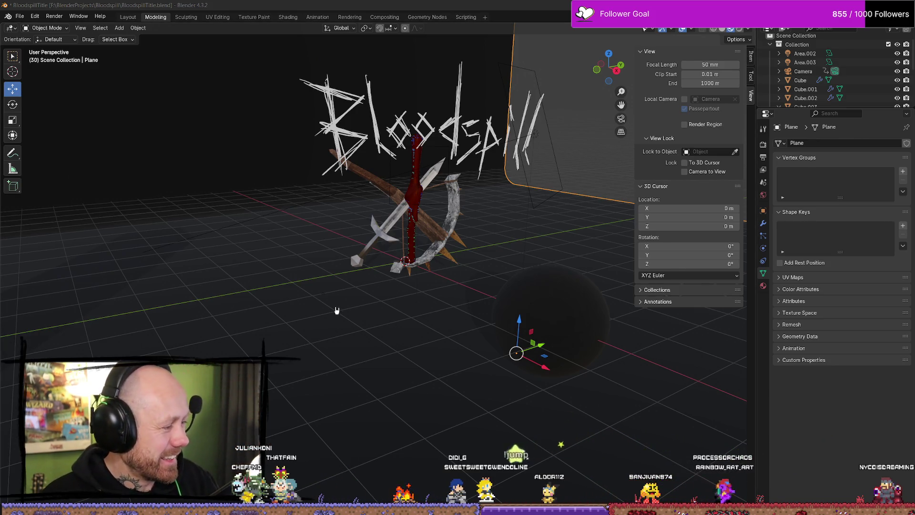
pyautogui.moveTo(575, 321)
pyautogui.mouseDown(button='middle')
pyautogui.moveTo(546, 272)
pyautogui.moveTo(547, 301)
pyautogui.moveTo(451, 305)
pyautogui.moveTo(548, 371)
pyautogui.mouseUp(button='middle')
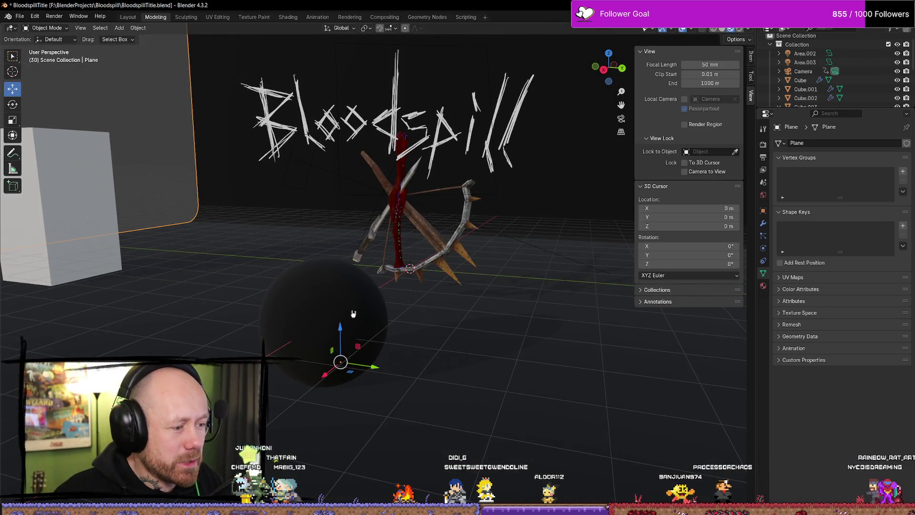
# Shift the backdrop Plane along the Y axis.
pyautogui.moveTo(353, 314); pyautogui.dragTo(520, 366, button='middle')
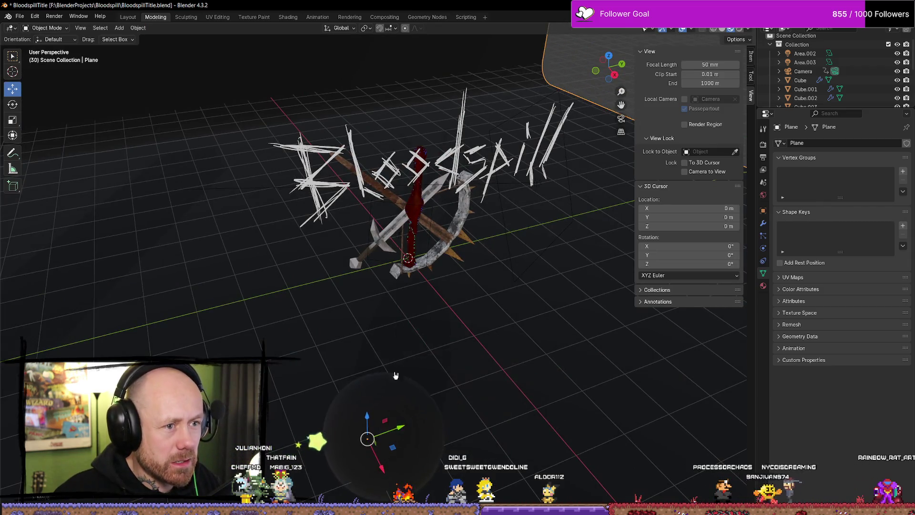
pyautogui.scroll(-6, 471, 284)
pyautogui.scroll(4, 472, 285)
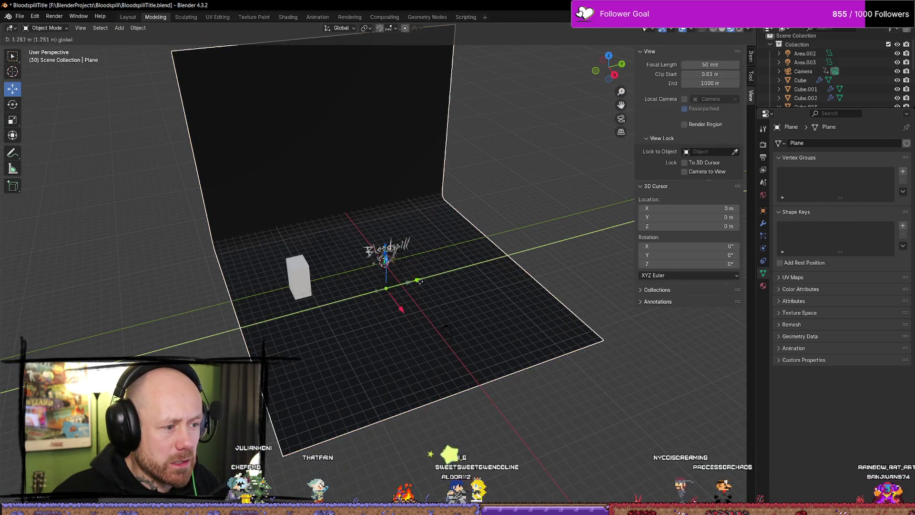
pyautogui.moveTo(433, 291); pyautogui.dragTo(440, 276)
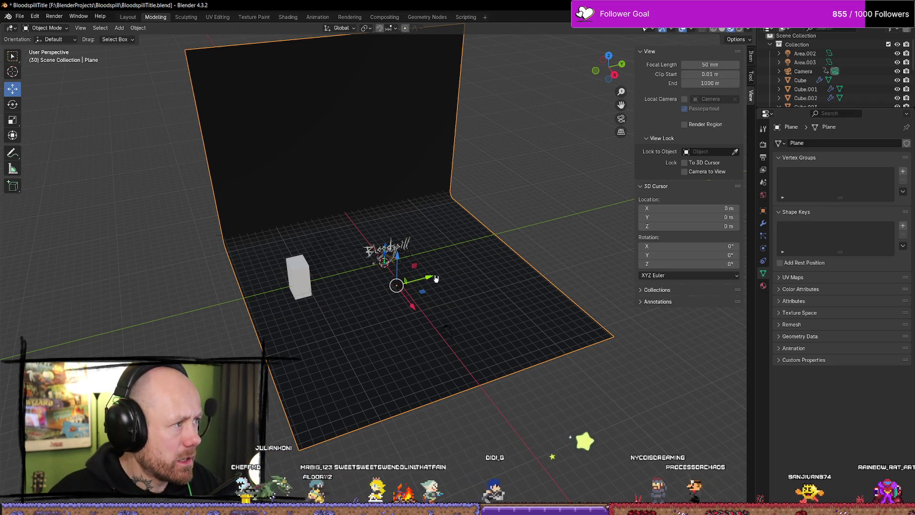
pyautogui.scroll(5, 442, 277)
pyautogui.press('w')
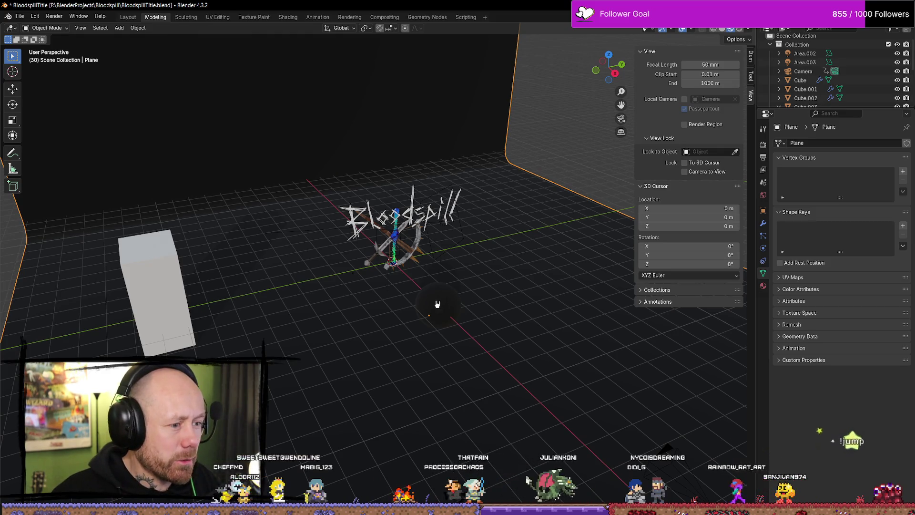
# Move the extra cube mesh inside the Plane to a new spot.
pyautogui.moveTo(475, 261)
pyautogui.mouseDown(button='middle')
pyautogui.moveTo(337, 126)
pyautogui.moveTo(175, 20)
pyautogui.mouseUp(button='middle')
pyautogui.click(186, 17)
pyautogui.click(153, 20)
pyautogui.moveTo(302, 104); pyautogui.dragTo(343, 265, button='middle')
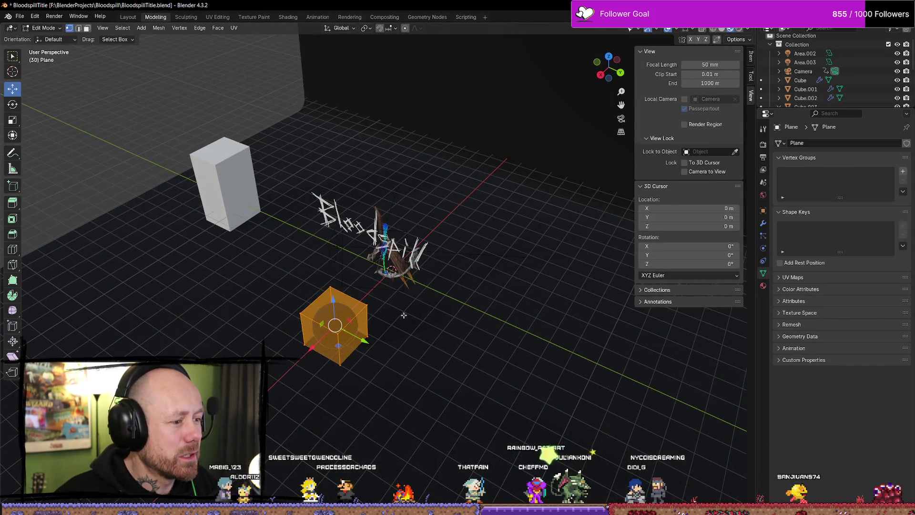
pyautogui.press('g')
pyautogui.click(295, 322)
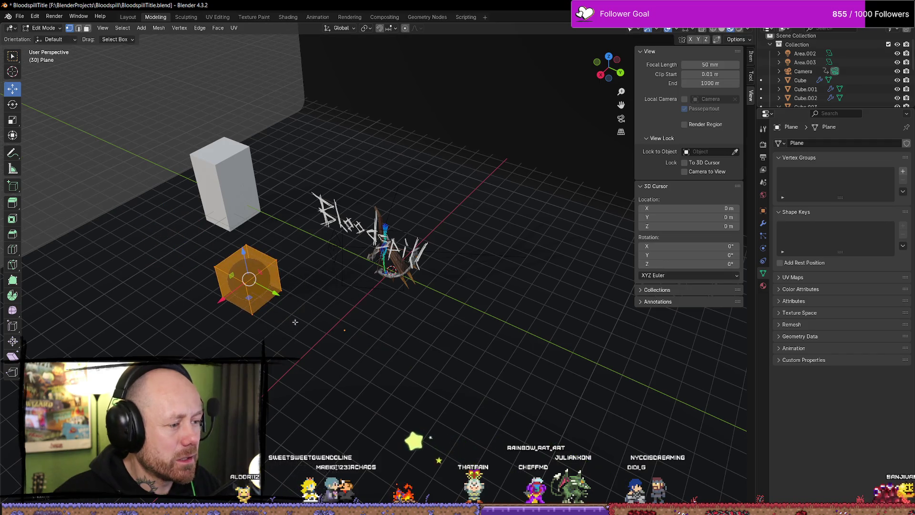
pyautogui.moveTo(413, 286); pyautogui.dragTo(489, 289, button='middle')
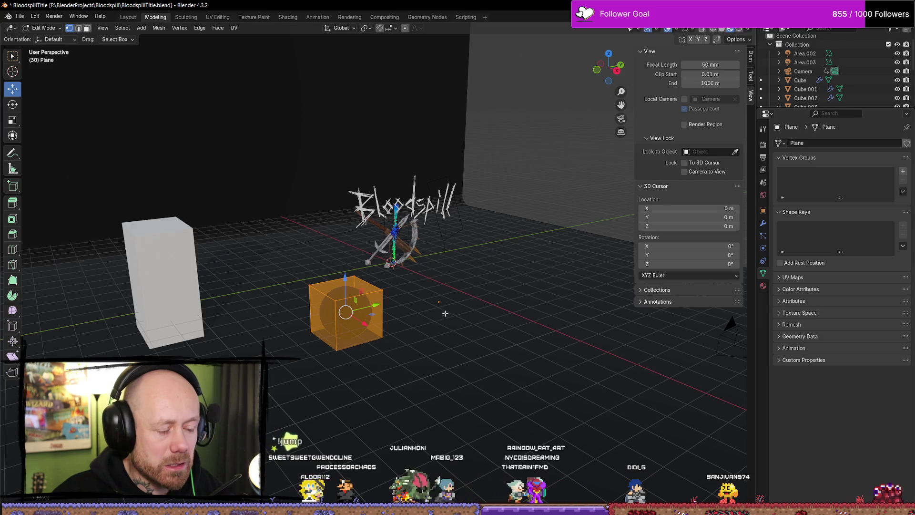
# Raise the cube along Z, delete its faces, and return to Object Mode.
pyautogui.press('x')
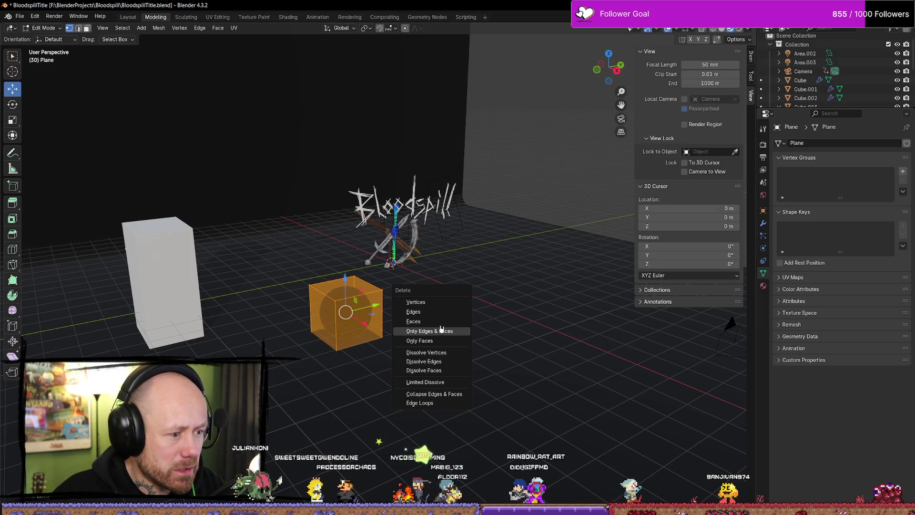
pyautogui.moveTo(345, 276); pyautogui.dragTo(342, 170)
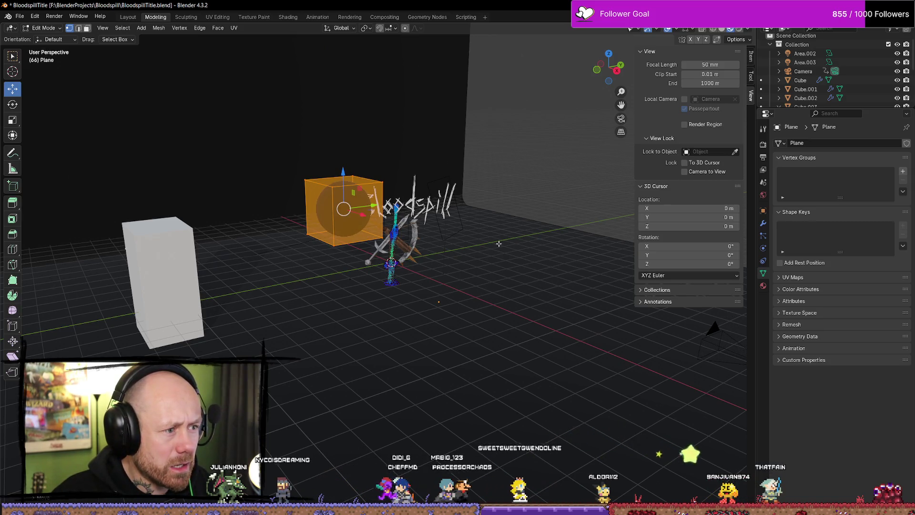
pyautogui.press('x')
pyautogui.click(343, 208)
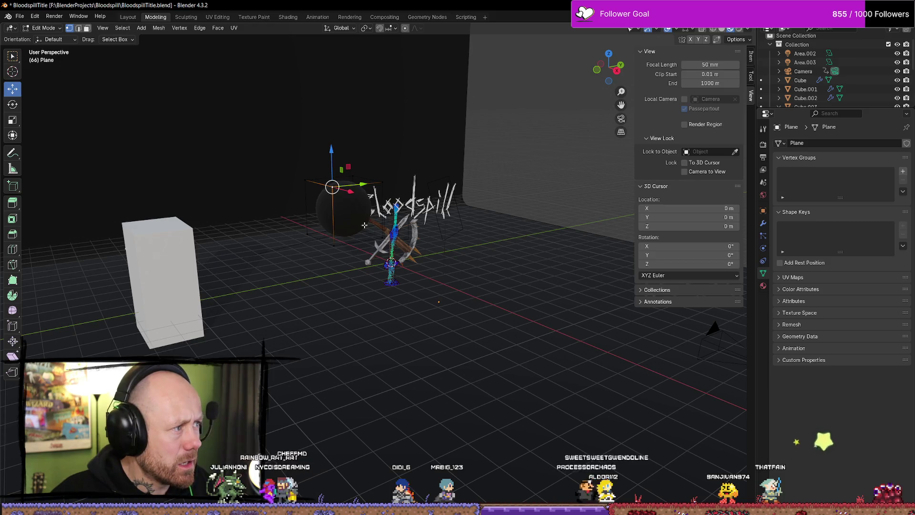
pyautogui.press('Tab')
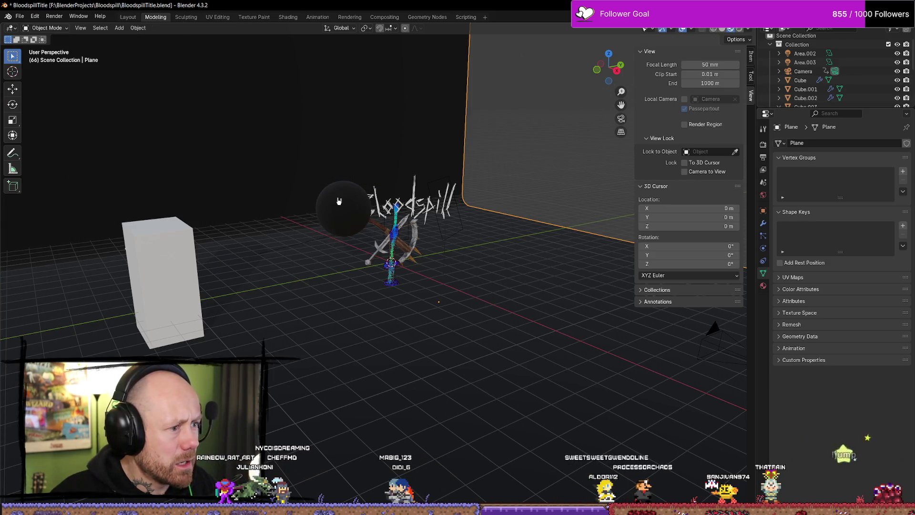
# Reselect the Plane and move its whole mesh onto the red X axis.
pyautogui.click(413, 208)
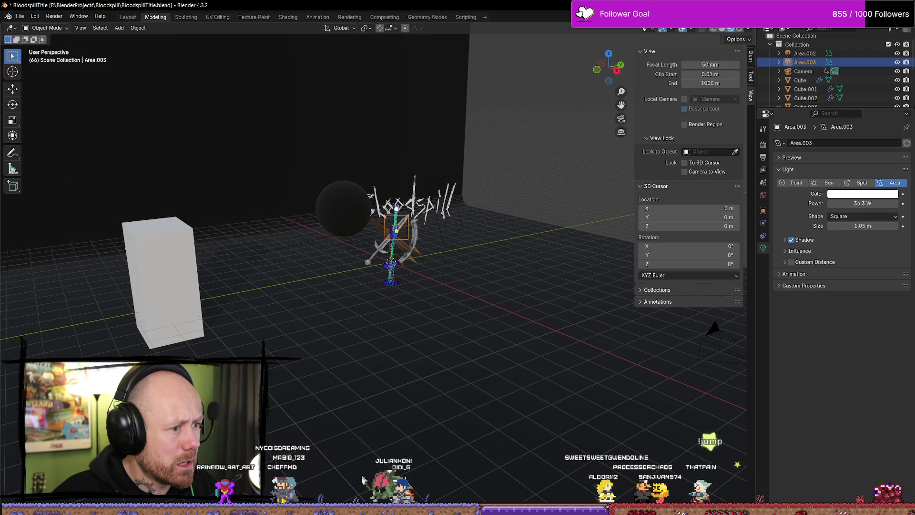
pyautogui.click(340, 210)
pyautogui.moveTo(364, 229); pyautogui.dragTo(445, 298, button='middle')
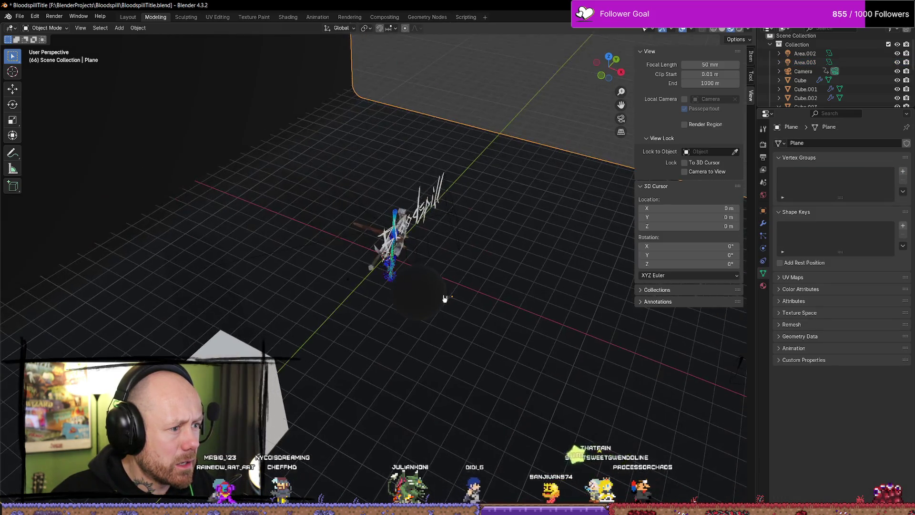
pyautogui.click(498, 284)
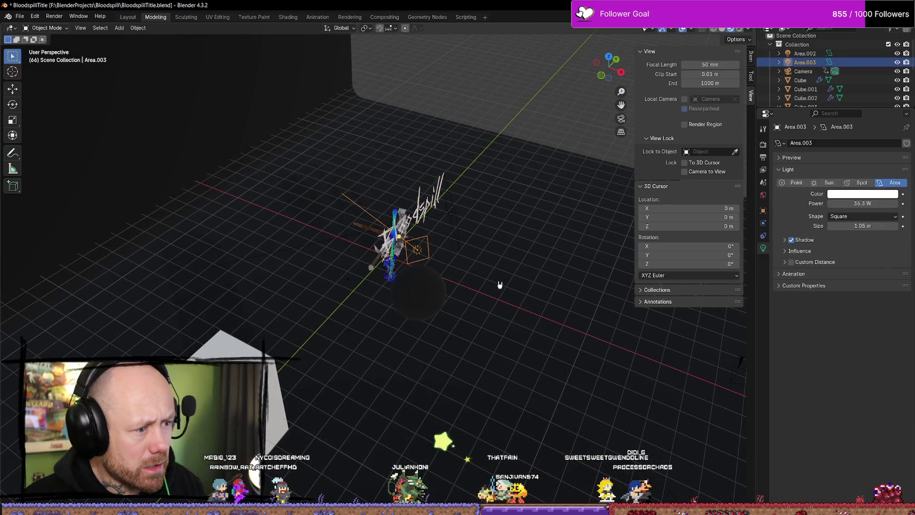
pyautogui.click(490, 299)
pyautogui.press('Tab')
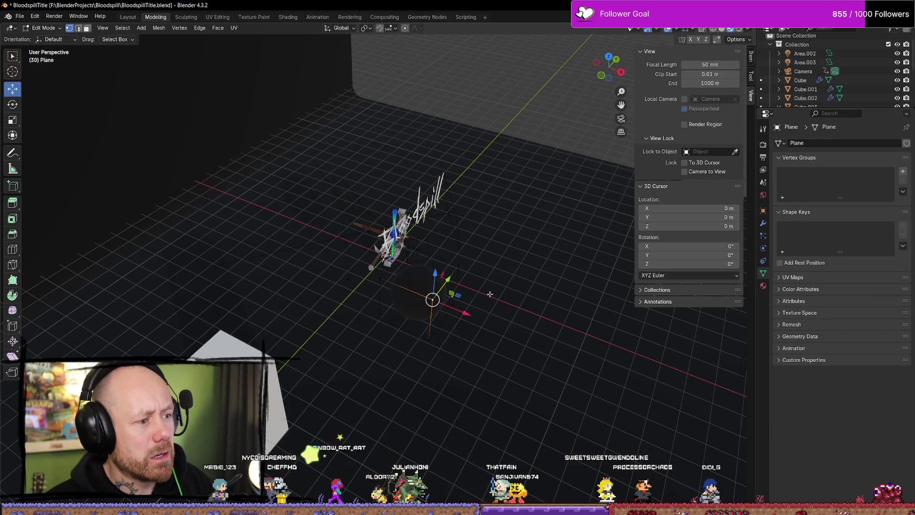
pyautogui.press('a')
pyautogui.moveTo(418, 292)
pyautogui.mouseDown()
pyautogui.moveTo(408, 361)
pyautogui.moveTo(491, 288)
pyautogui.mouseUp()
pyautogui.press('Tab')
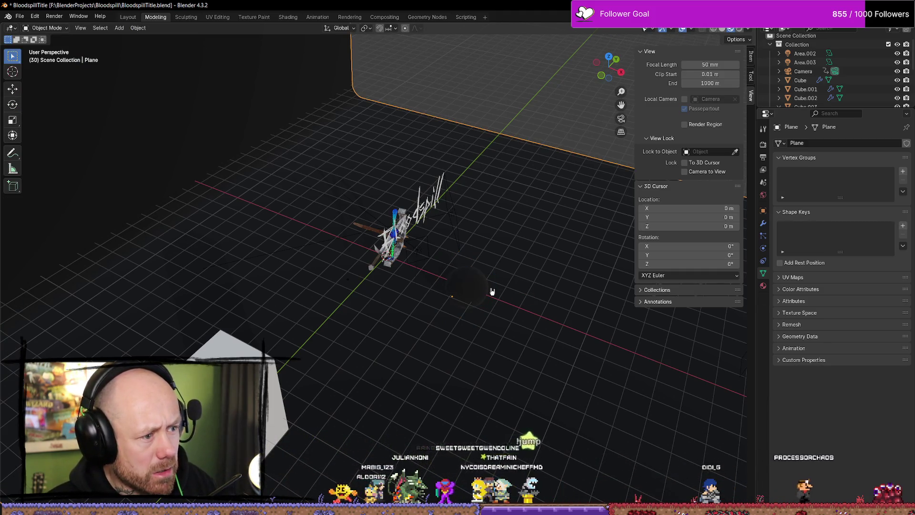
# Re-enter Edit Mode on the Plane, switch to edge selection, and return to Object Mode.
pyautogui.moveTo(510, 275); pyautogui.dragTo(506, 273, button='middle')
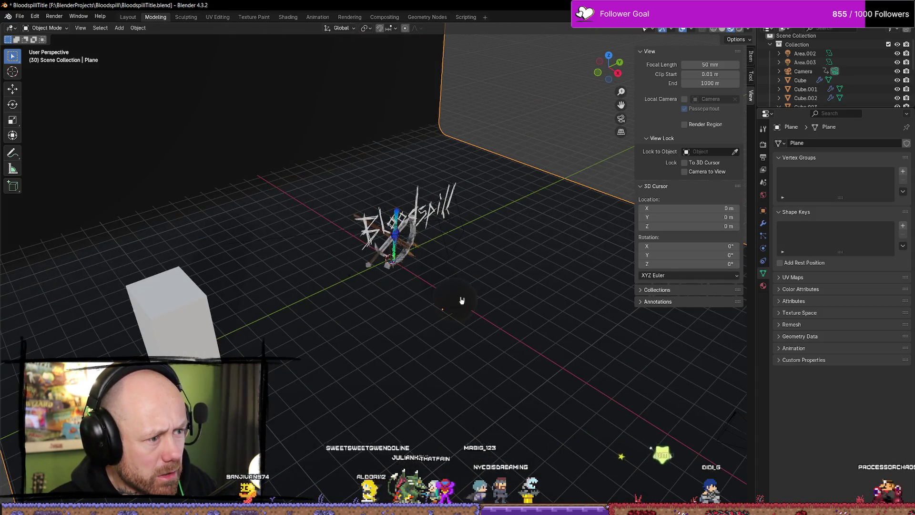
pyautogui.press('Tab')
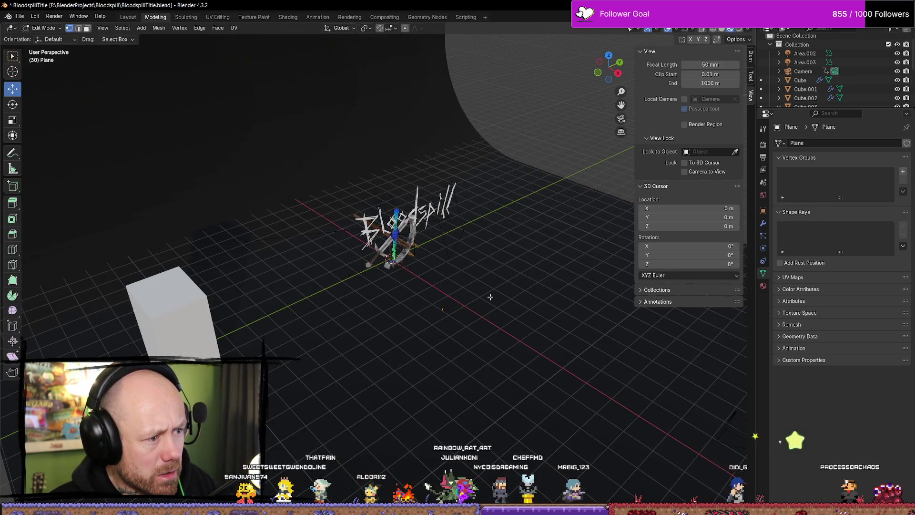
pyautogui.moveTo(490, 296)
pyautogui.mouseDown(button='middle')
pyautogui.moveTo(494, 290)
pyautogui.moveTo(476, 278)
pyautogui.moveTo(479, 288)
pyautogui.mouseUp(button='middle')
pyautogui.press('2')
pyautogui.press('Tab')
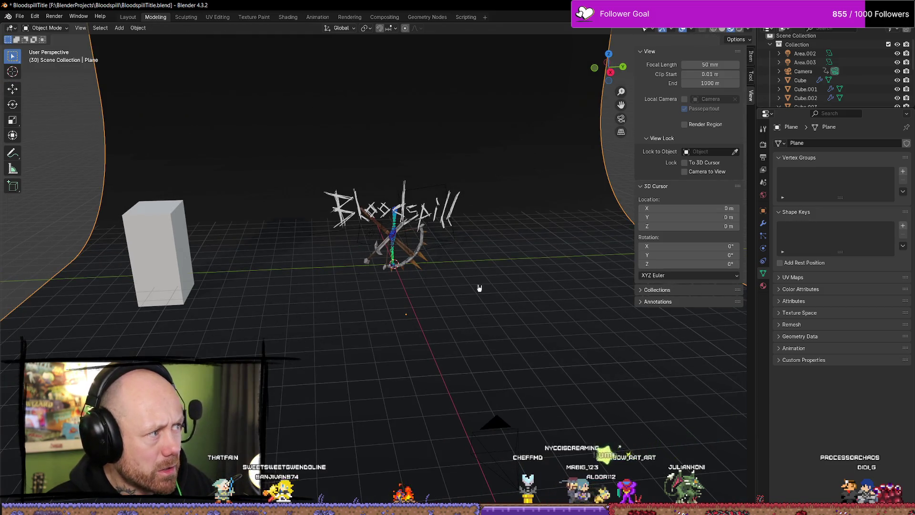
pyautogui.hotkey('shift', 'a')
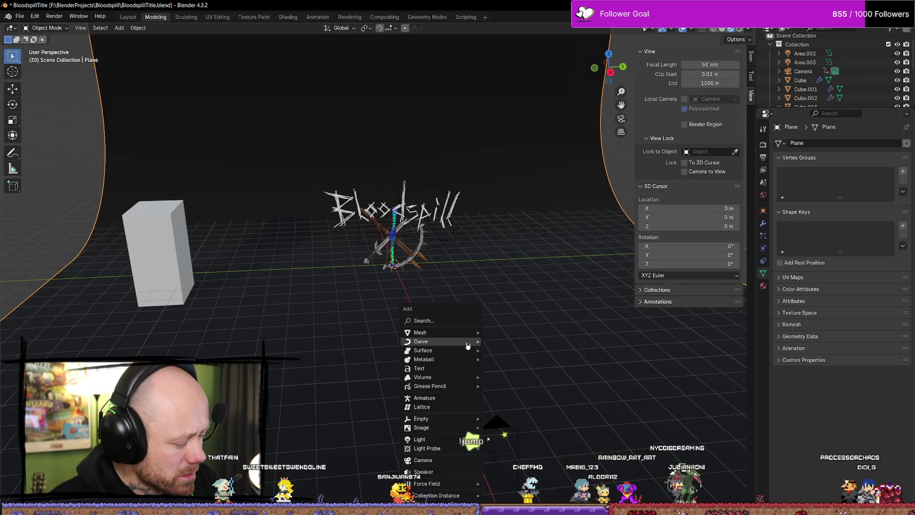
# Add a new cube at the 3D cursor and slide it right along X.
pyautogui.moveTo(467, 337)
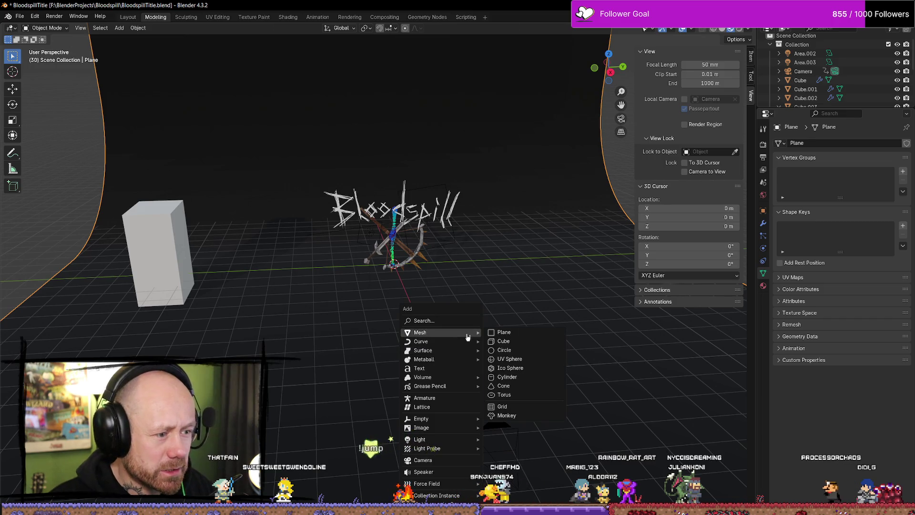
pyautogui.click(505, 342)
pyautogui.moveTo(512, 348); pyautogui.dragTo(443, 297, button='middle')
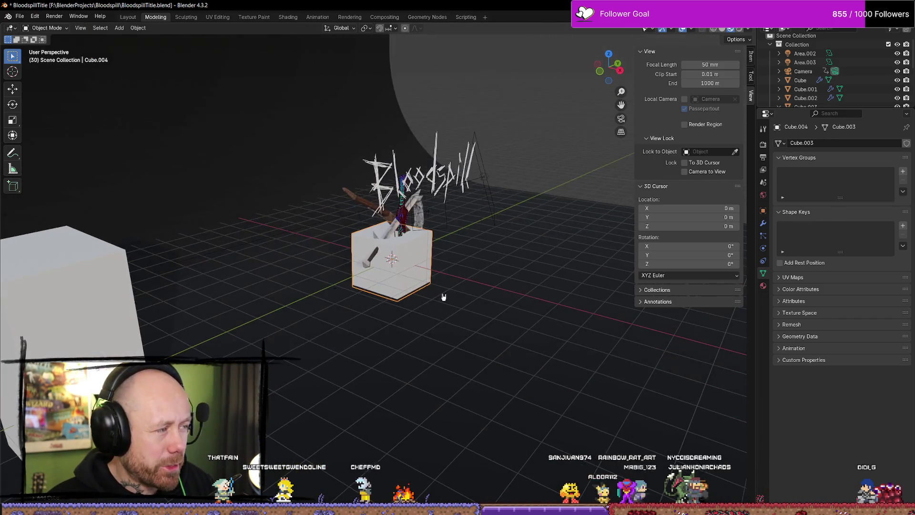
pyautogui.hotkey('shift', 'space')
pyautogui.press('g')
pyautogui.moveTo(444, 297); pyautogui.dragTo(604, 300)
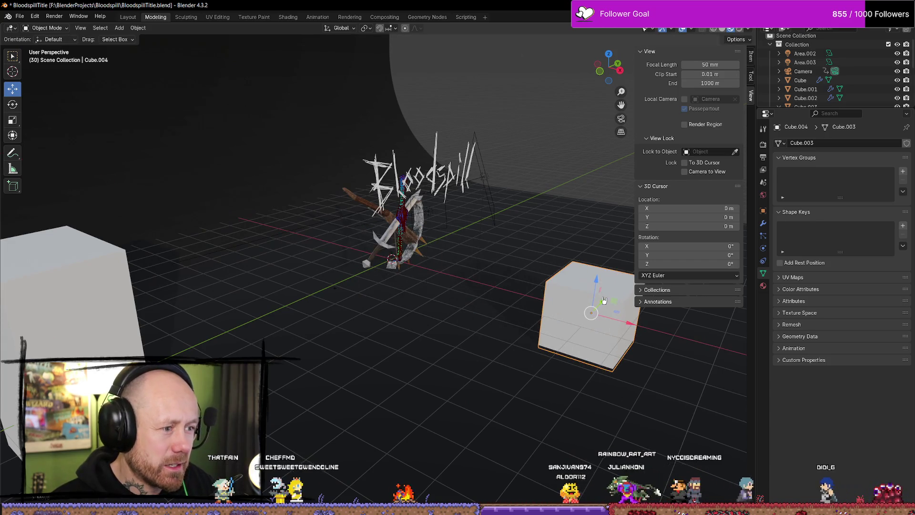
pyautogui.moveTo(604, 300)
pyautogui.mouseDown(button='middle')
pyautogui.moveTo(577, 310)
pyautogui.moveTo(517, 307)
pyautogui.moveTo(446, 326)
pyautogui.moveTo(445, 228)
pyautogui.mouseUp(button='middle')
# Save the blend file and switch to the 'blender dust particles' Short in Firefox.
pyautogui.scroll(-2, 484, 333)
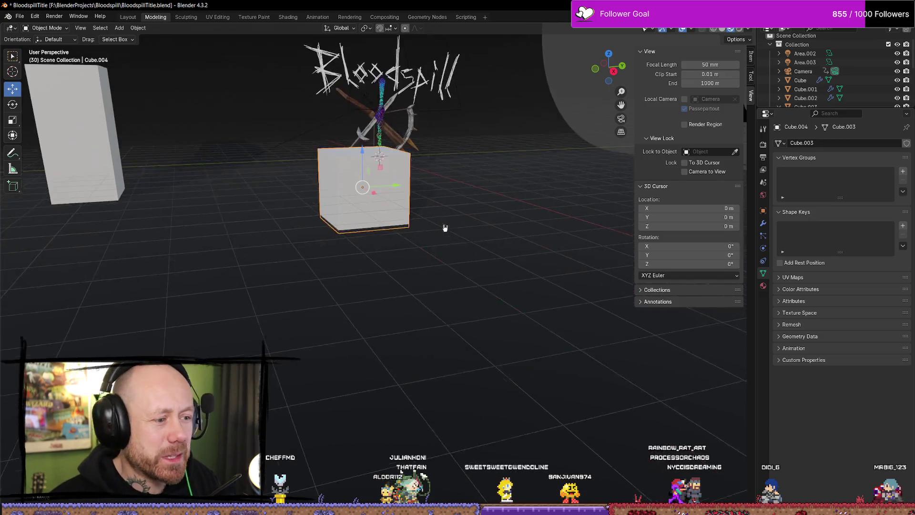
pyautogui.scroll(8, 418, 221)
pyautogui.scroll(-4, 427, 196)
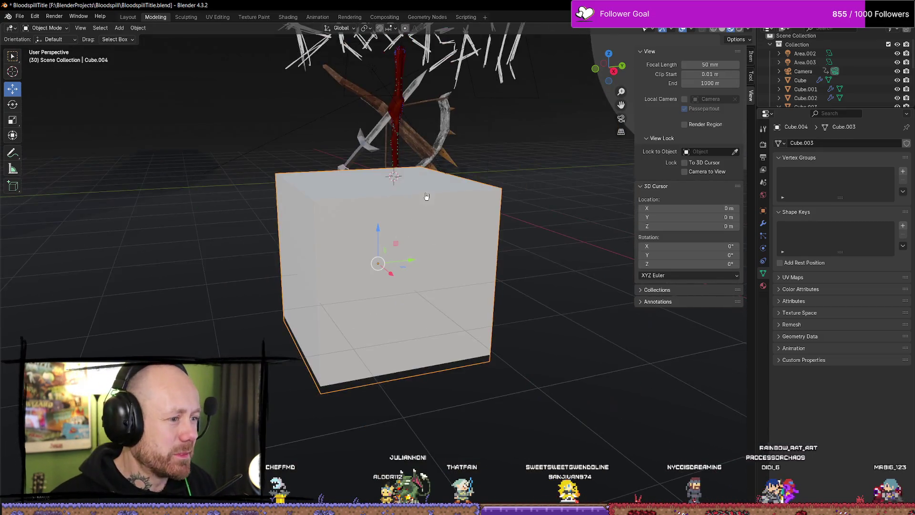
pyautogui.scroll(-3, 426, 197)
pyautogui.scroll(1, 418, 230)
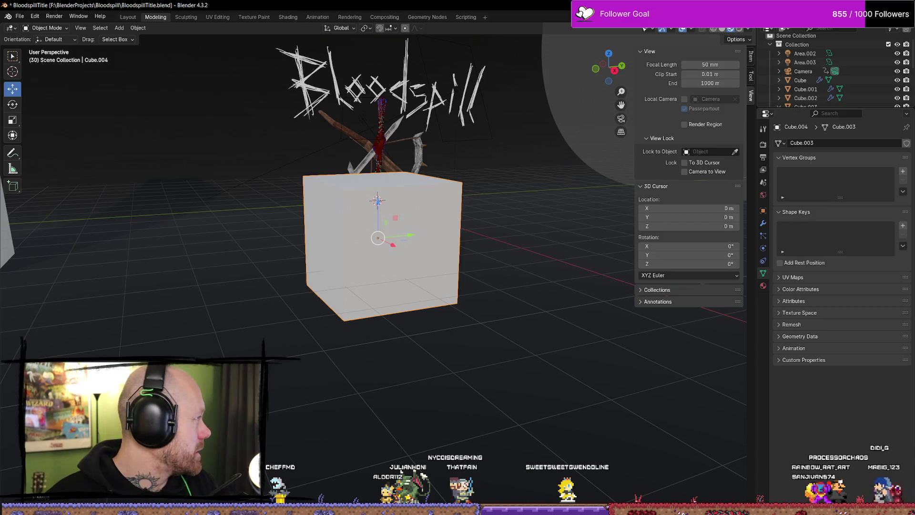
pyautogui.hotkey('ctrl', 's')
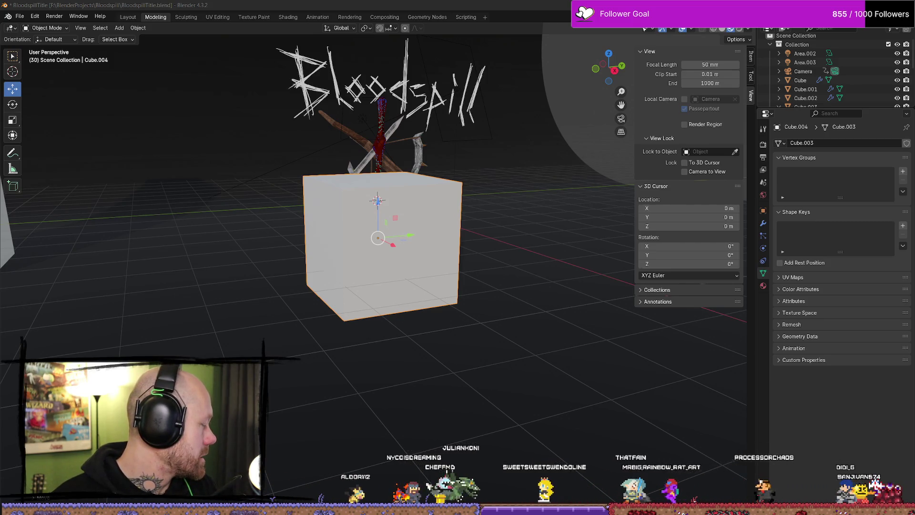
pyautogui.hotkey('alt', 'Tab')
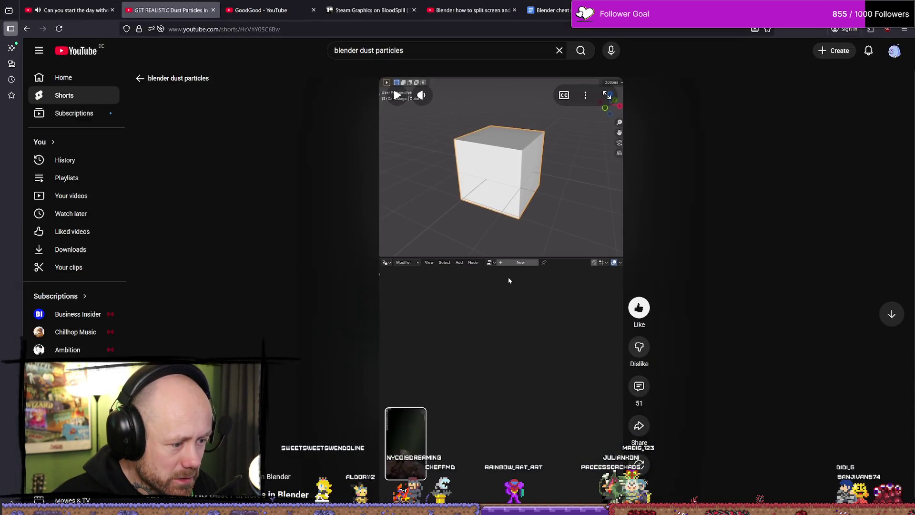
# Play the dust particles Short, pause it on the node setup, and return to Blender.
pyautogui.click(509, 281)
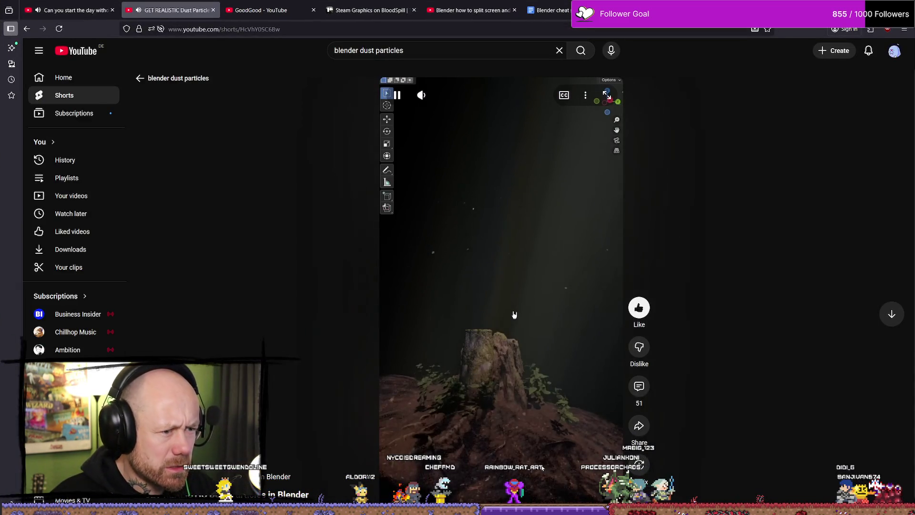
pyautogui.click(474, 307)
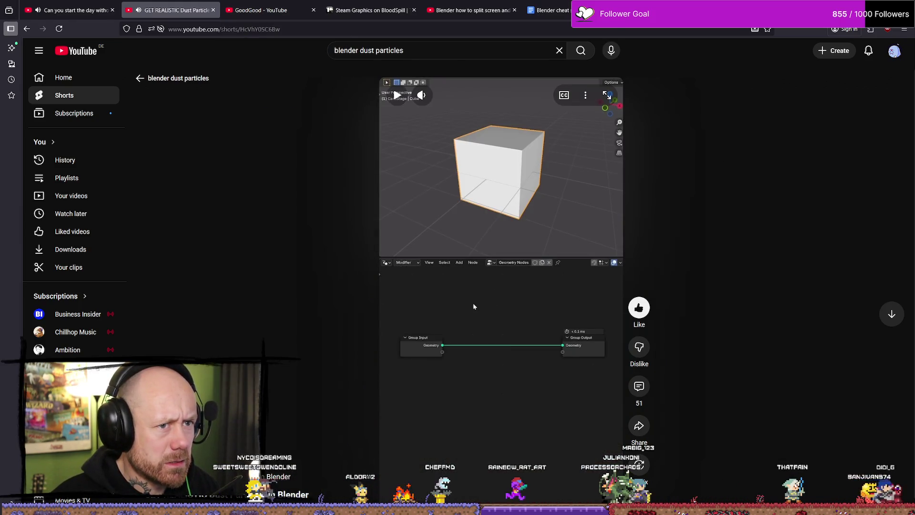
pyautogui.hotkey('alt', 'Tab')
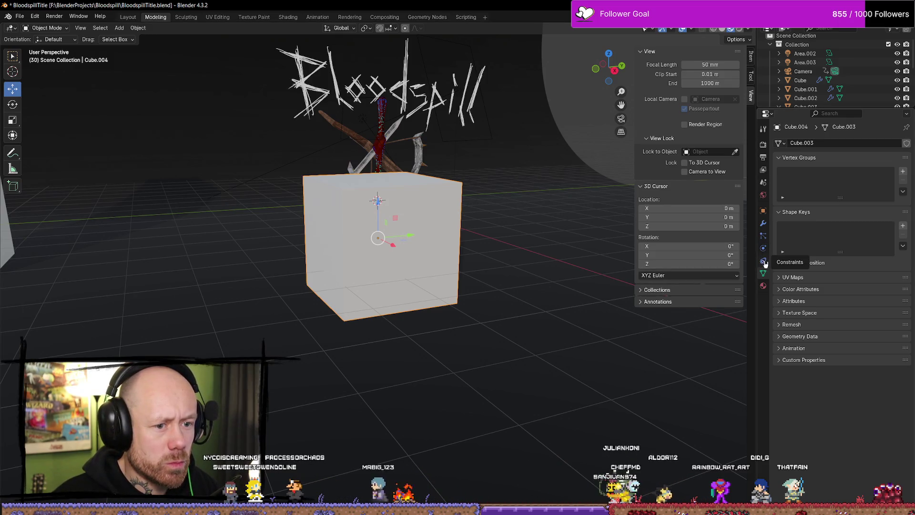
# Add a Geometry Nodes modifier to Cube.004 by searching 'geom' in the modifier list.
pyautogui.click(763, 224)
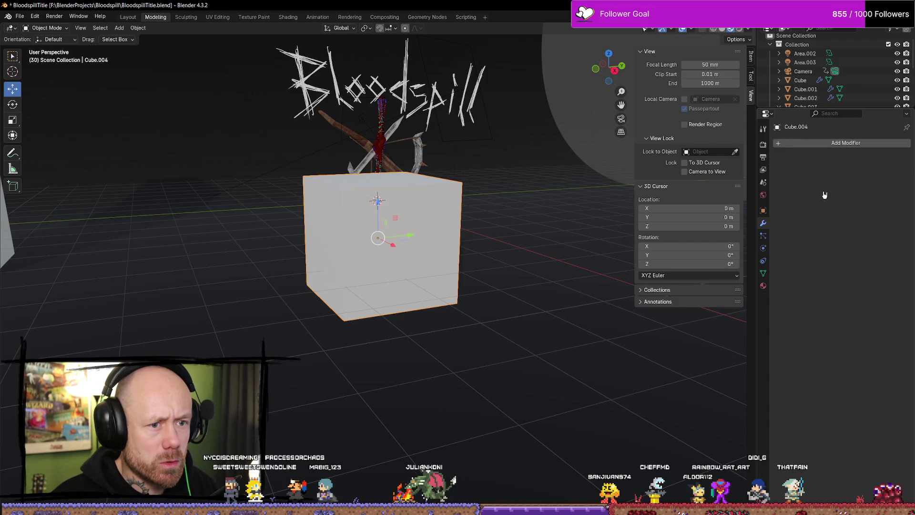
pyautogui.click(774, 143)
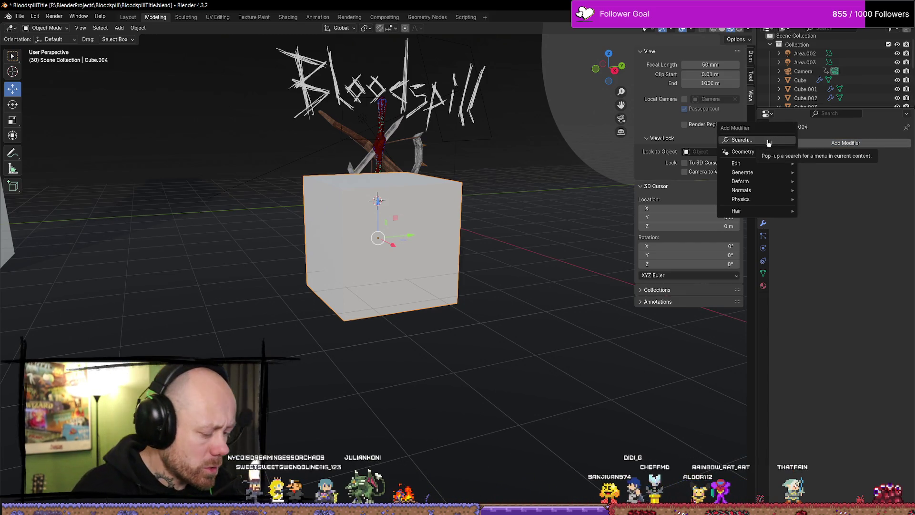
pyautogui.click(768, 140)
pyautogui.write('g')
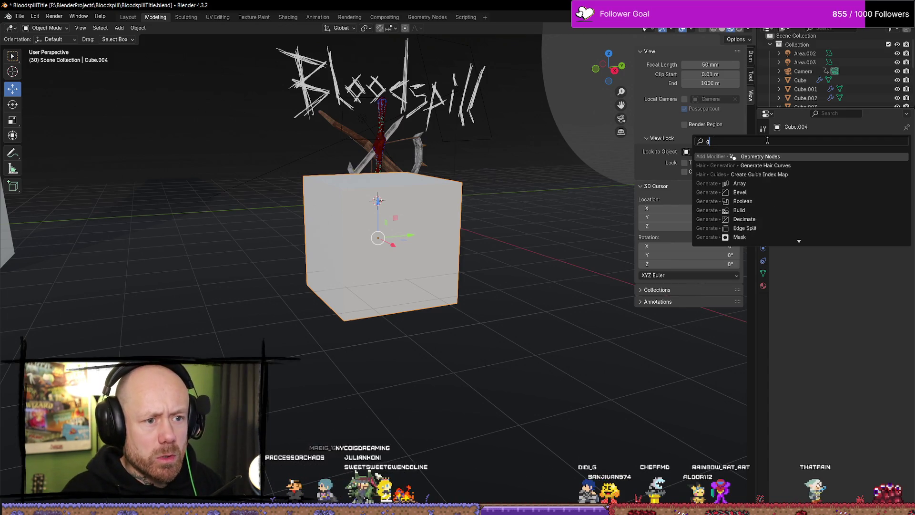
pyautogui.write('eom')
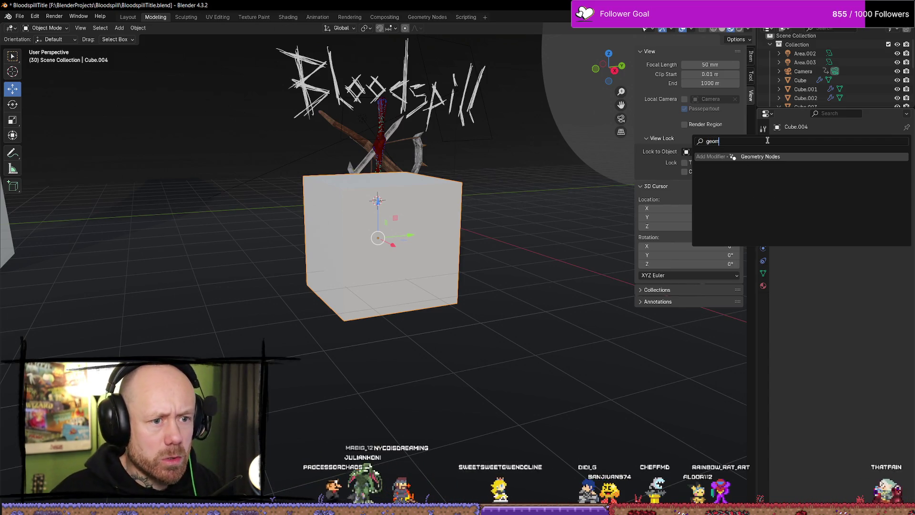
pyautogui.press('BackSpace')
pyautogui.press('BackSpace')
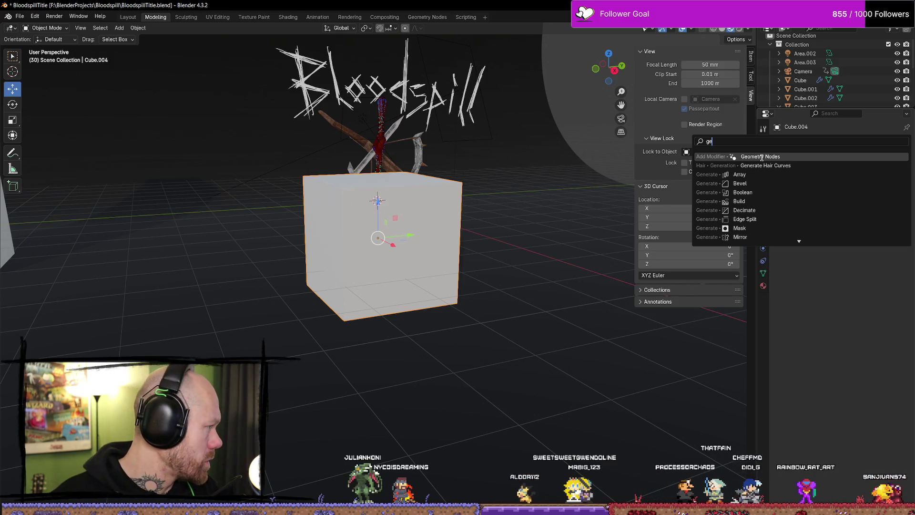
pyautogui.click(761, 157)
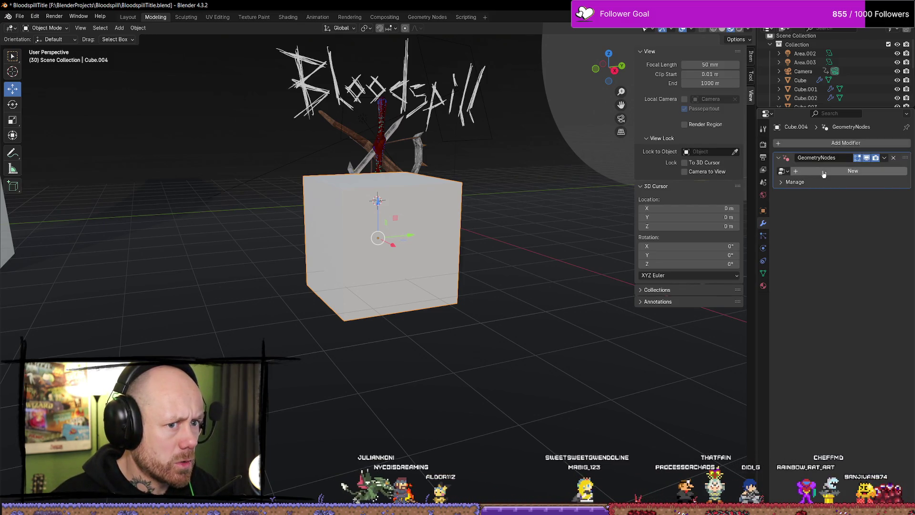
# Switch through the Shading workspace to the Geometry Nodes workspace.
pyautogui.moveTo(552, 243); pyautogui.dragTo(461, 291, button='middle')
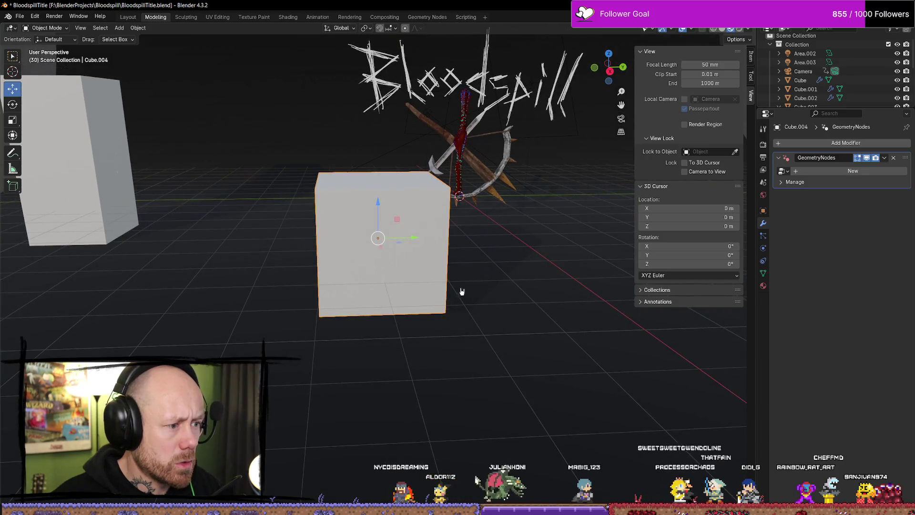
pyautogui.click(287, 17)
pyautogui.scroll(-6, 446, 176)
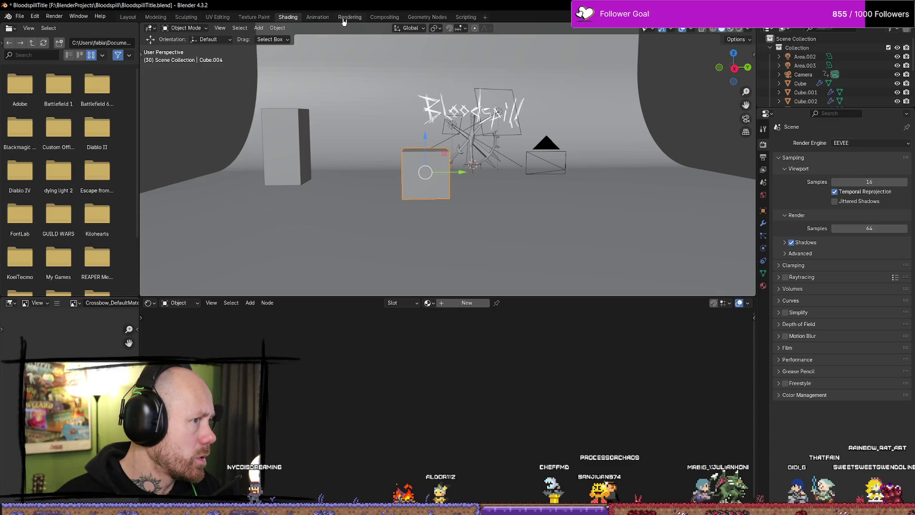
pyautogui.click(384, 17)
# Enlarge the 3D view and remove Cube.004's existing GeometryNodes modifier.
pyautogui.click(427, 17)
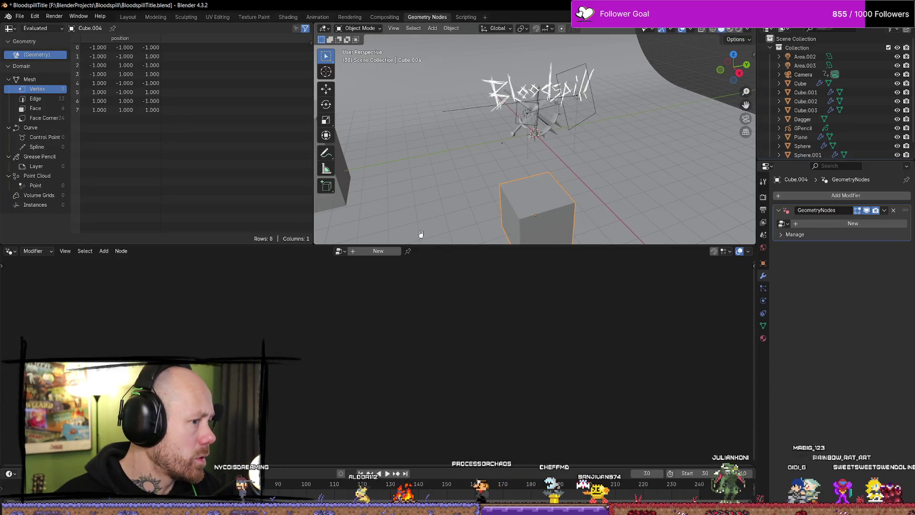
pyautogui.scroll(2, 516, 237)
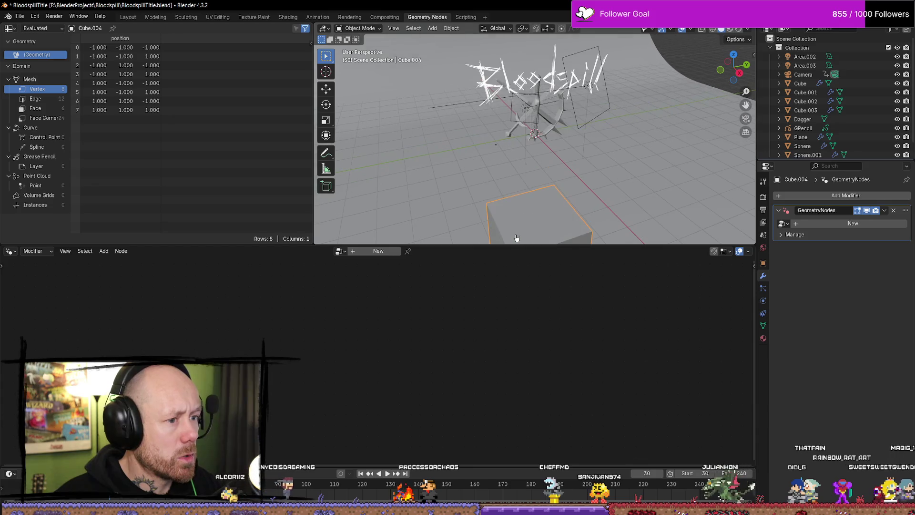
pyautogui.scroll(2, 548, 201)
pyautogui.moveTo(442, 245); pyautogui.dragTo(443, 351)
pyautogui.click(893, 210)
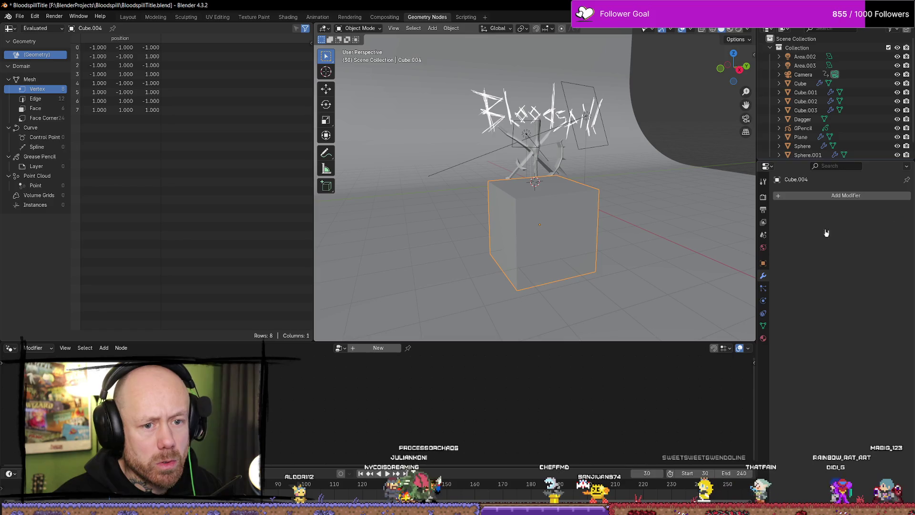
pyautogui.hotkey('ctrl', 'z')
pyautogui.hotkey('ctrl', 'shift', 'z')
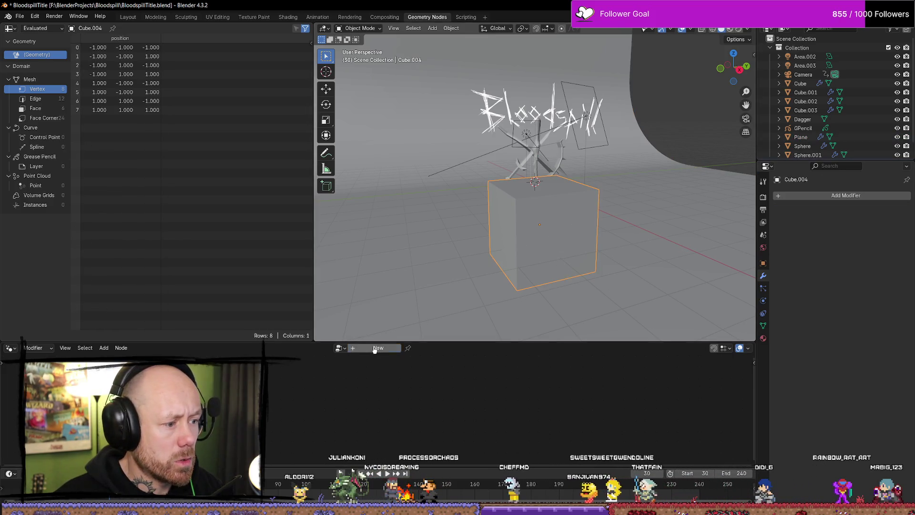
# Create a new node tree and add a Mesh to Volume node from Group Input's link.
pyautogui.click(374, 350)
pyautogui.moveTo(404, 396); pyautogui.dragTo(427, 378, button='middle')
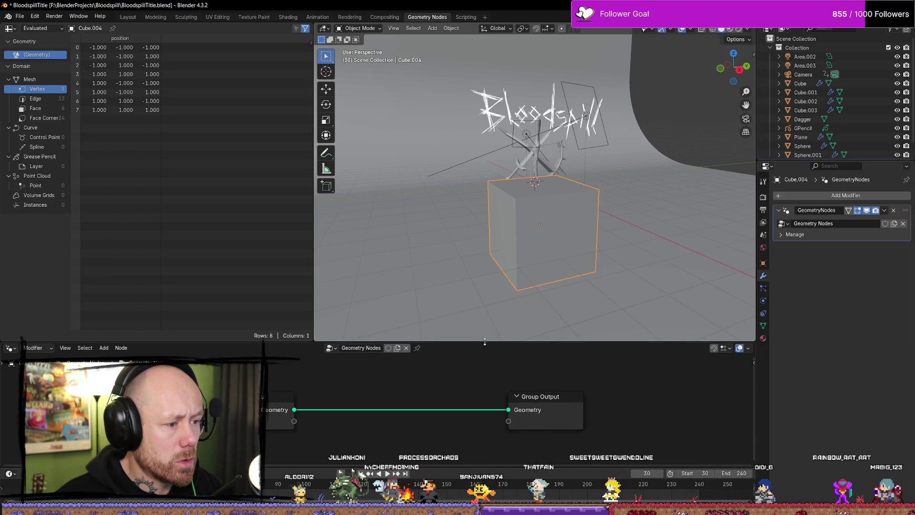
pyautogui.moveTo(487, 341); pyautogui.dragTo(487, 308)
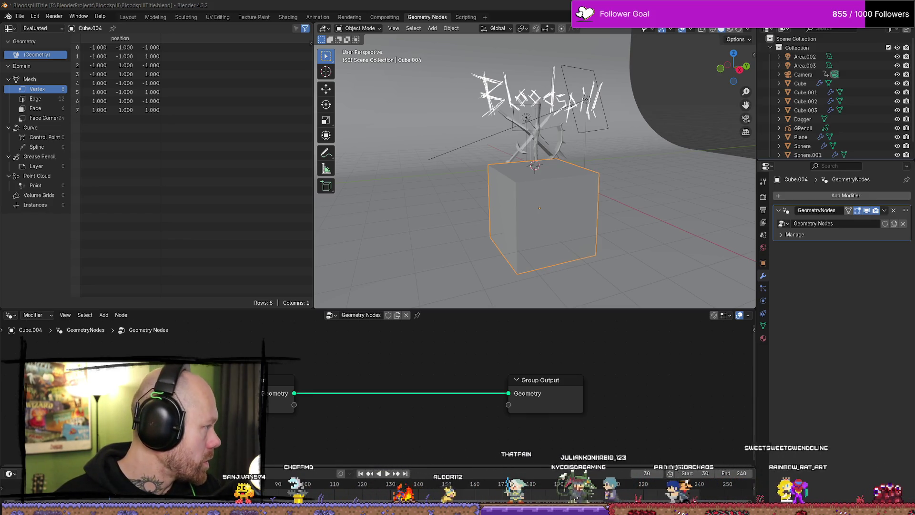
pyautogui.moveTo(294, 392); pyautogui.dragTo(328, 373)
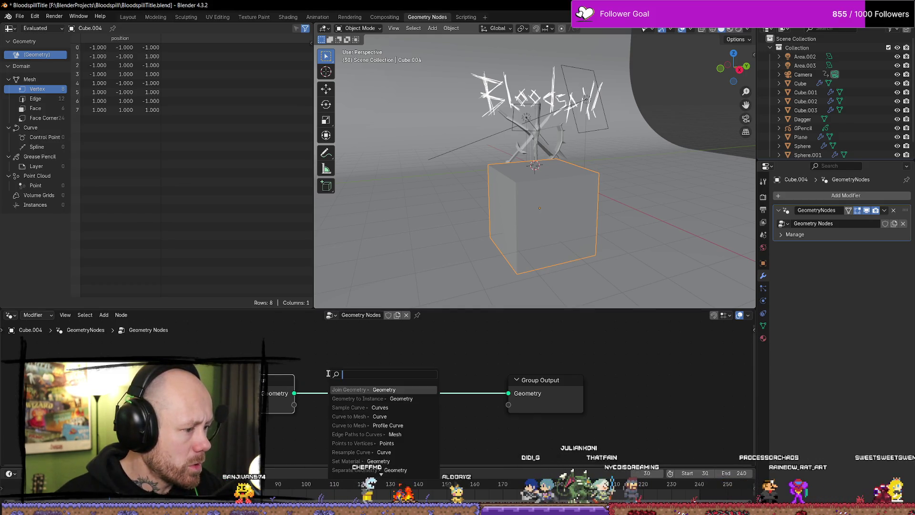
pyautogui.write('mesh ')
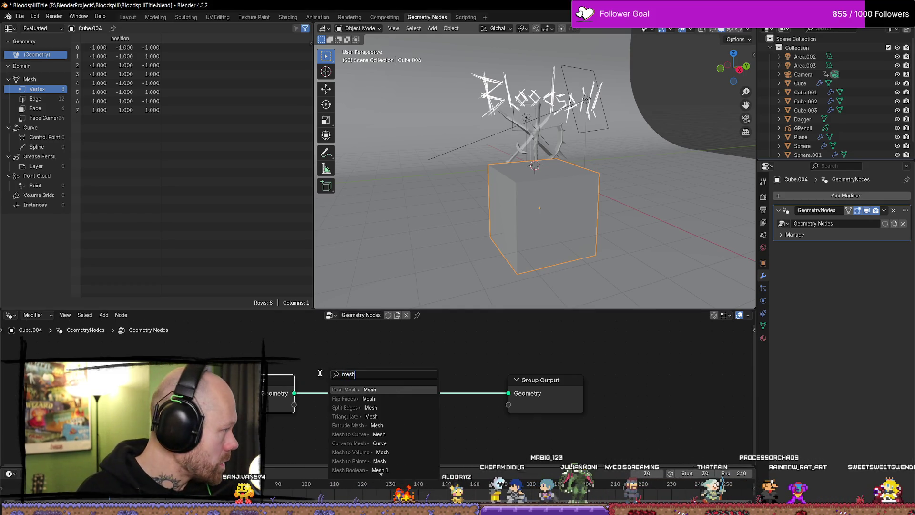
pyautogui.write('to vo')
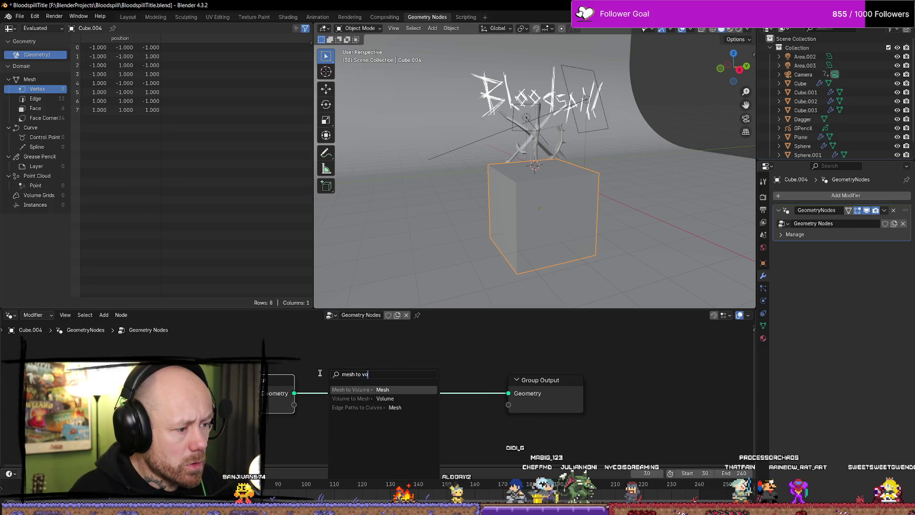
pyautogui.press('Return')
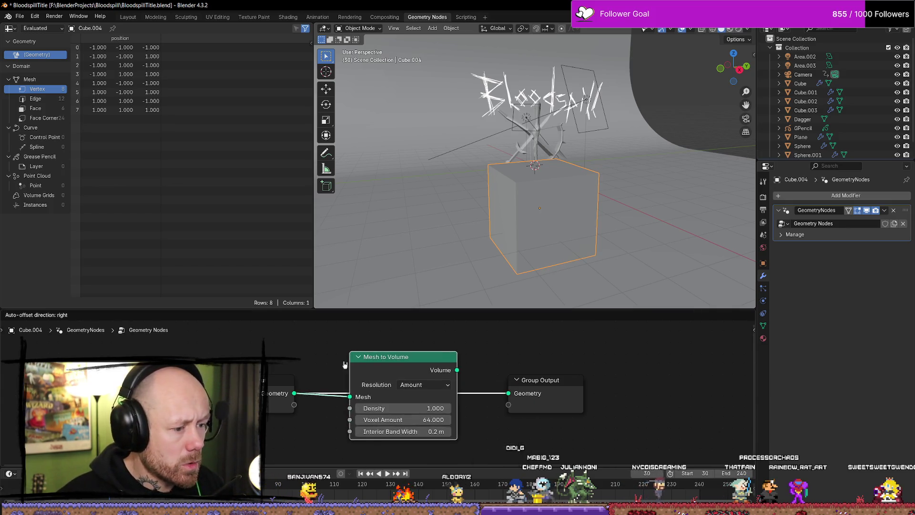
# Place Mesh to Volume between Group Input and Group Output and try its Voxel Amount and Density values.
pyautogui.click(464, 377)
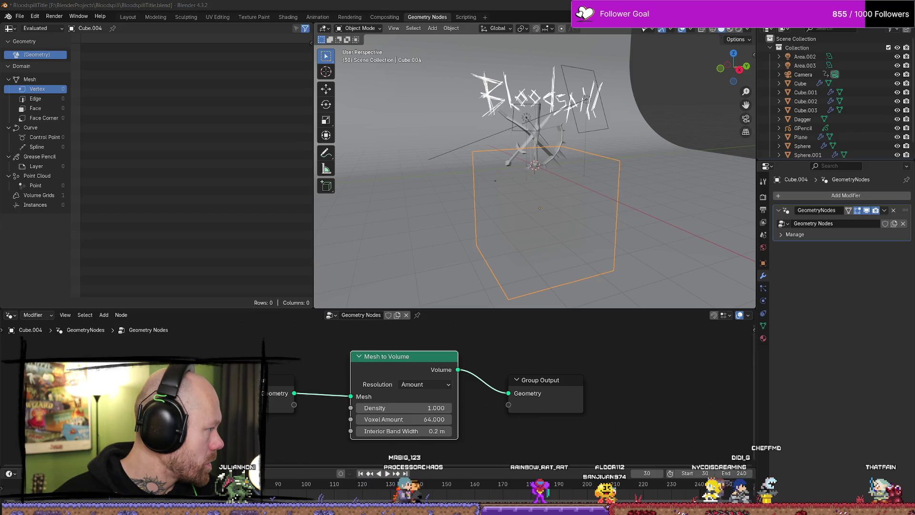
pyautogui.click(439, 419)
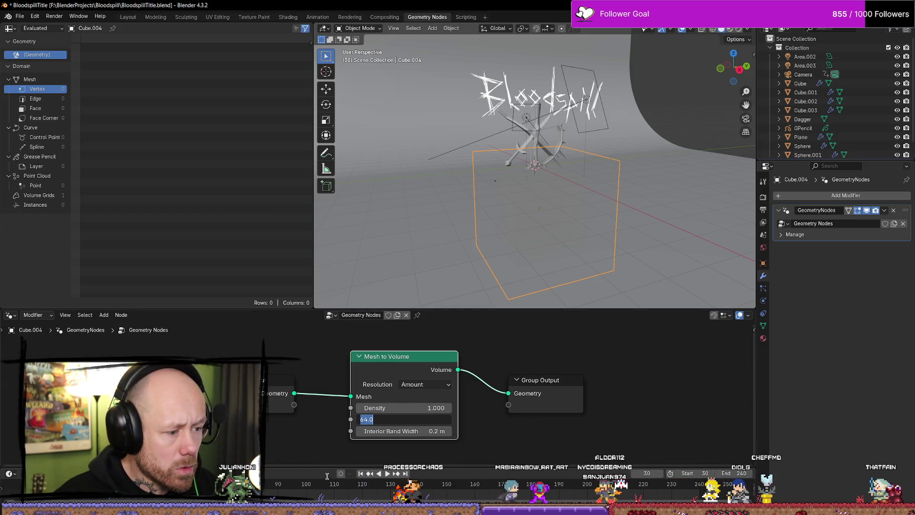
pyautogui.write('1')
pyautogui.press('Return')
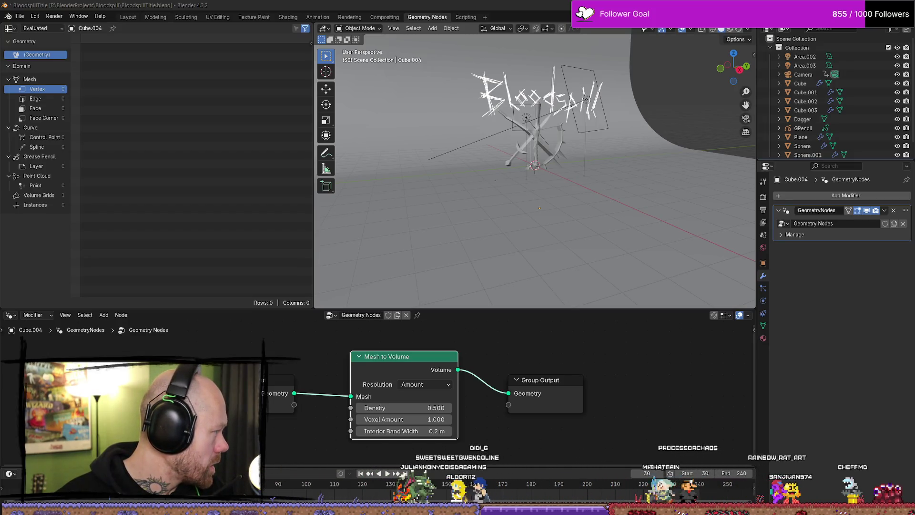
pyautogui.click(429, 408)
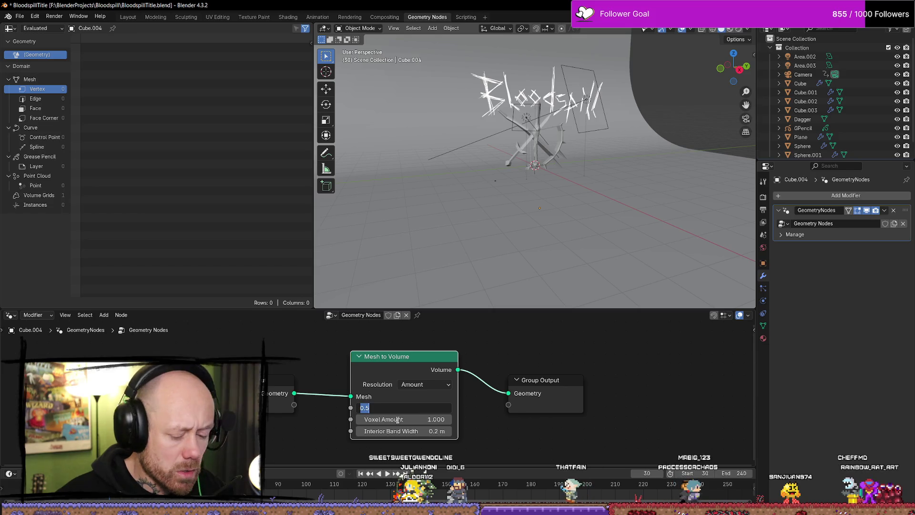
pyautogui.write('1')
pyautogui.press('Return')
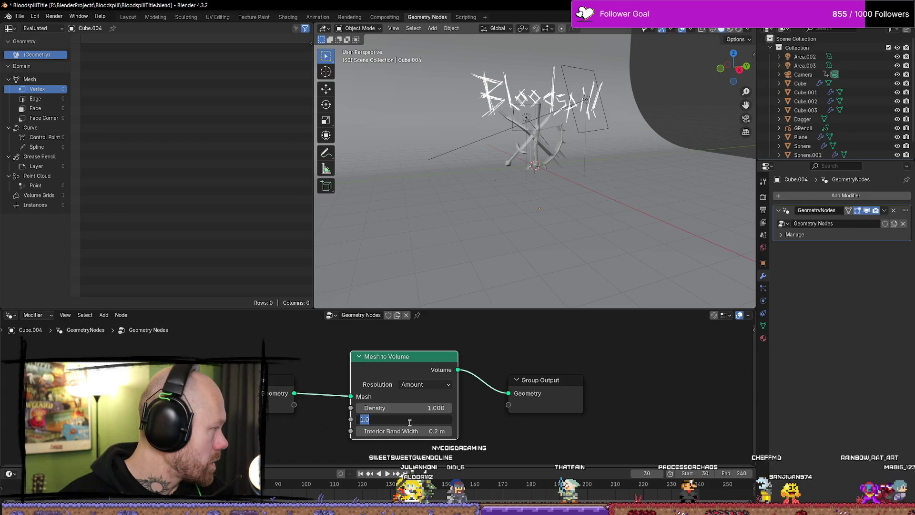
pyautogui.press('Return')
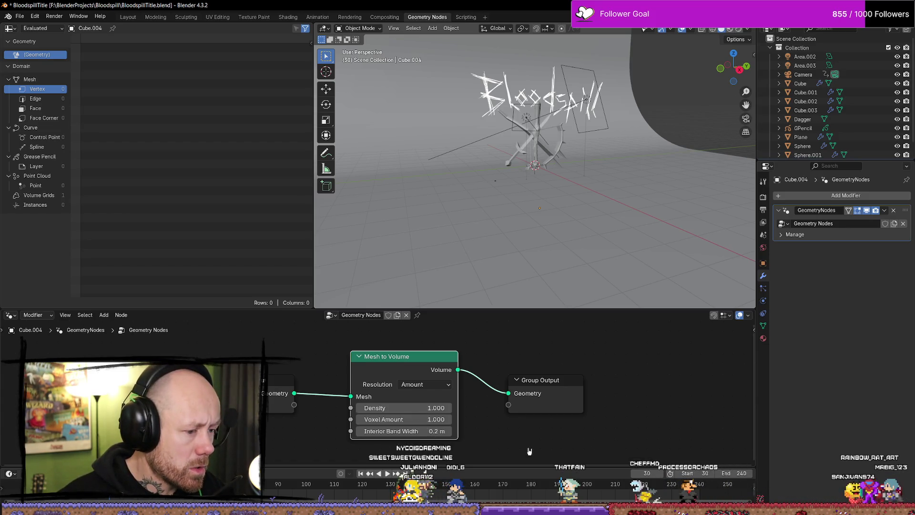
pyautogui.moveTo(582, 167)
pyautogui.mouseDown(button='middle')
pyautogui.moveTo(408, 167)
pyautogui.moveTo(527, 173)
pyautogui.moveTo(465, 238)
pyautogui.mouseUp(button='middle')
pyautogui.scroll(5, 461, 168)
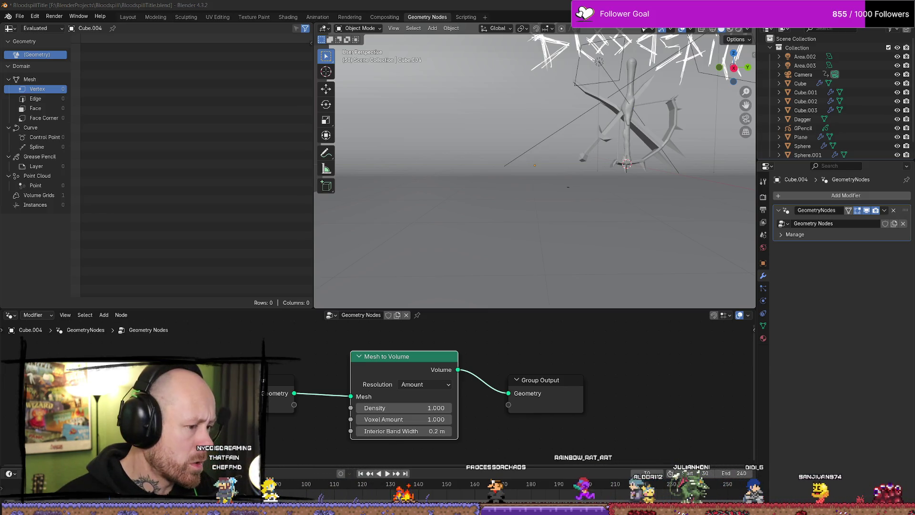
# Set resolution to Size, density 0.5 and voxel size 1 m, and save the file.
pyautogui.click(428, 385)
pyautogui.click(409, 408)
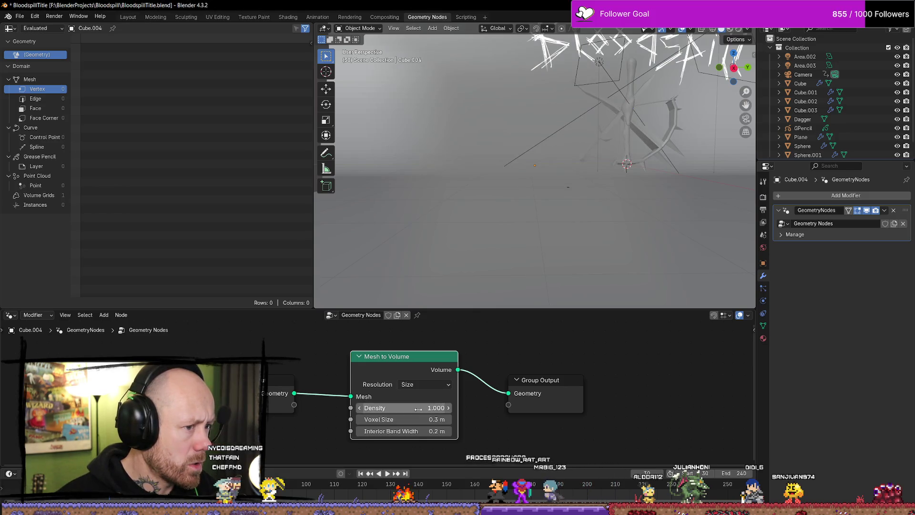
pyautogui.moveTo(488, 289)
pyautogui.mouseDown(button='middle')
pyautogui.moveTo(523, 217)
pyautogui.moveTo(555, 241)
pyautogui.moveTo(488, 237)
pyautogui.moveTo(513, 218)
pyautogui.moveTo(495, 248)
pyautogui.mouseUp(button='middle')
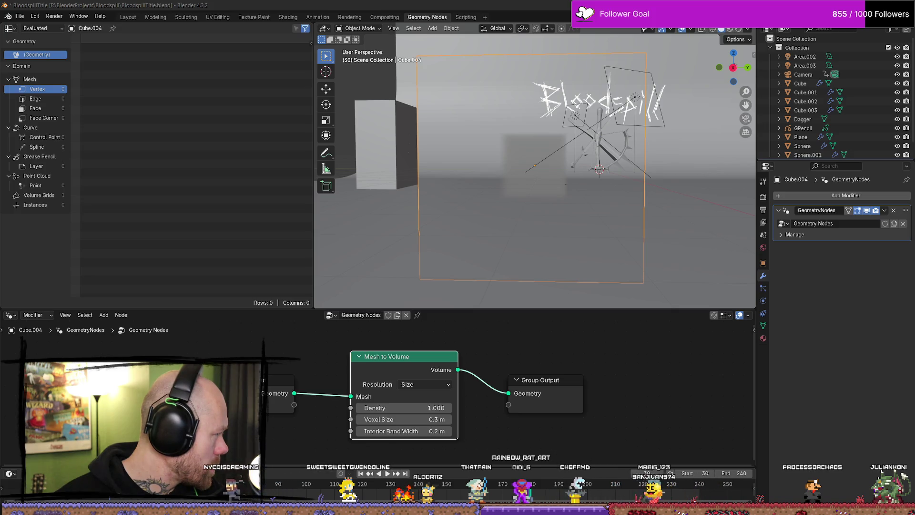
pyautogui.click(445, 408)
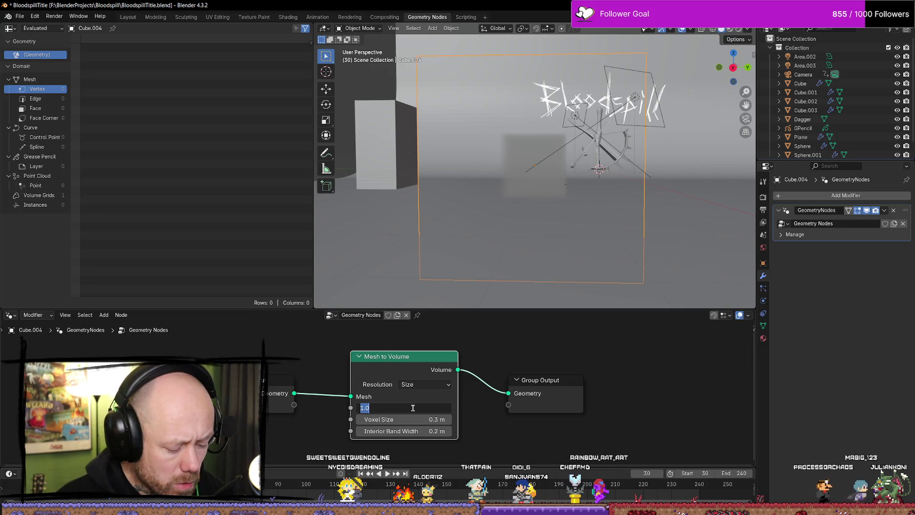
pyautogui.write('0.5')
pyautogui.press('Return')
pyautogui.click(428, 419)
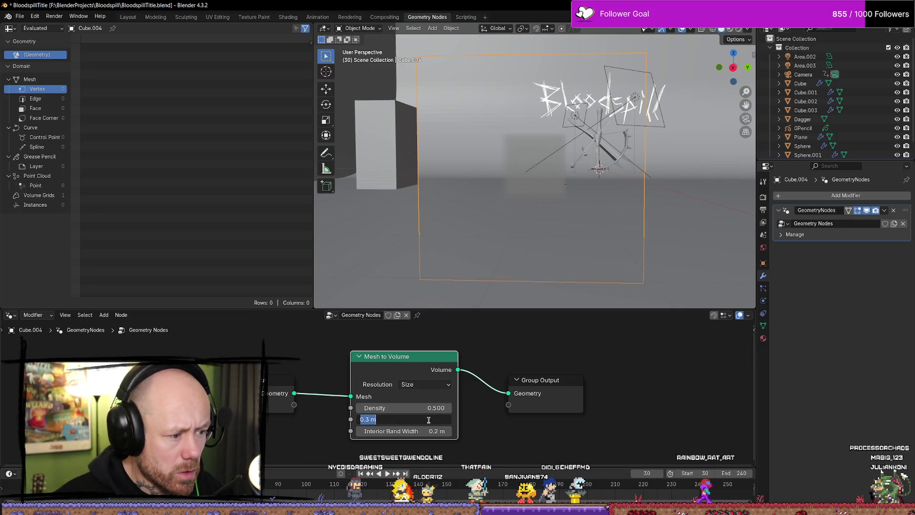
pyautogui.write('1')
pyautogui.press('Return')
pyautogui.hotkey('ctrl', 's')
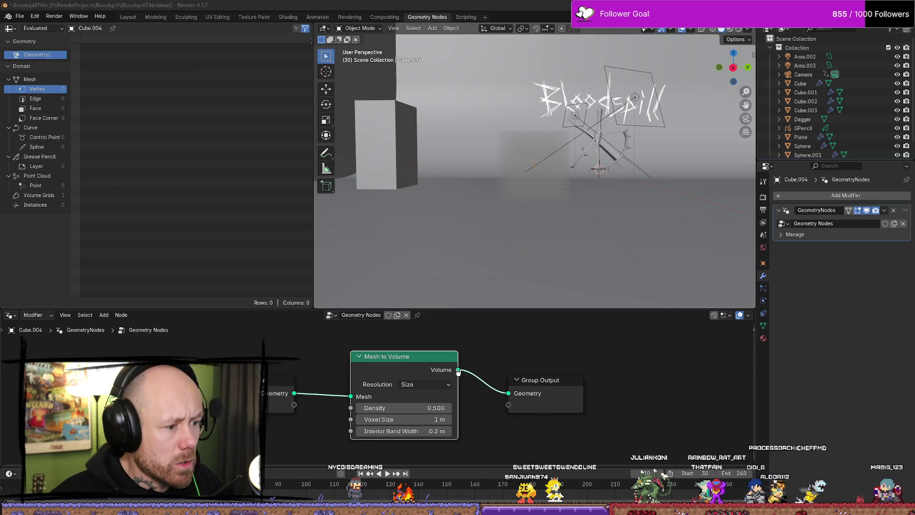
pyautogui.moveTo(458, 370); pyautogui.dragTo(509, 346)
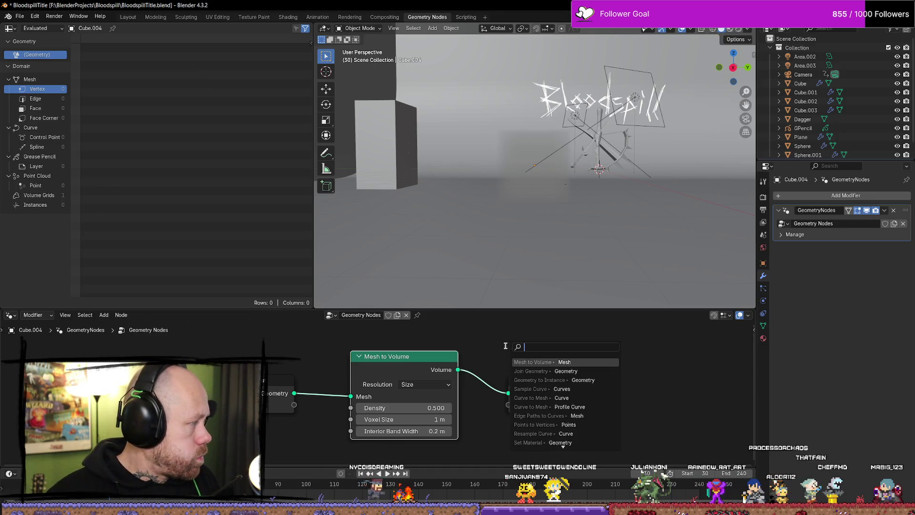
pyautogui.write('distr')
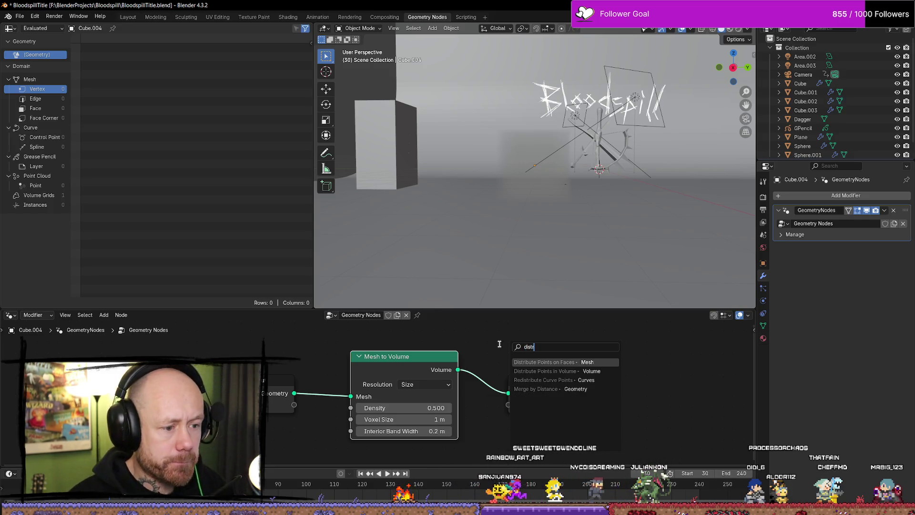
# Insert a Distribute Points in Volume node before Group Output and shift the nodes left.
pyautogui.press('Down')
pyautogui.press('Return')
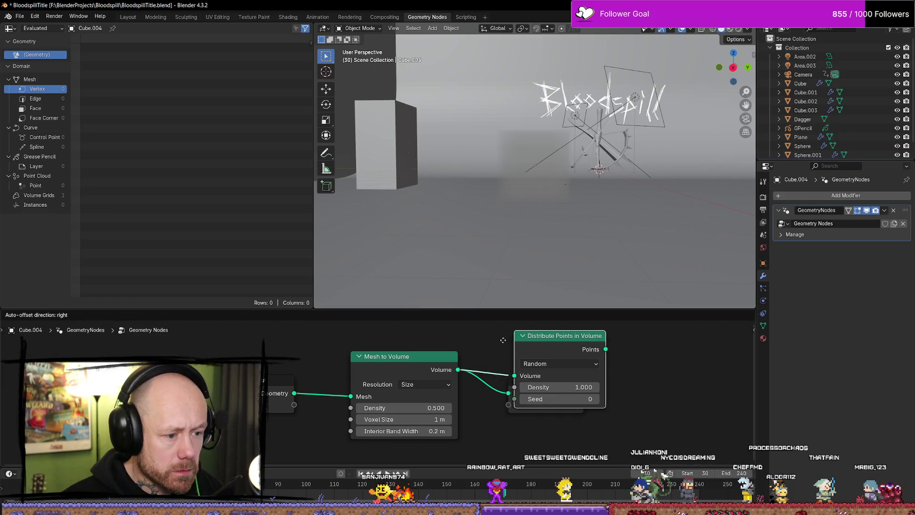
pyautogui.click(588, 376)
pyautogui.moveTo(560, 351); pyautogui.dragTo(545, 364)
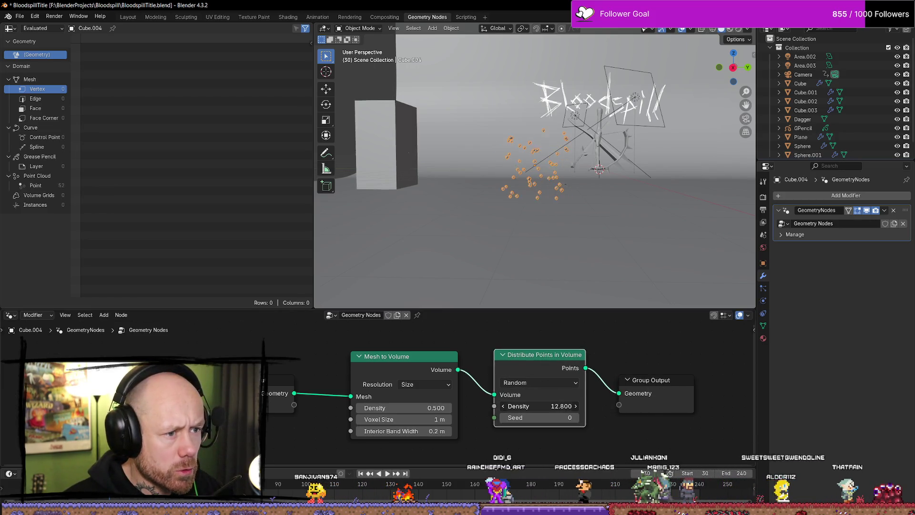
pyautogui.scroll(8, 600, 197)
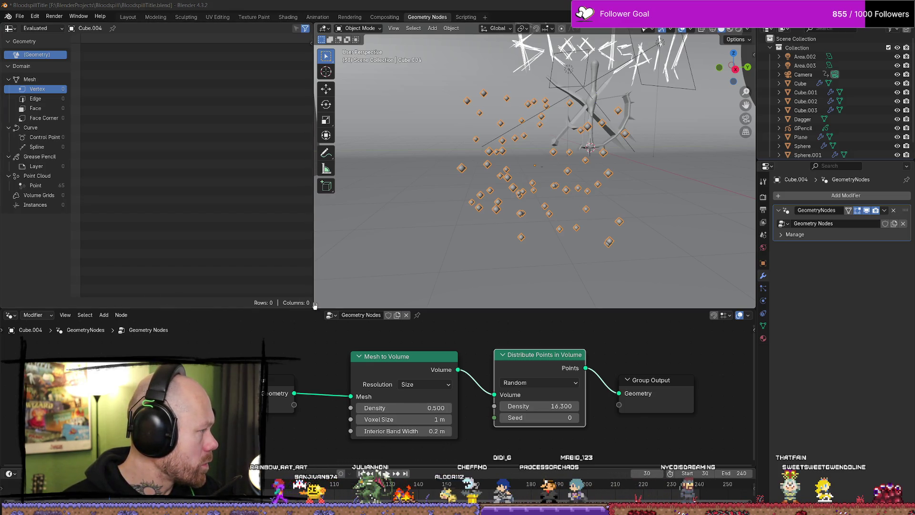
pyautogui.scroll(-2, 381, 392)
pyautogui.moveTo(513, 343); pyautogui.dragTo(292, 443)
pyautogui.moveTo(401, 362); pyautogui.dragTo(251, 348)
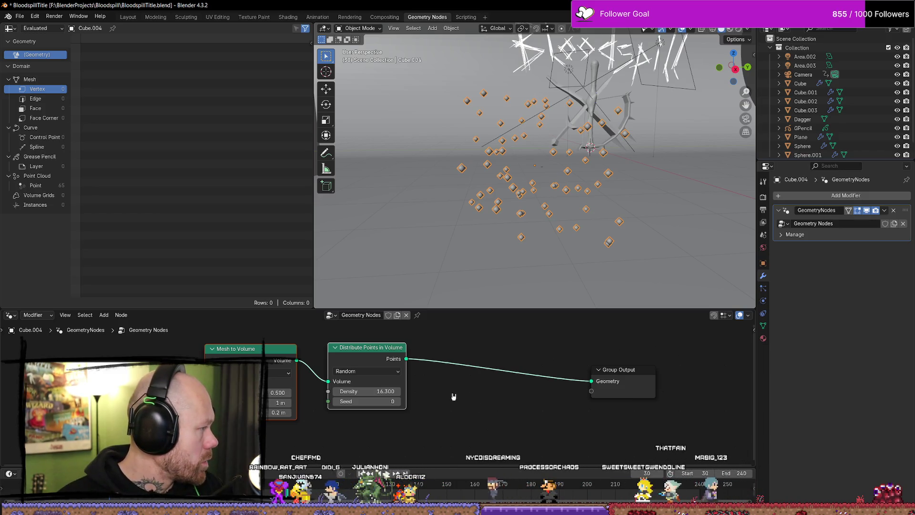
# Insert a Set Point Radius node into the link before Group Output.
pyautogui.hotkey('shift', 'a')
pyautogui.write('set')
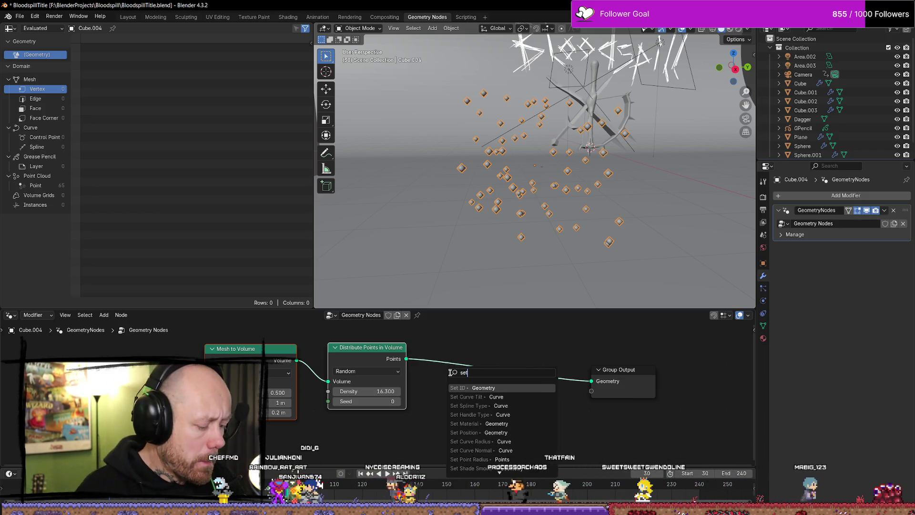
pyautogui.write(' point')
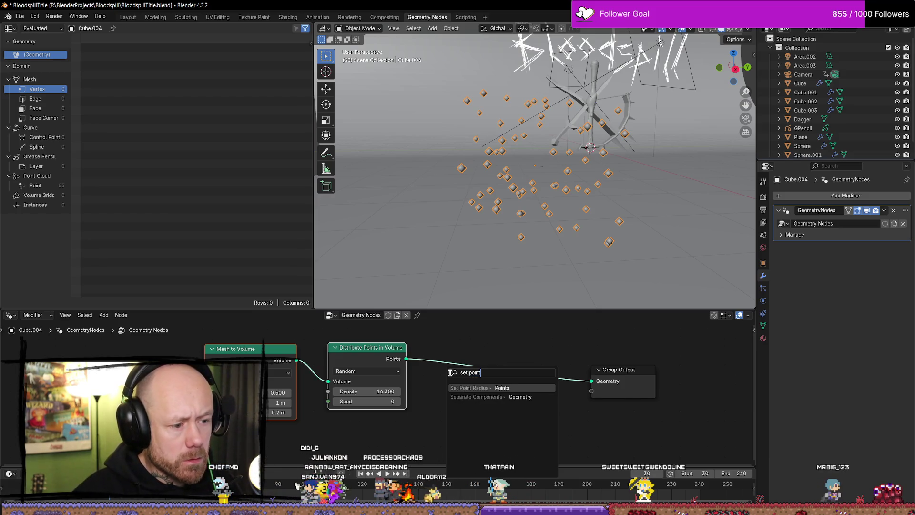
pyautogui.press('Return')
pyautogui.click(493, 352)
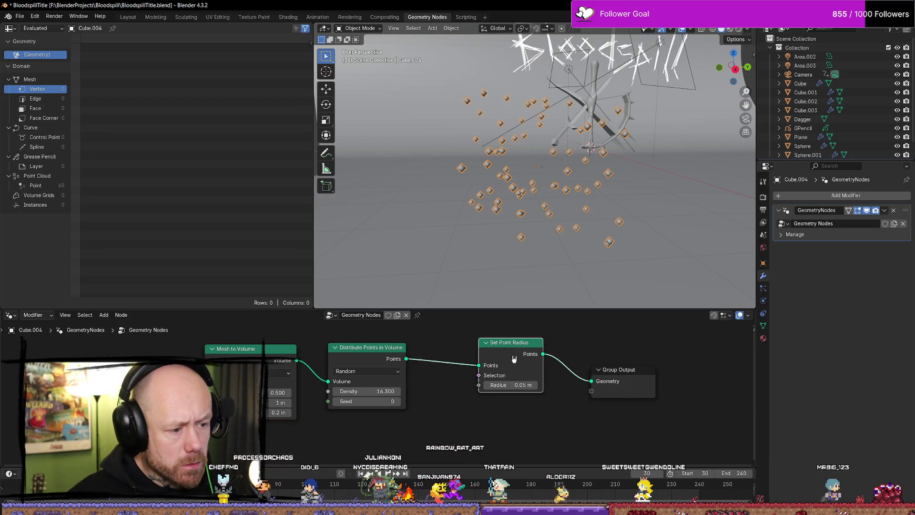
pyautogui.moveTo(514, 359); pyautogui.dragTo(525, 360)
# Drive the point radius with a Random Value node, Min 0.01 and Max 0.02.
pyautogui.rightClick(452, 435)
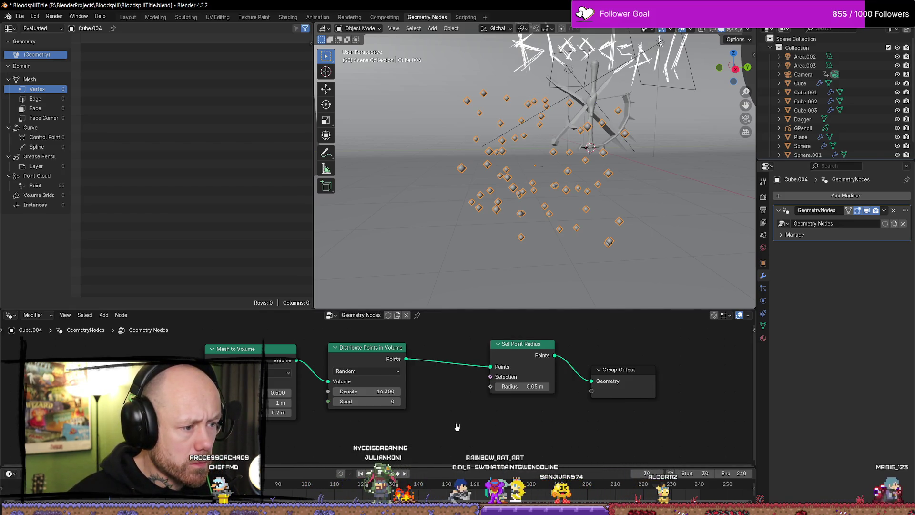
pyautogui.moveTo(437, 428)
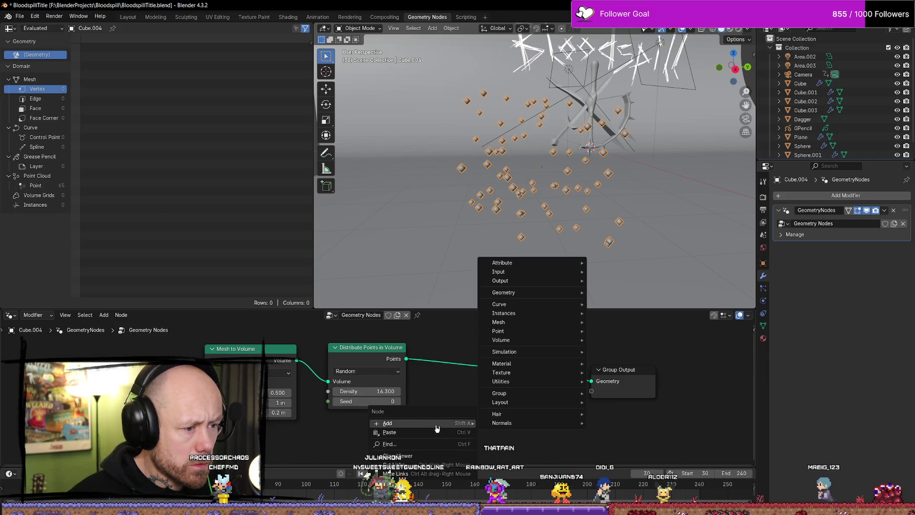
pyautogui.write('radnom')
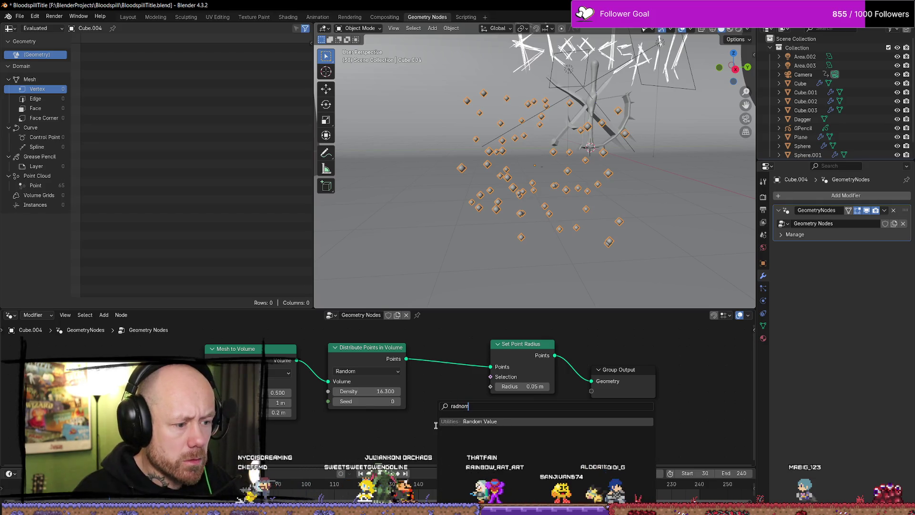
pyautogui.press('Return')
pyautogui.click(417, 410)
pyautogui.scroll(-2, 520, 414)
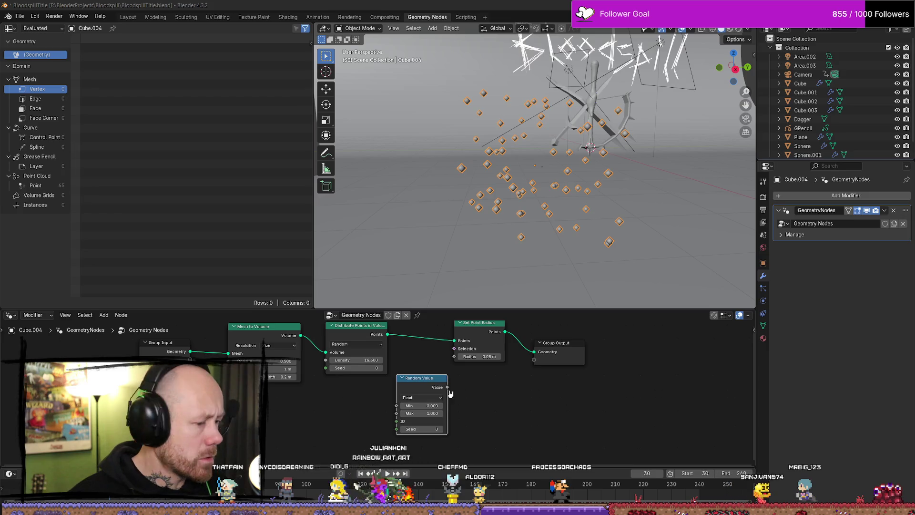
pyautogui.moveTo(447, 387); pyautogui.dragTo(458, 358)
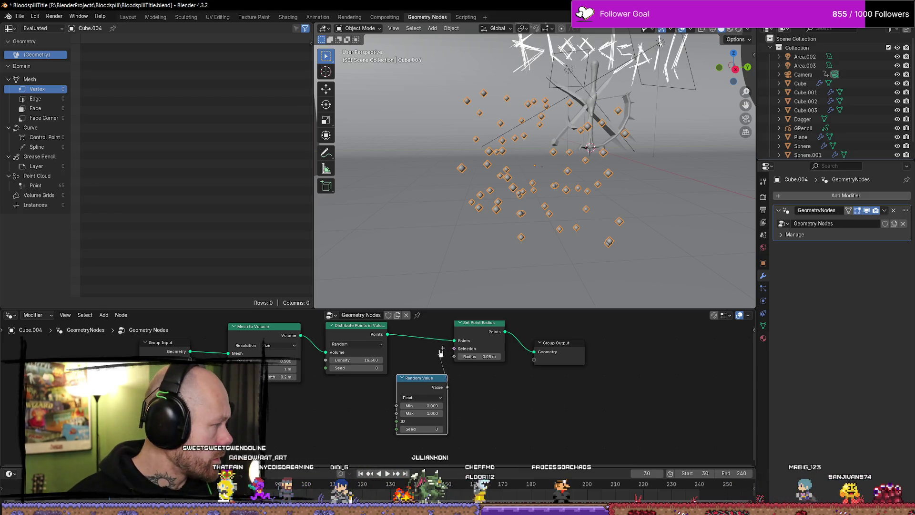
pyautogui.moveTo(458, 362); pyautogui.dragTo(458, 363)
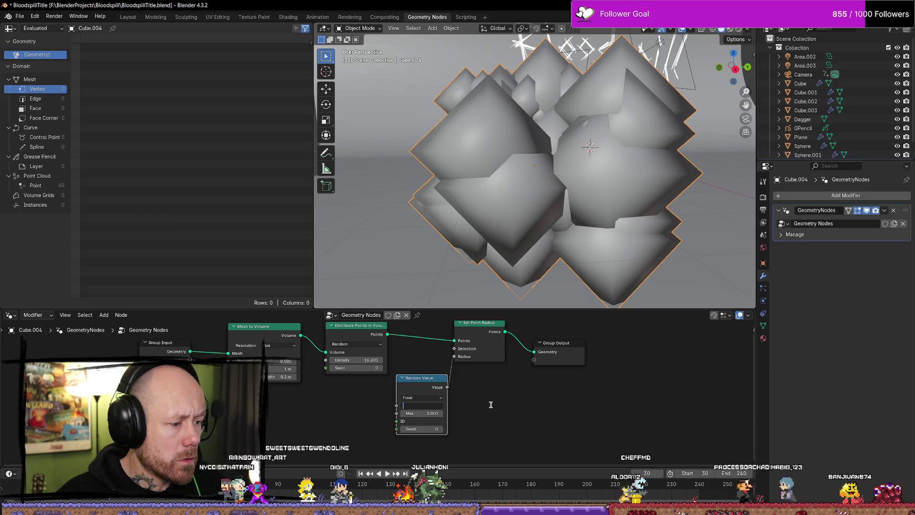
pyautogui.write('0.01')
pyautogui.press('Return')
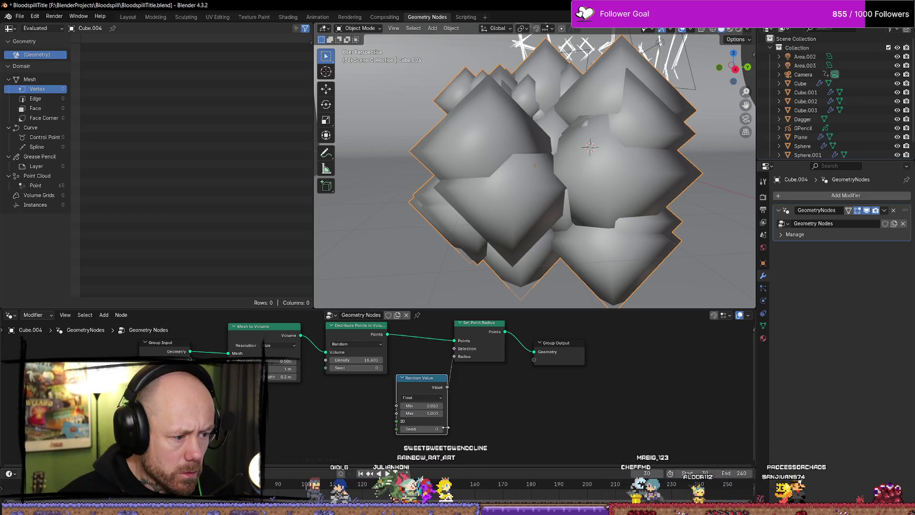
pyautogui.click(439, 414)
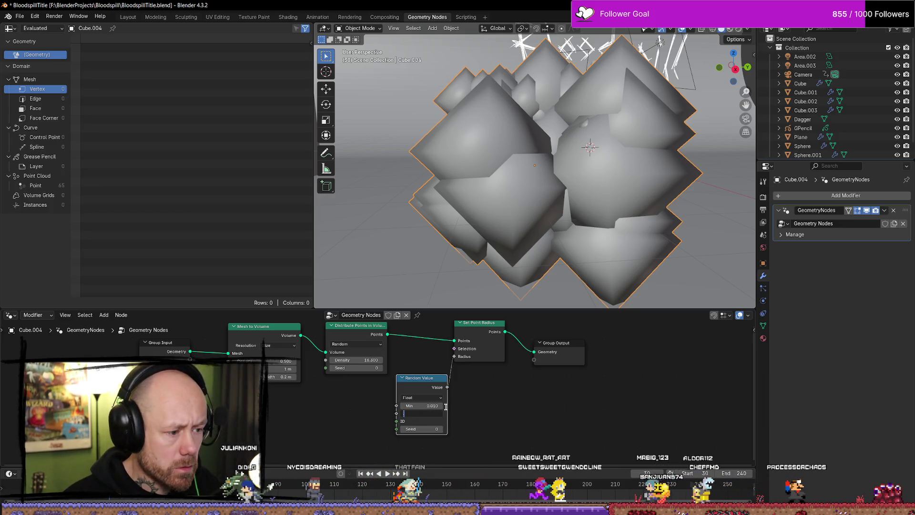
pyautogui.write('.02')
pyautogui.press('Return')
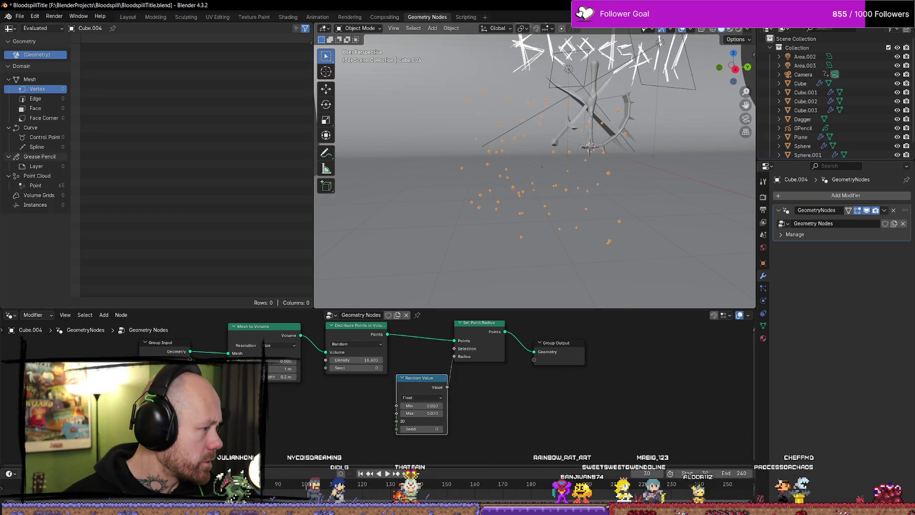
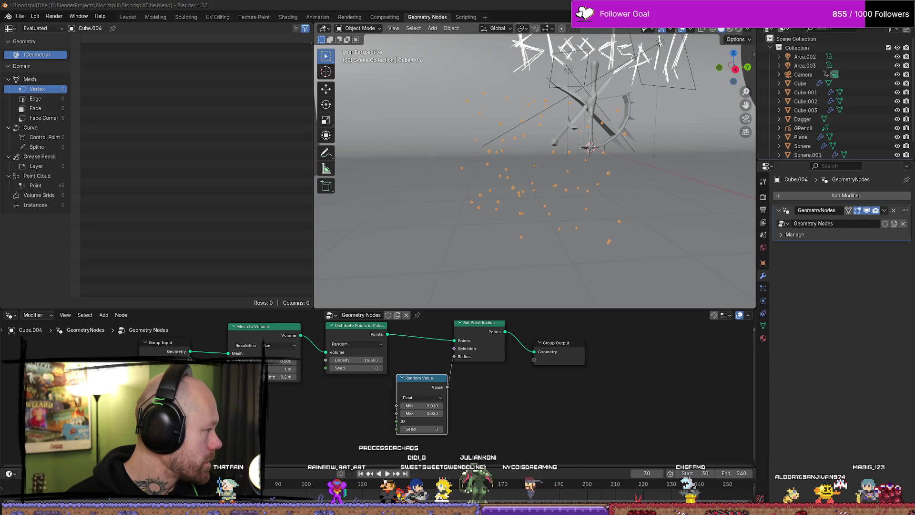
# Collapse and re-expand the Set Point Radius node, then nudge it slightly up and right.
pyautogui.moveTo(519, 372); pyautogui.dragTo(502, 383, button='middle')
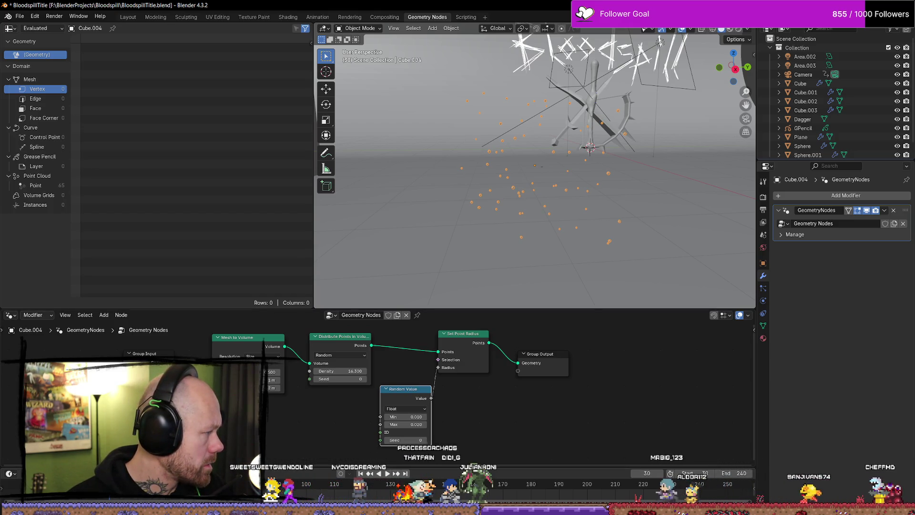
pyautogui.rightClick(460, 342)
pyautogui.click(444, 333)
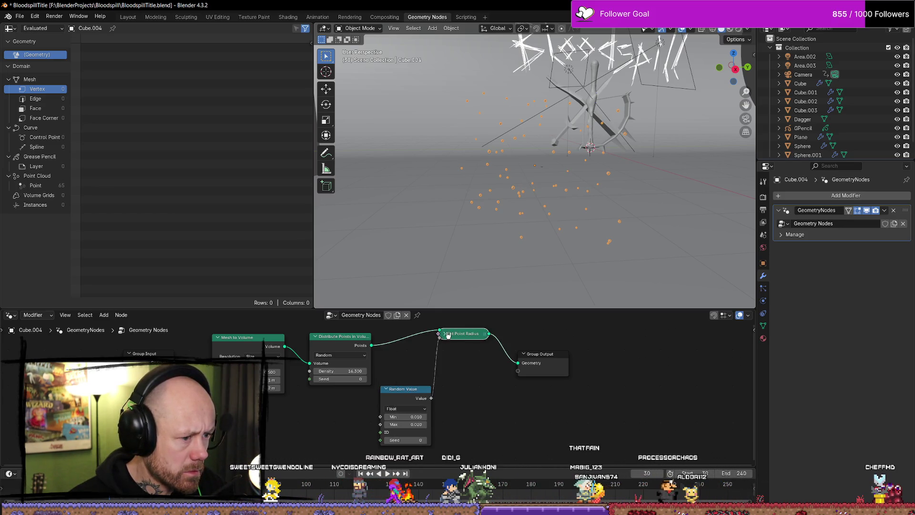
pyautogui.click(445, 335)
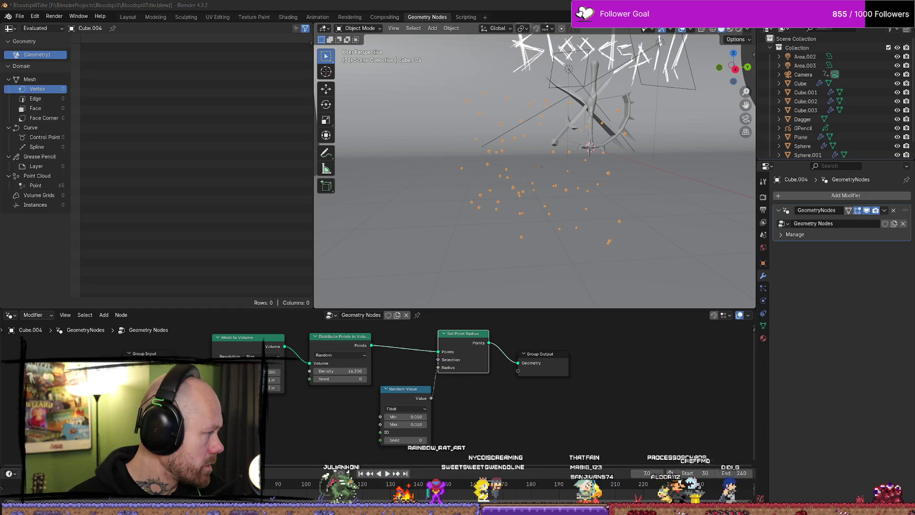
pyautogui.moveTo(481, 366); pyautogui.dragTo(486, 365)
pyautogui.rightClick(486, 365)
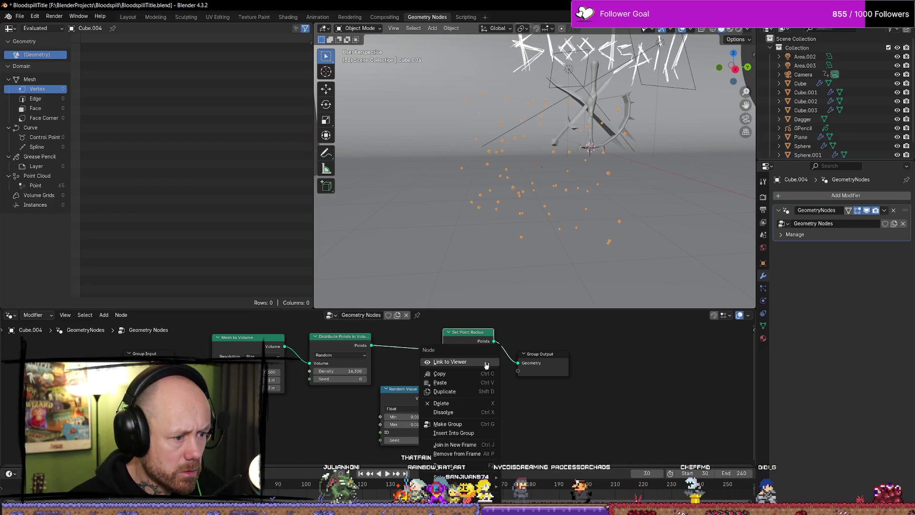
pyautogui.rightClick(491, 419)
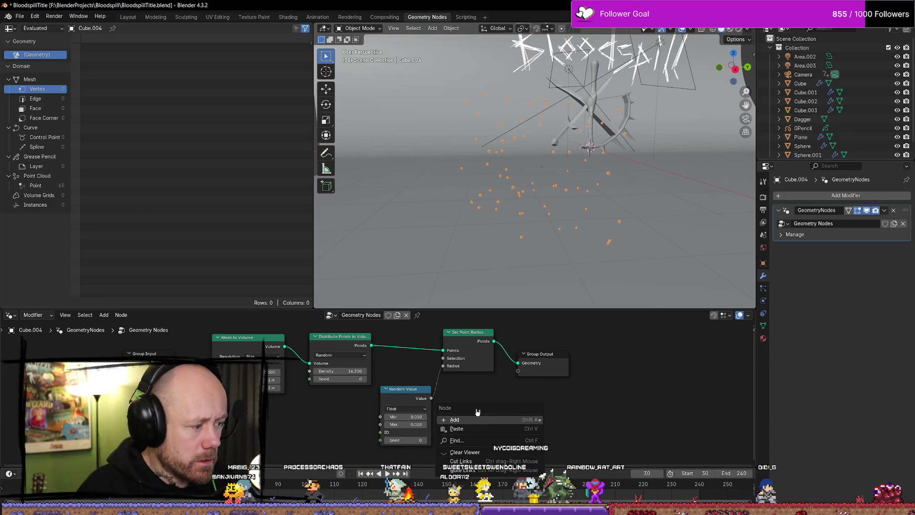
# Add a Noise Texture node by searching 'noise' and move it left of Random Value.
pyautogui.moveTo(507, 421)
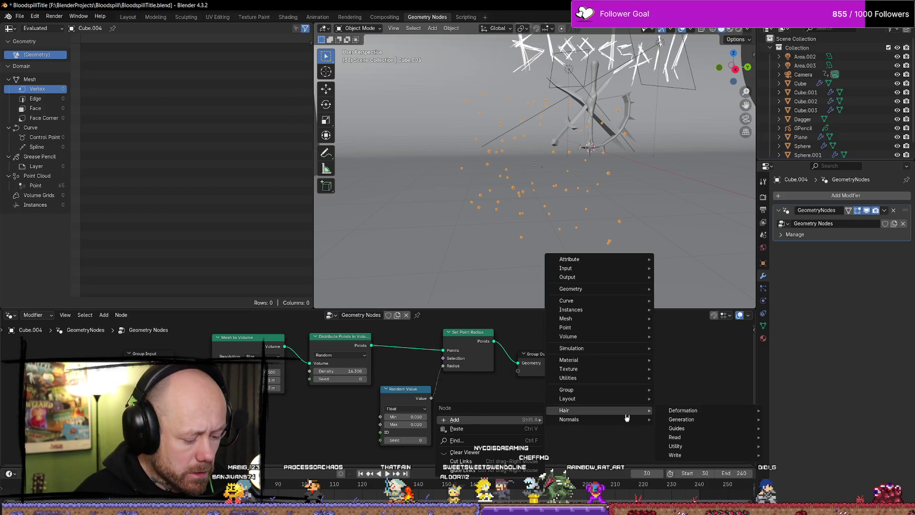
pyautogui.write('n')
pyautogui.press('BackSpace')
pyautogui.write('oise')
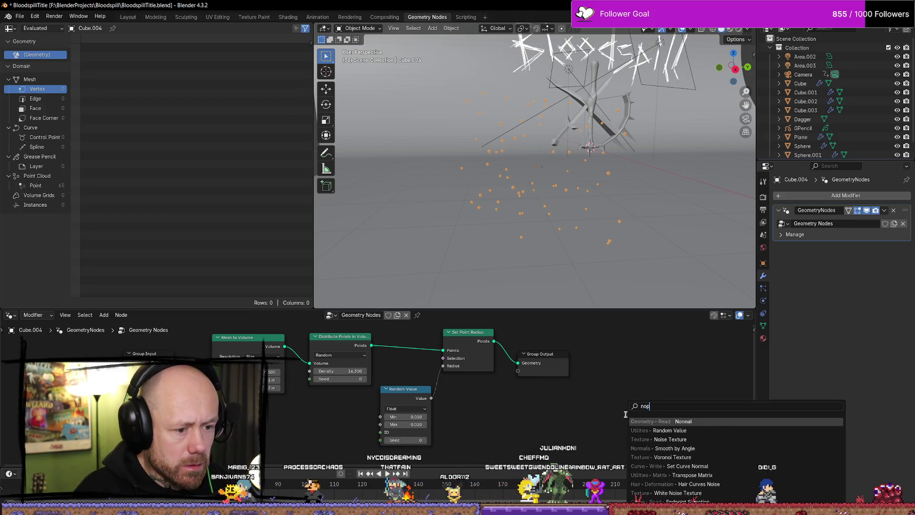
pyautogui.press('Return')
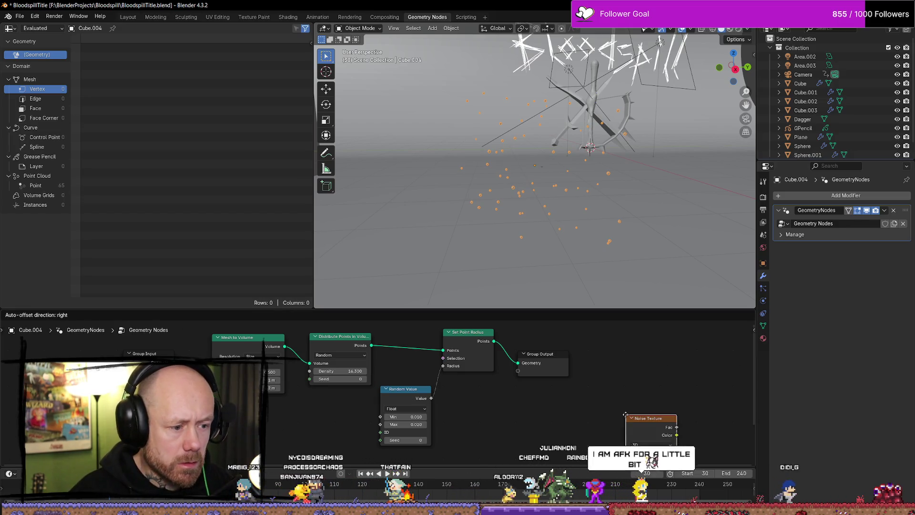
pyautogui.click(559, 422)
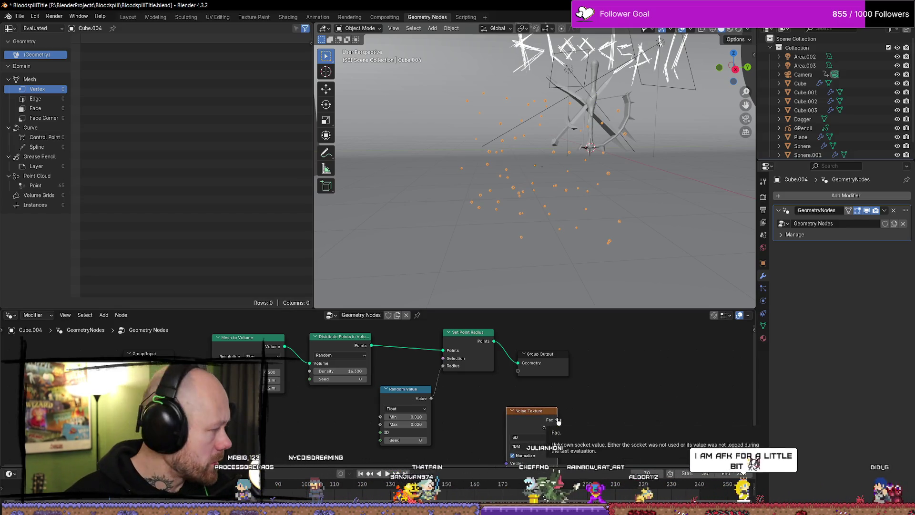
pyautogui.moveTo(558, 420); pyautogui.dragTo(468, 374)
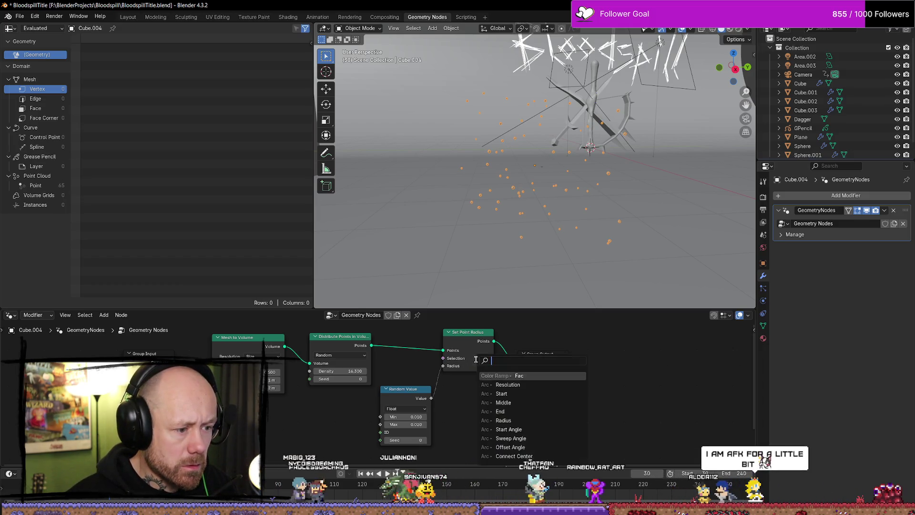
pyautogui.moveTo(527, 413); pyautogui.dragTo(318, 415)
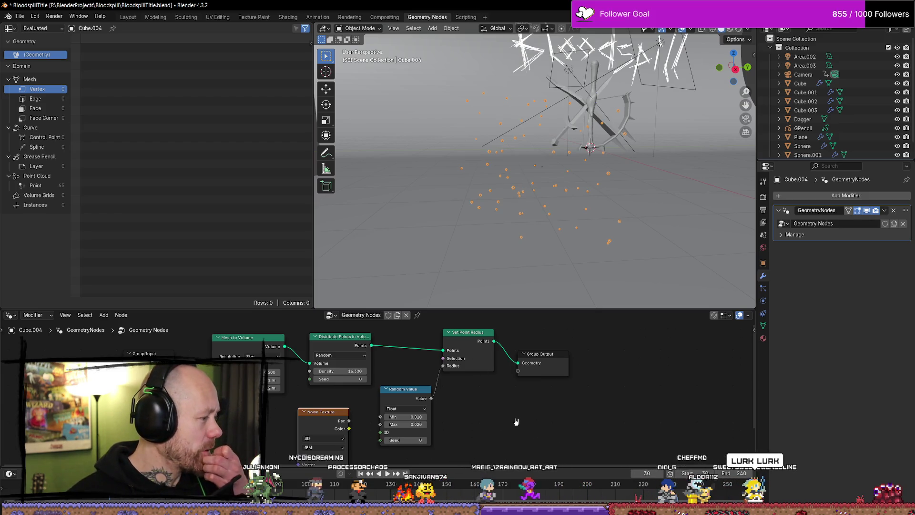
# Tidy the layout by raising Group Output and shifting Set Point Radius and Random Value up-right.
pyautogui.scroll(-2, 507, 427)
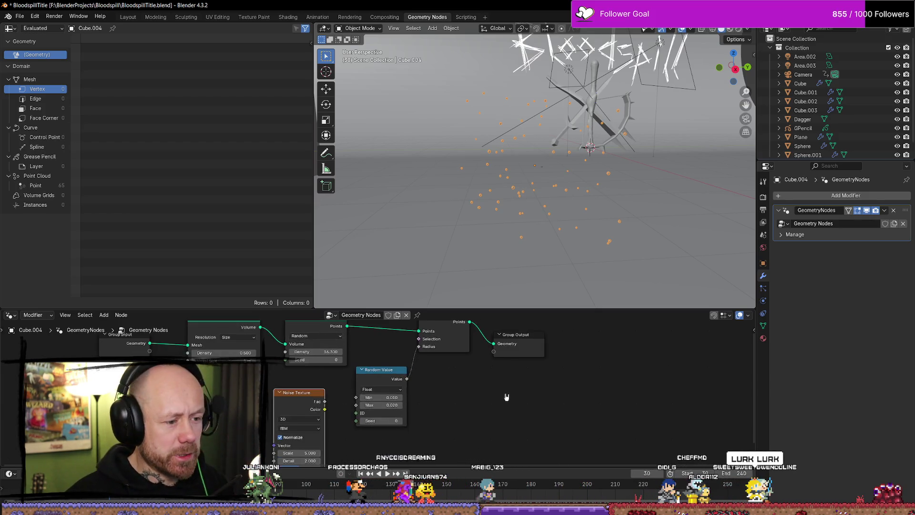
pyautogui.moveTo(526, 336); pyautogui.dragTo(526, 325)
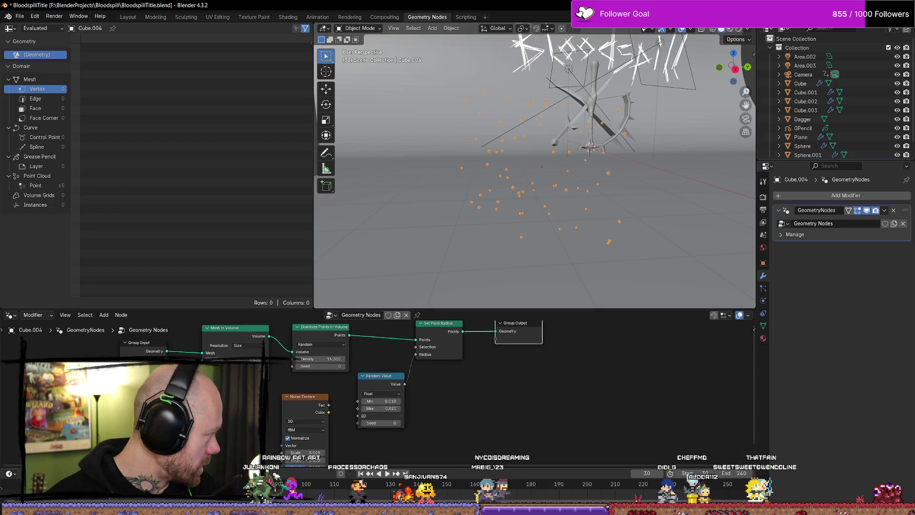
pyautogui.moveTo(494, 433); pyautogui.dragTo(476, 430, button='middle')
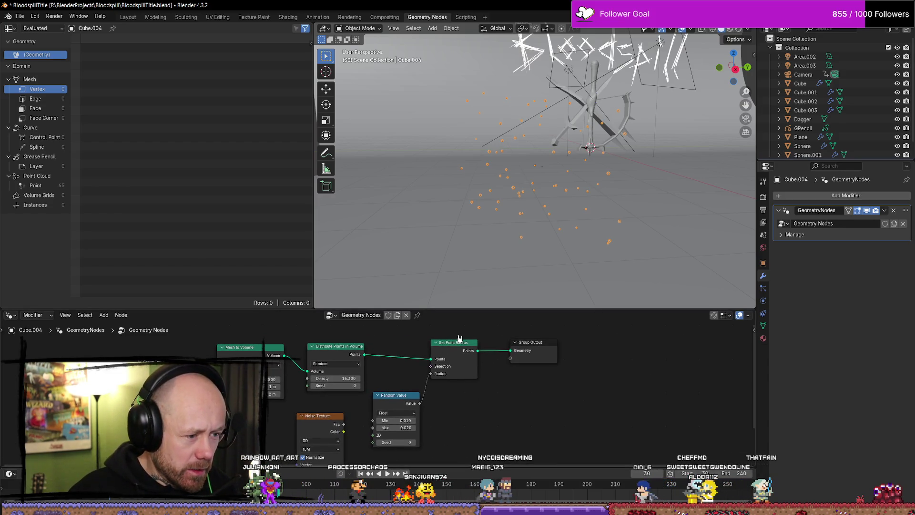
pyautogui.moveTo(459, 338); pyautogui.dragTo(463, 335)
pyautogui.moveTo(391, 399); pyautogui.dragTo(397, 387)
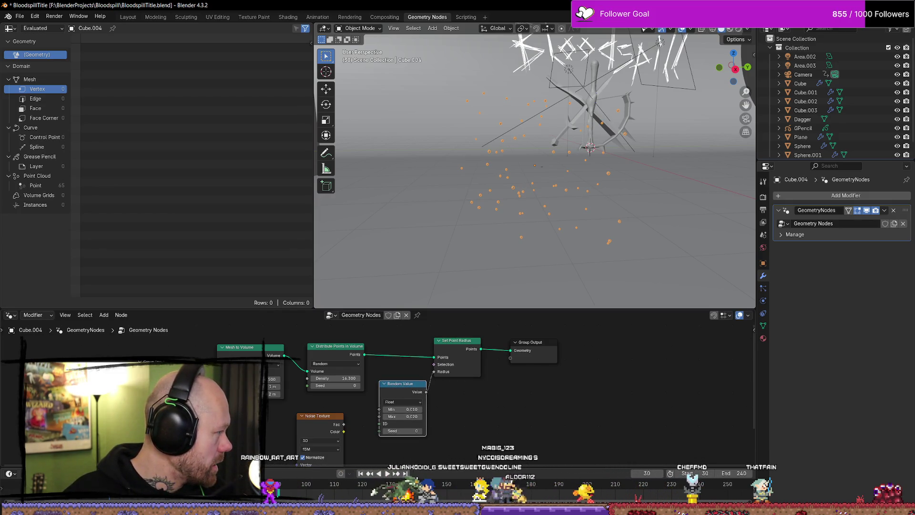
pyautogui.moveTo(483, 416); pyautogui.dragTo(451, 418, button='middle')
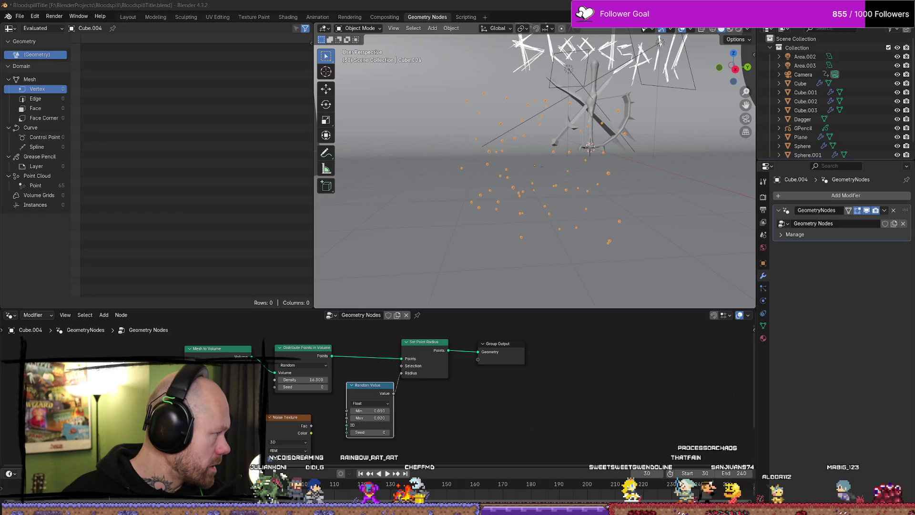
pyautogui.click(535, 435)
# Insert a Set Position node between Set Point Radius and Group Output.
pyautogui.moveTo(499, 346); pyautogui.dragTo(587, 346)
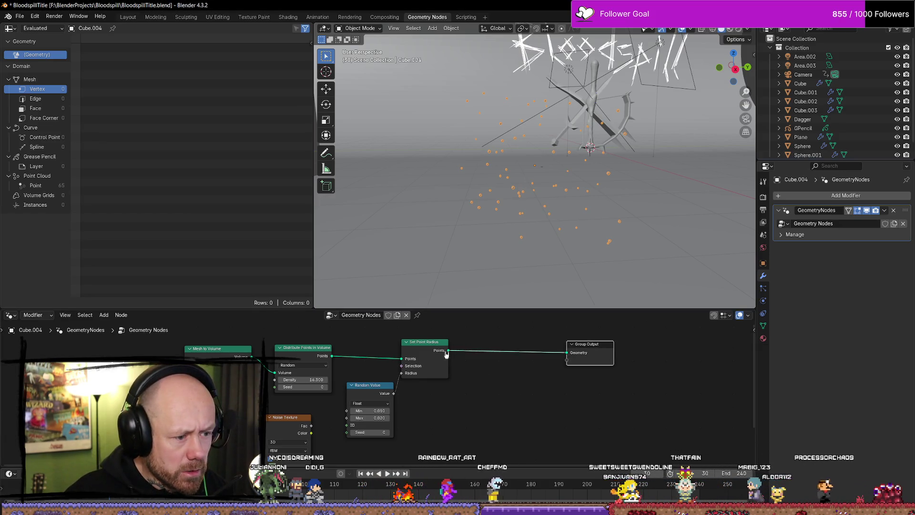
pyautogui.hotkey('shift', 'a')
pyautogui.write('set p')
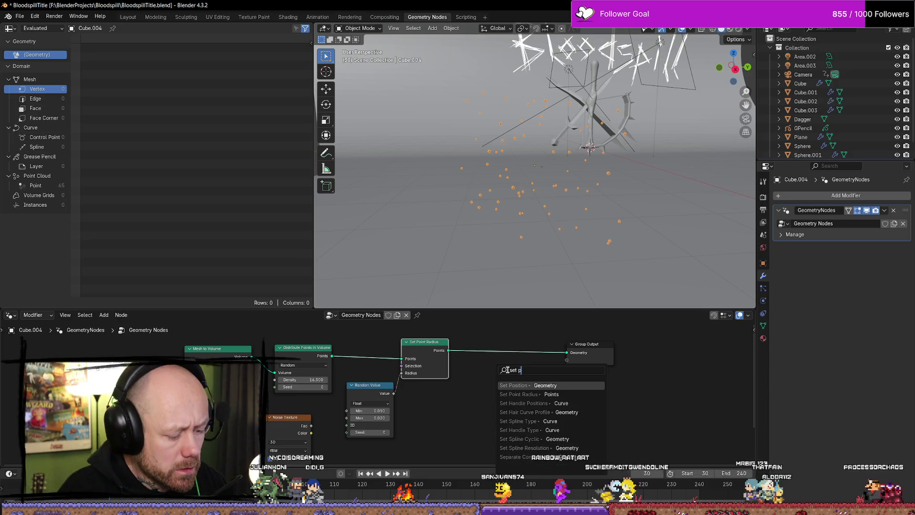
pyautogui.write('os')
pyautogui.press('Return')
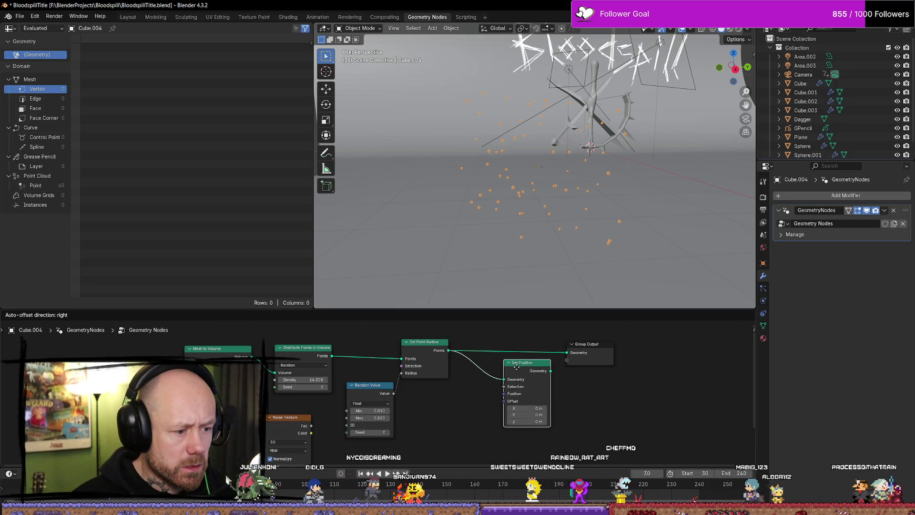
pyautogui.click(520, 342)
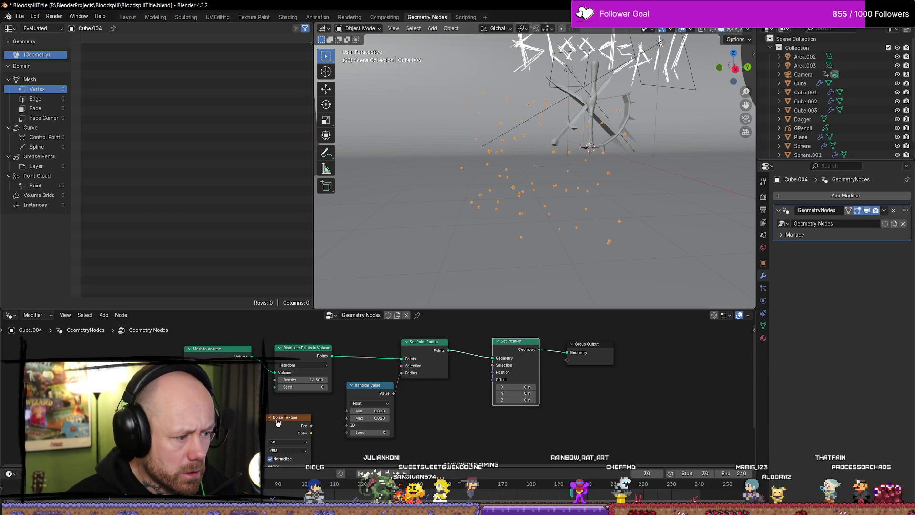
# Connect the Noise Texture into Set Position's Offset and shift the output nodes right.
pyautogui.moveTo(288, 417); pyautogui.dragTo(467, 422)
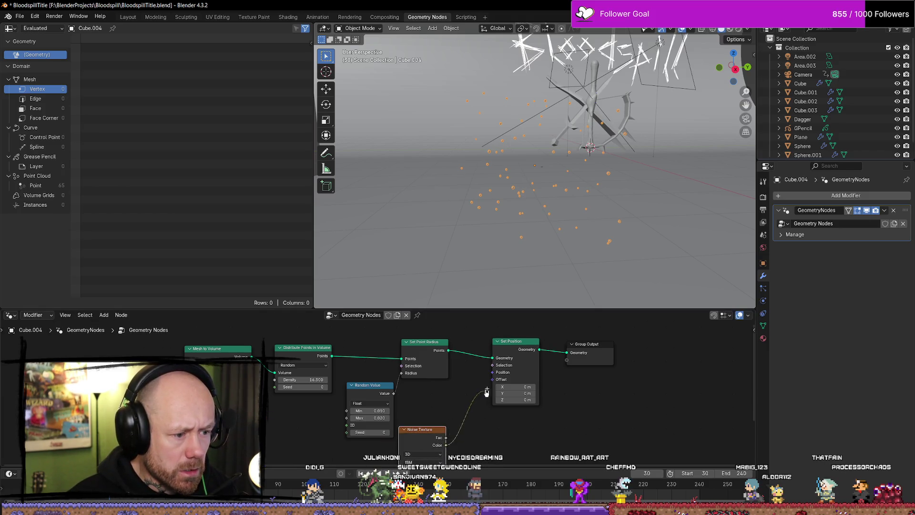
pyautogui.press('g')
pyautogui.click(506, 380)
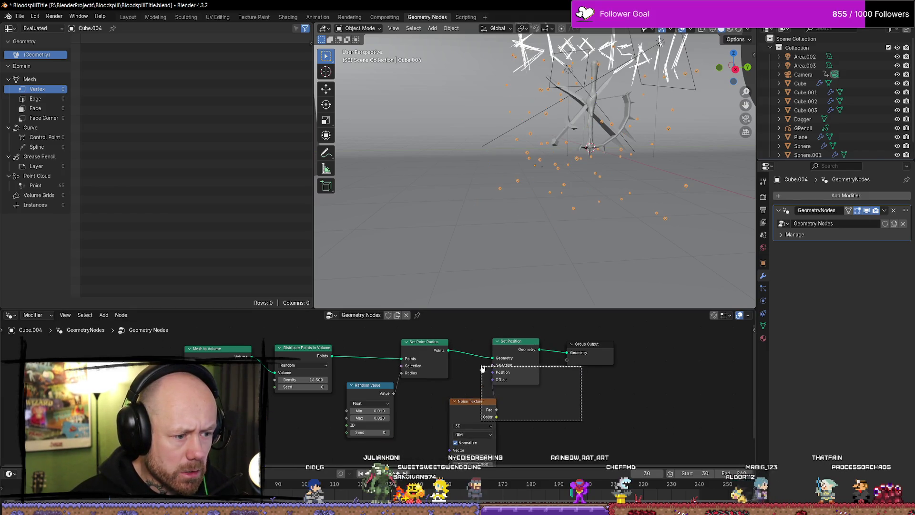
pyautogui.moveTo(592, 353); pyautogui.dragTo(657, 347)
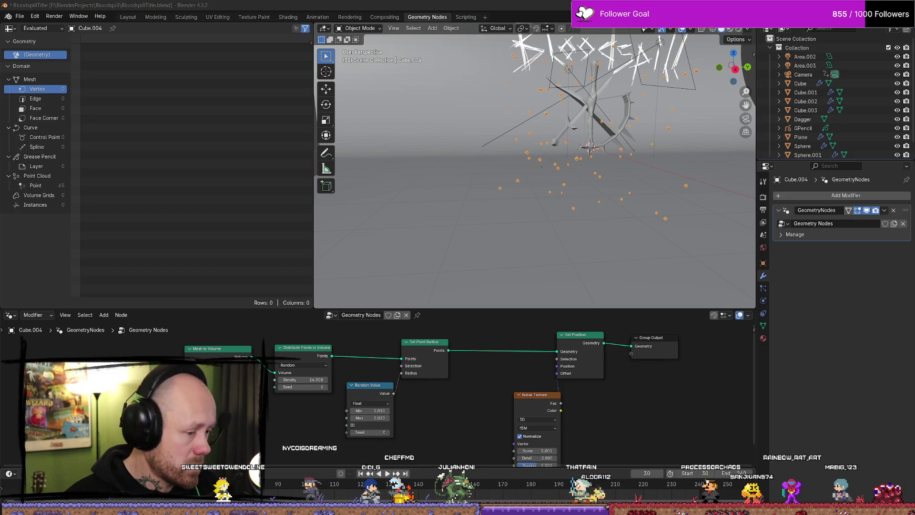
pyautogui.moveTo(639, 444)
pyautogui.mouseDown(button='middle')
pyautogui.moveTo(621, 381)
pyautogui.moveTo(588, 393)
pyautogui.mouseUp(button='middle')
# Switch the Noise Texture to 4D, feed a Scene Time node's Seconds into its W, and save.
pyautogui.click(517, 356)
pyautogui.click(513, 395)
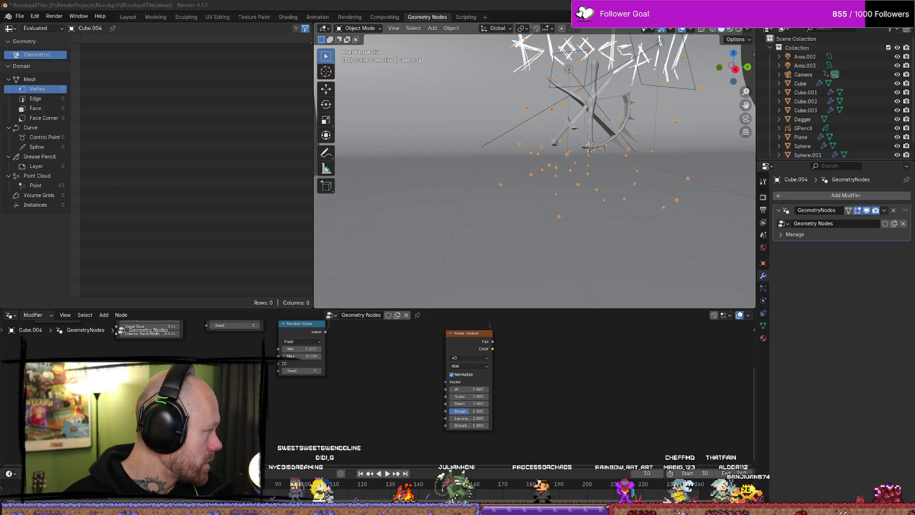
pyautogui.rightClick(364, 413)
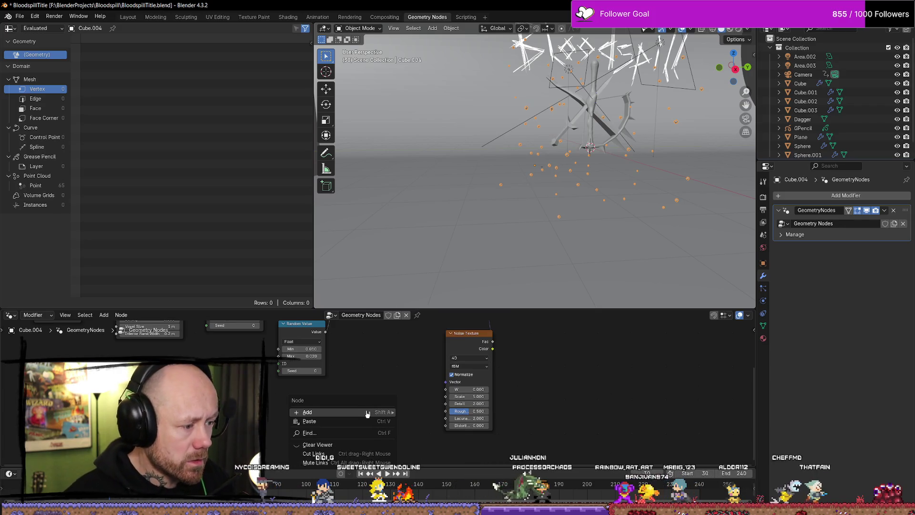
pyautogui.rightClick(368, 361)
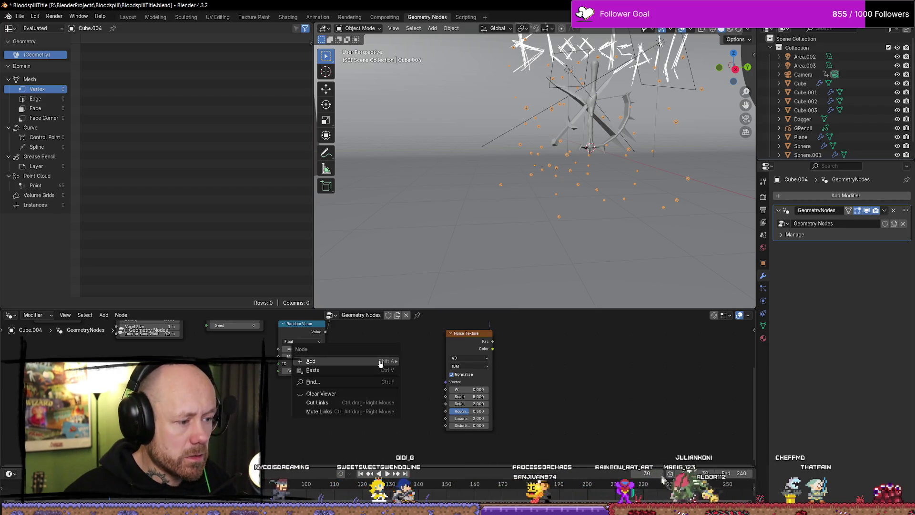
pyautogui.moveTo(368, 361)
pyautogui.write('s')
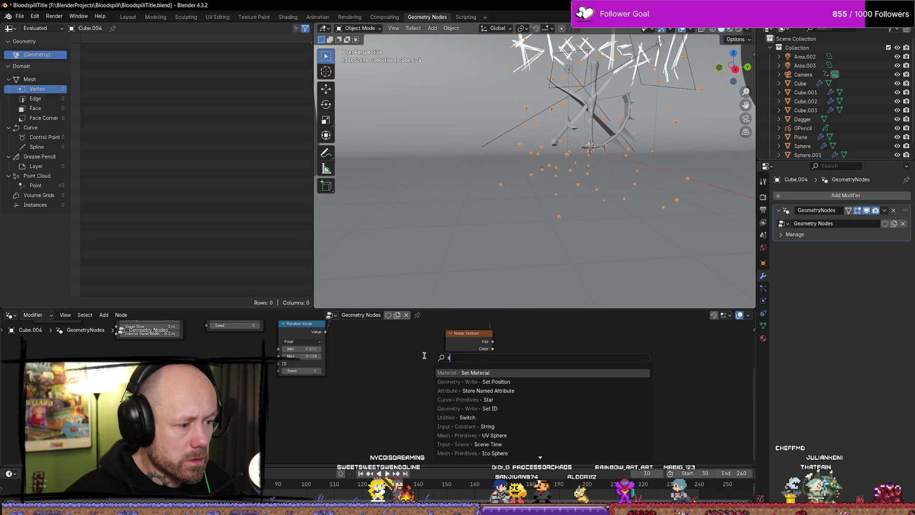
pyautogui.write('cene time')
pyautogui.press('Return')
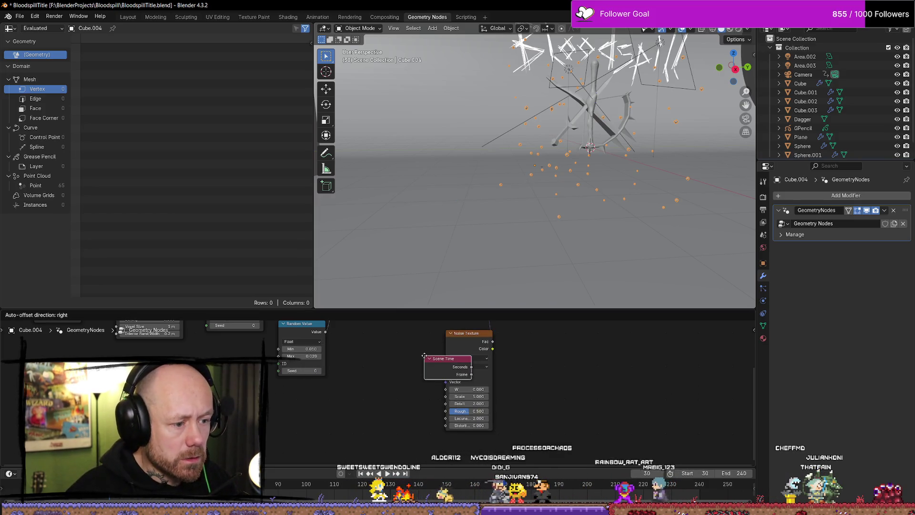
pyautogui.click(349, 396)
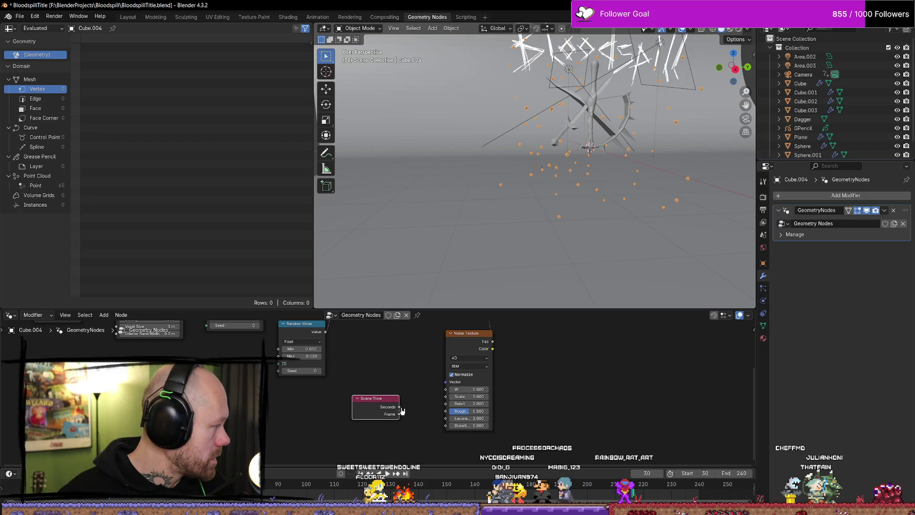
pyautogui.moveTo(400, 407); pyautogui.dragTo(447, 390)
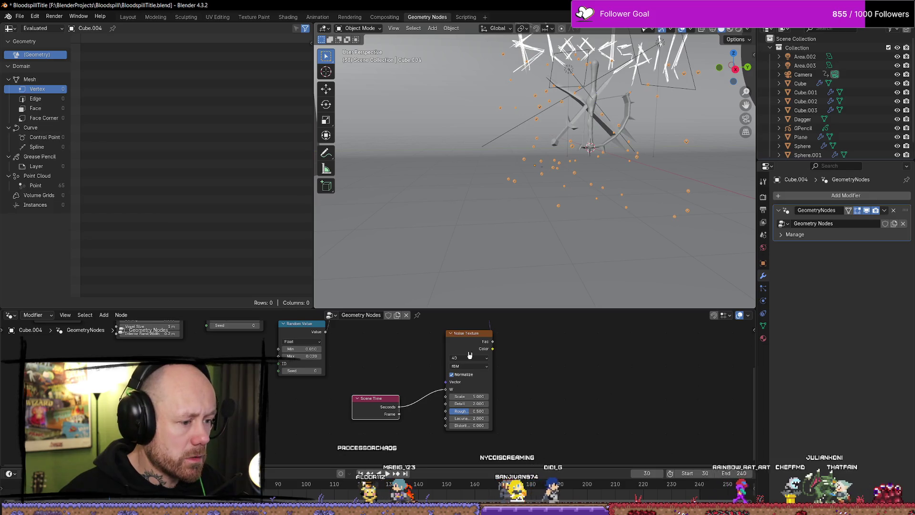
pyautogui.hotkey('ctrl', 's')
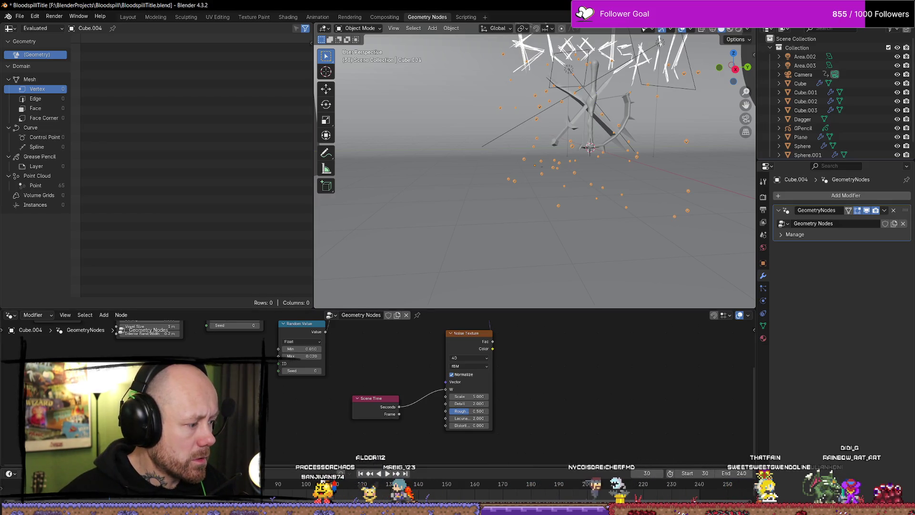
pyautogui.rightClick(589, 165)
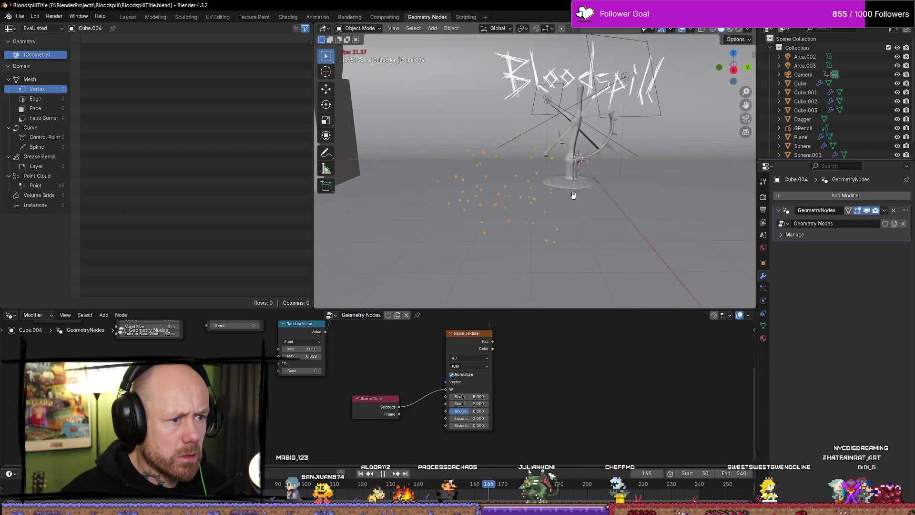
# Stop playback, then frame the backdrop Plane and orbit to view the curved backdrop.
pyautogui.click(502, 211)
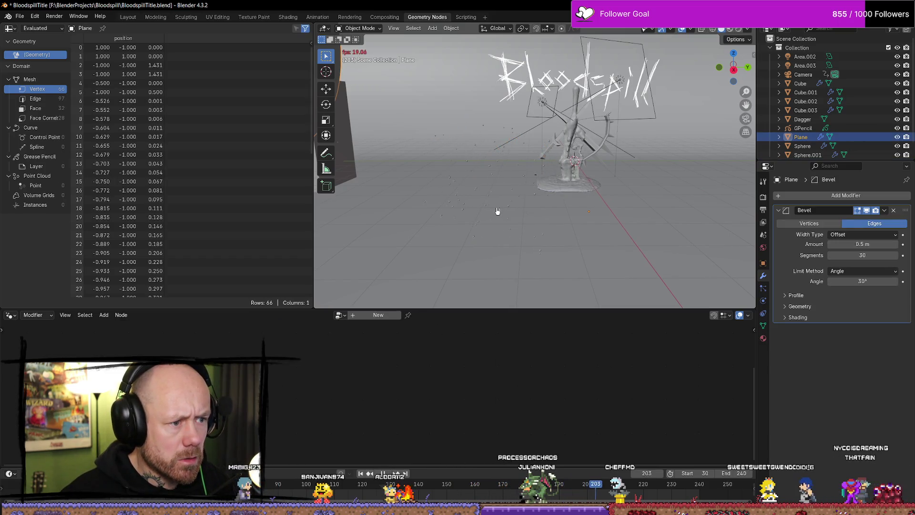
pyautogui.moveTo(628, 227)
pyautogui.mouseDown(button='middle')
pyautogui.moveTo(570, 241)
pyautogui.moveTo(570, 231)
pyautogui.mouseUp(button='middle')
pyautogui.press('space')
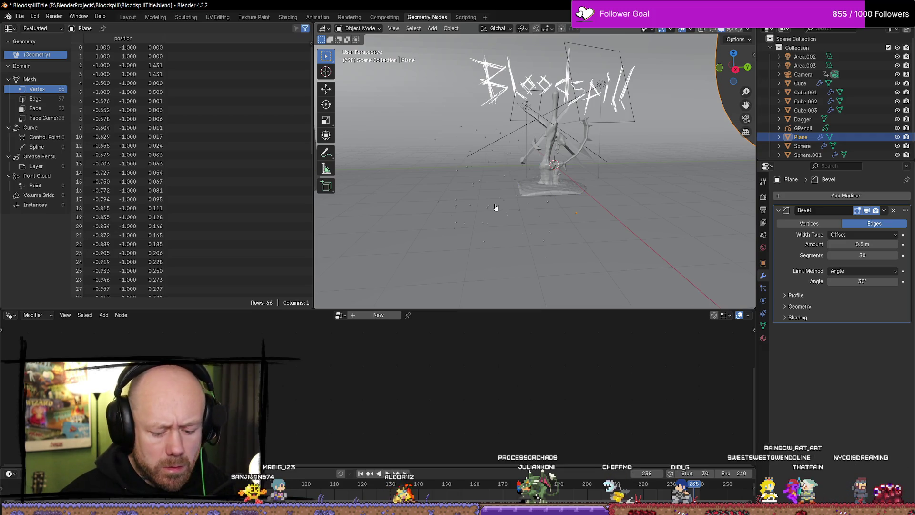
pyautogui.press('KP_Decimal')
pyautogui.scroll(3, 515, 278)
pyautogui.moveTo(515, 277)
pyautogui.mouseDown(button='middle')
pyautogui.moveTo(525, 257)
pyautogui.moveTo(507, 163)
pyautogui.moveTo(400, 247)
pyautogui.moveTo(534, 223)
pyautogui.moveTo(519, 224)
pyautogui.mouseUp(button='middle')
pyautogui.scroll(-2, 807, 97)
pyautogui.scroll(2, 807, 97)
# Step through Cube, Cube.003 and GPencil in the Outliner down to Cube.004.
pyautogui.click(801, 83)
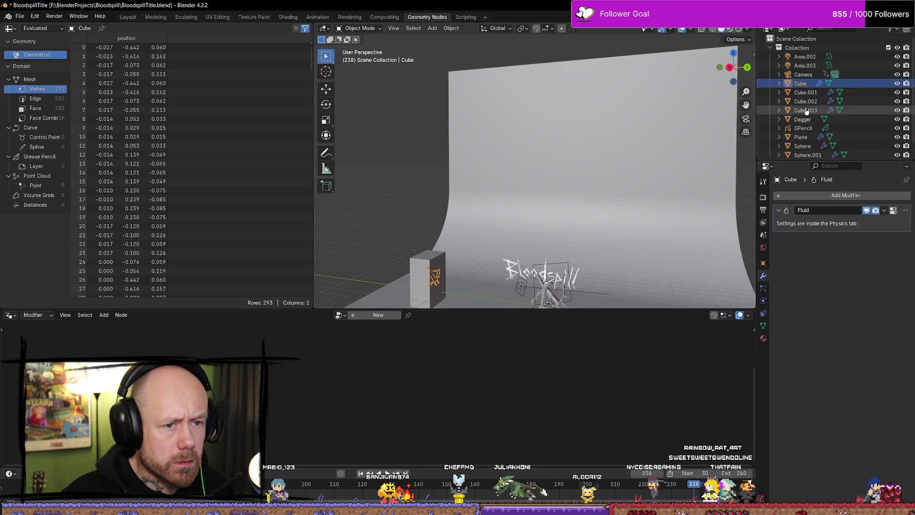
pyautogui.click(806, 110)
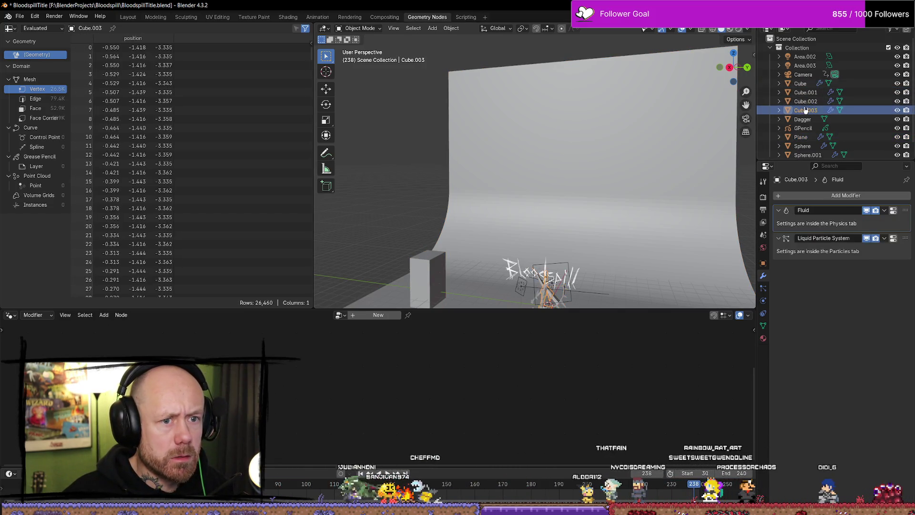
pyautogui.click(804, 119)
pyautogui.scroll(-1, 804, 120)
pyautogui.click(803, 116)
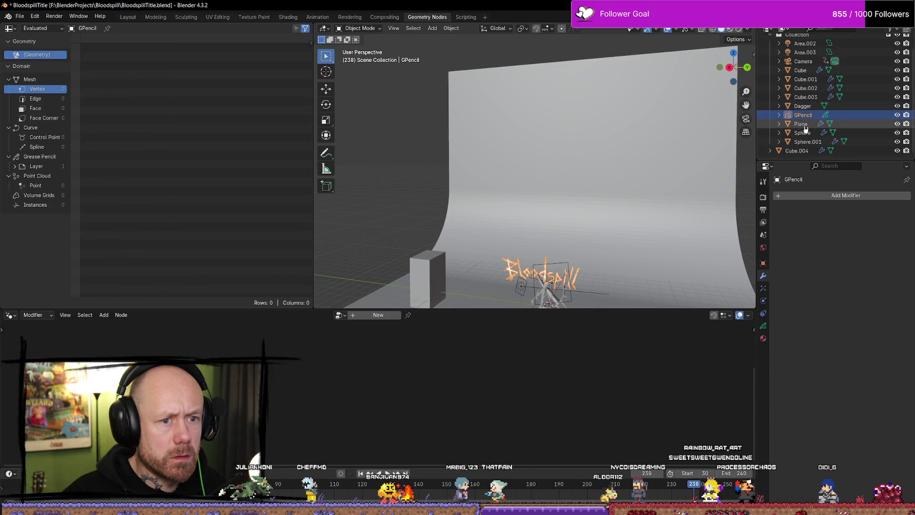
pyautogui.click(804, 124)
pyautogui.click(802, 133)
pyautogui.click(807, 141)
pyautogui.click(794, 151)
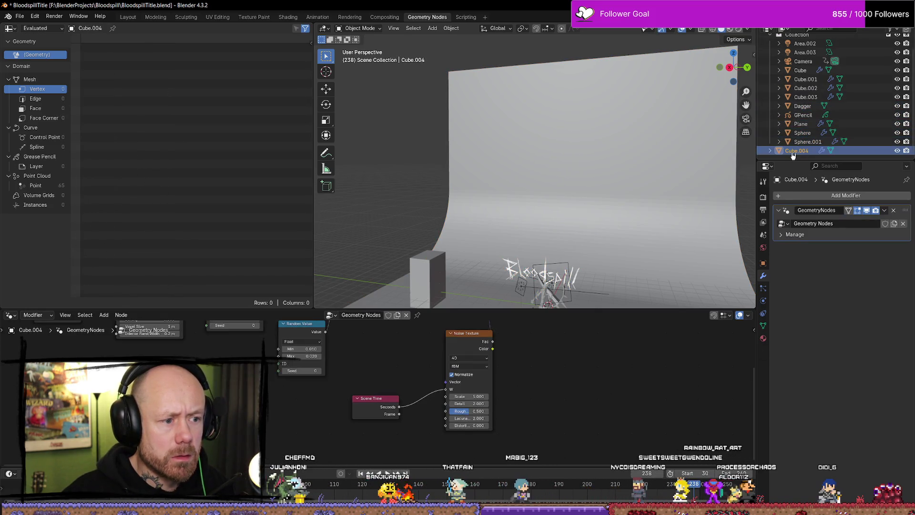
# Frame Cube.004's points and change the Noise Texture Scale to 0.56.
pyautogui.press('KP_Decimal')
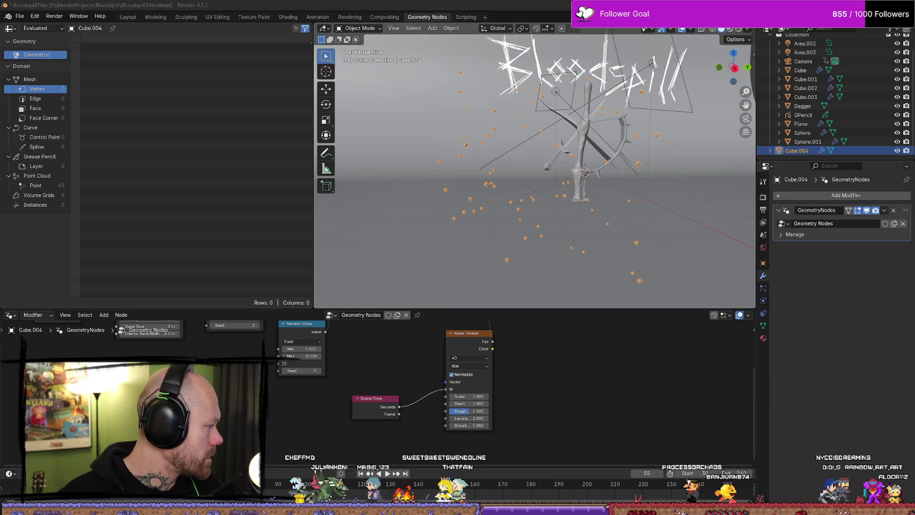
pyautogui.click(477, 397)
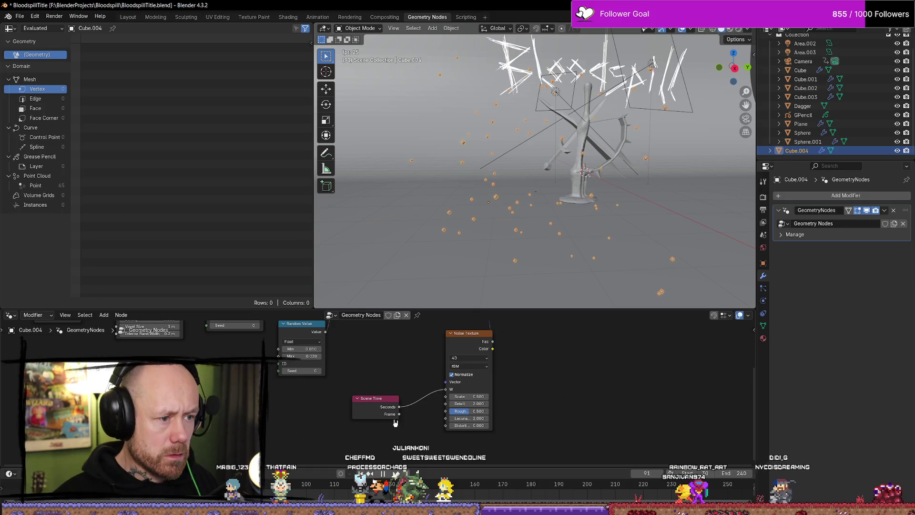
pyautogui.press('space')
pyautogui.click(482, 396)
pyautogui.press('BackSpace')
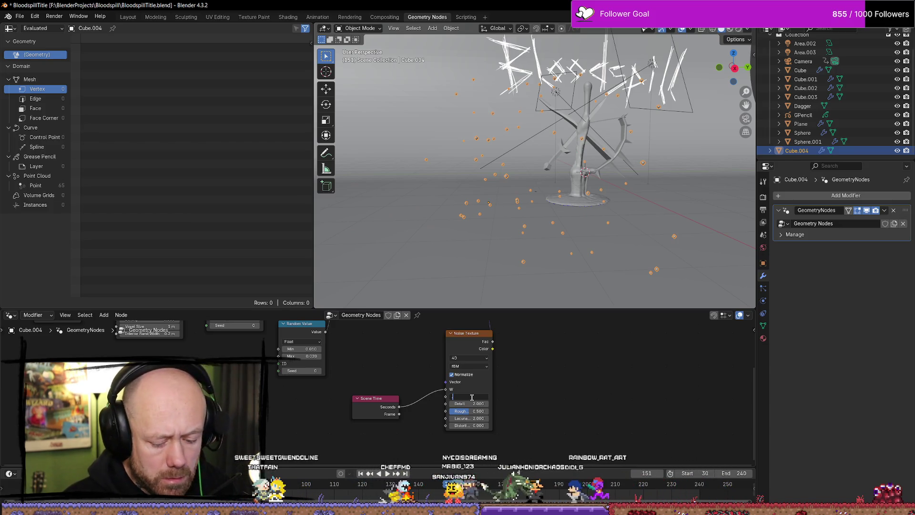
pyautogui.write('0.56')
pyautogui.press('Return')
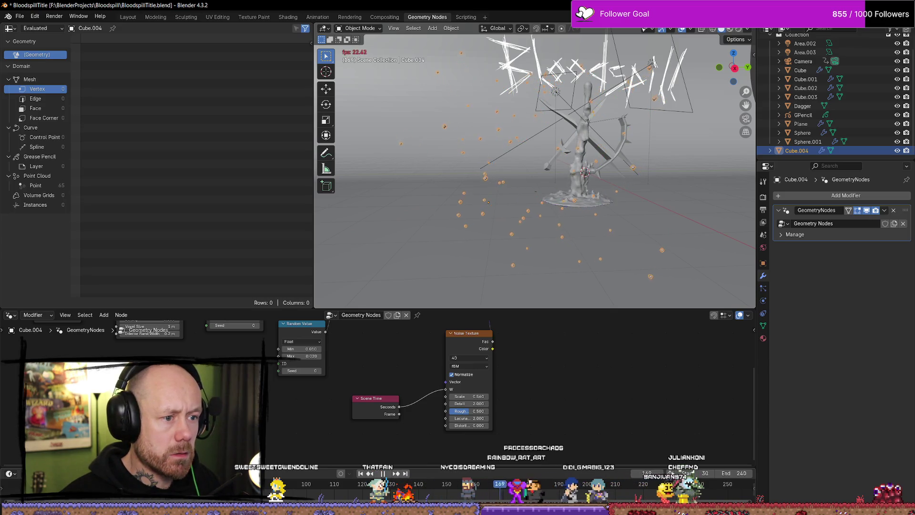
pyautogui.press('space')
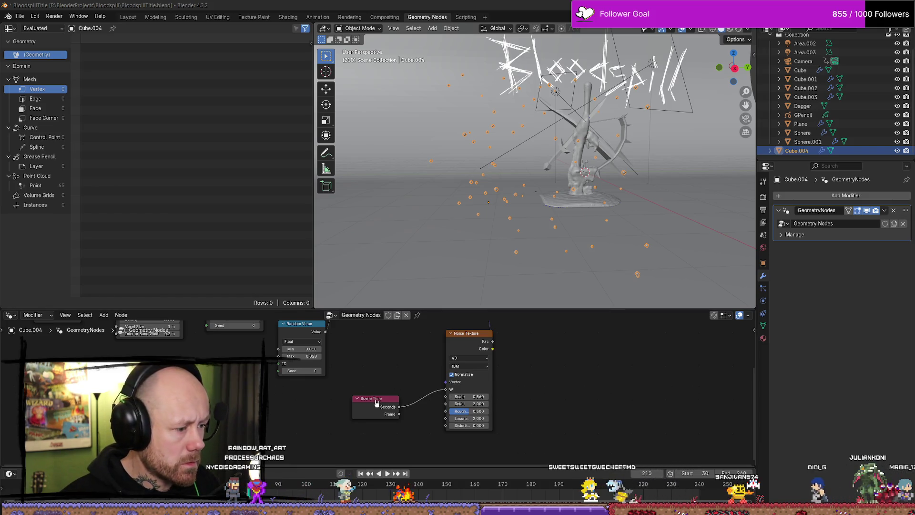
# Move Scene Time further left; a 'divide' search adds a Subdivide Mesh node by mistake.
pyautogui.moveTo(374, 399); pyautogui.dragTo(244, 399)
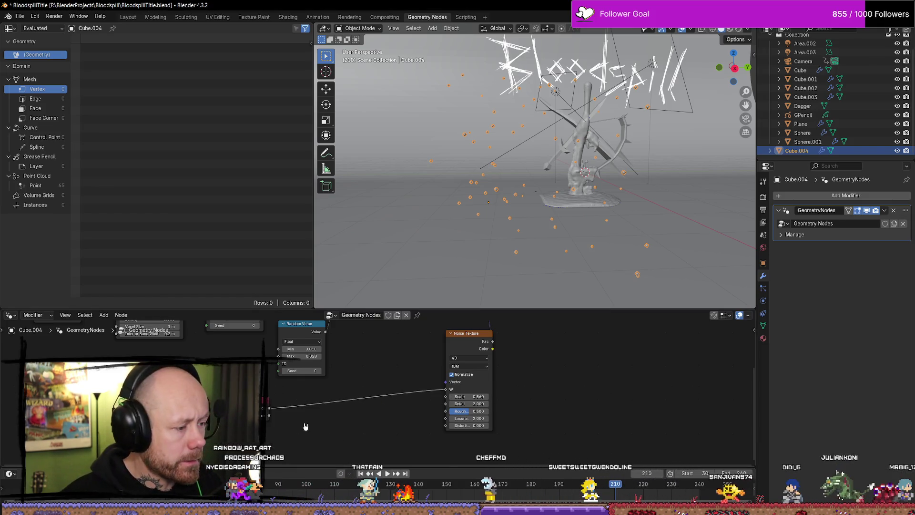
pyautogui.rightClick(302, 424)
pyautogui.moveTo(317, 421)
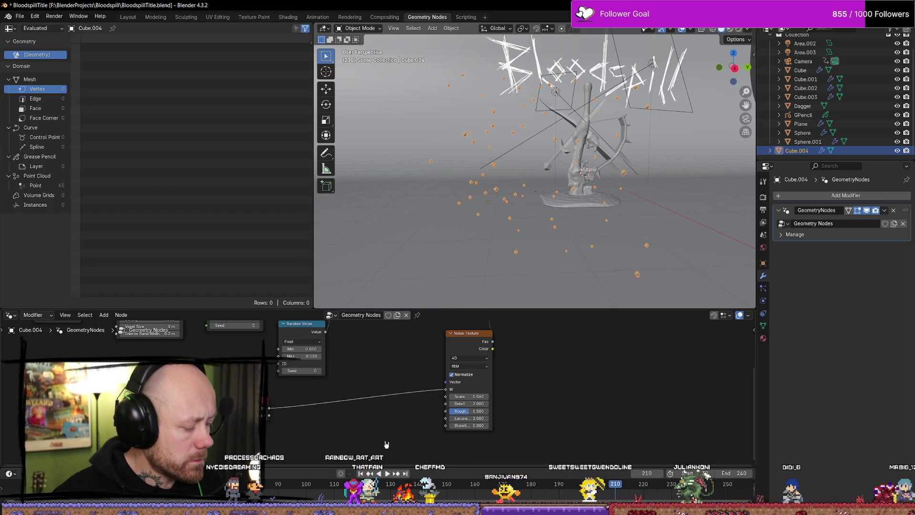
pyautogui.hotkey('shift', 'a')
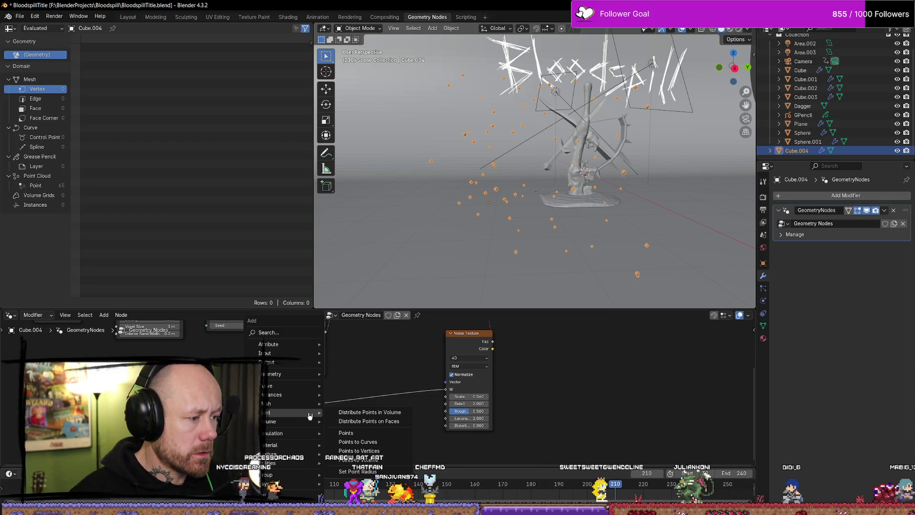
pyautogui.press('Escape')
pyautogui.hotkey('shift', 'a')
pyautogui.write('d')
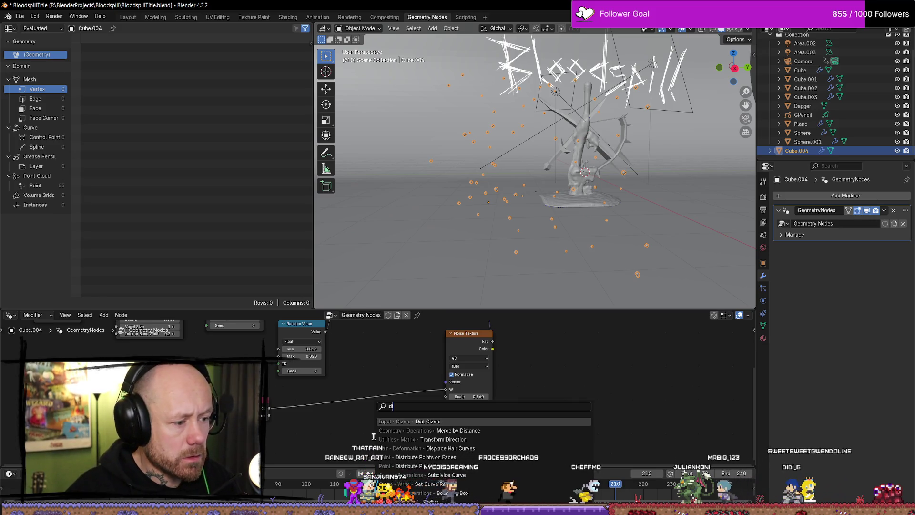
pyautogui.write('ivide')
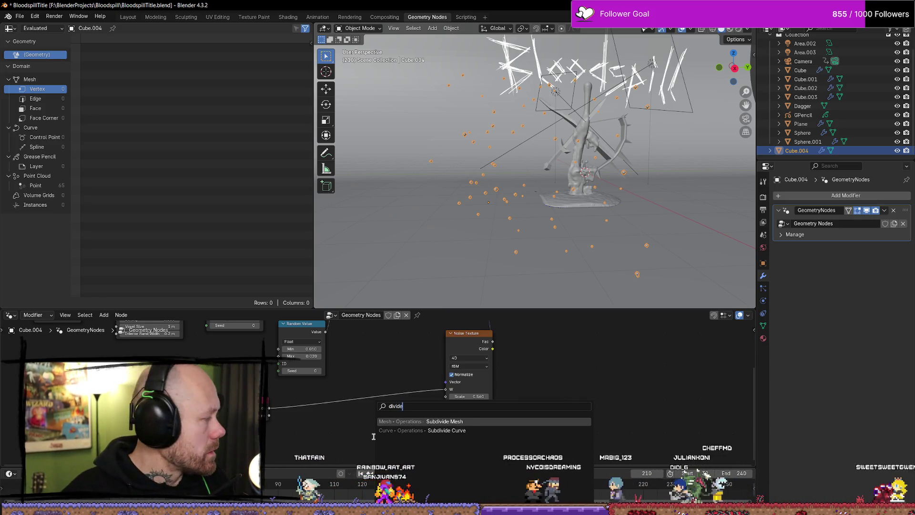
pyautogui.press('Return')
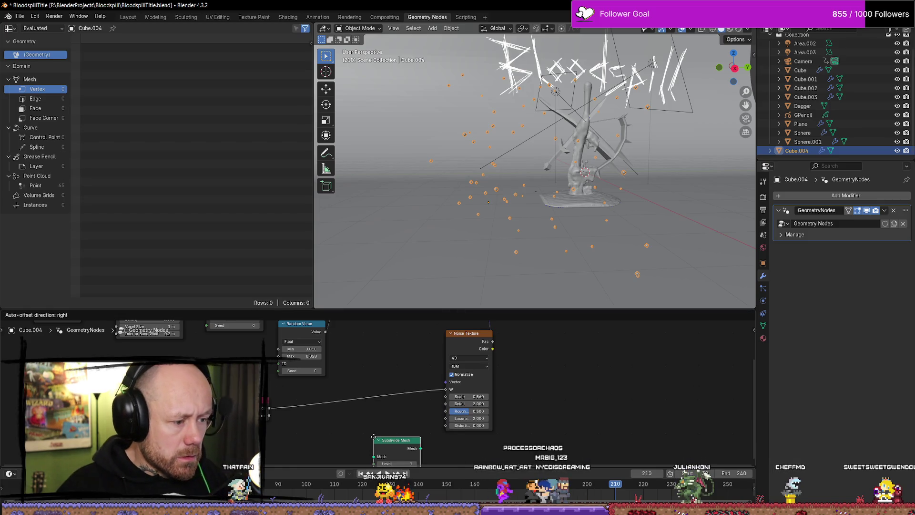
pyautogui.click(332, 418)
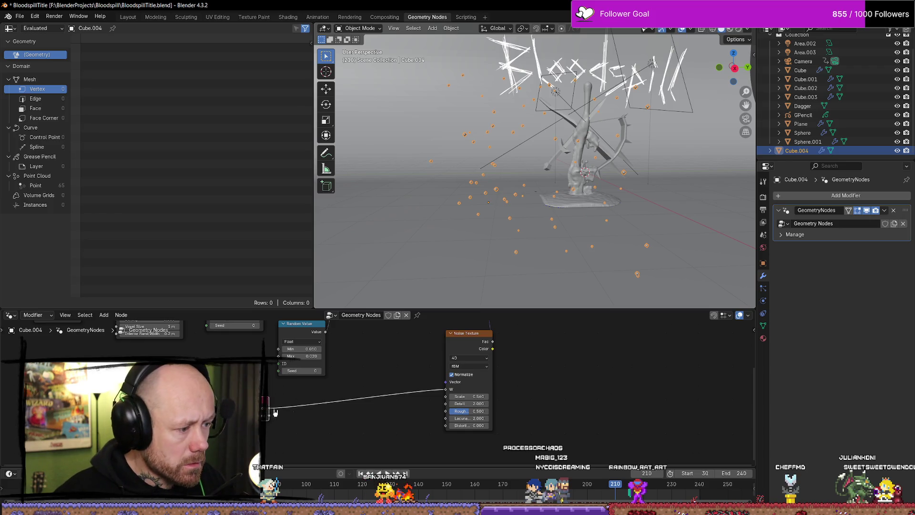
# Route Scene Time Seconds through new Divide (0.500) and Add math nodes into Noise W.
pyautogui.moveTo(275, 413); pyautogui.dragTo(344, 433)
pyautogui.write('d')
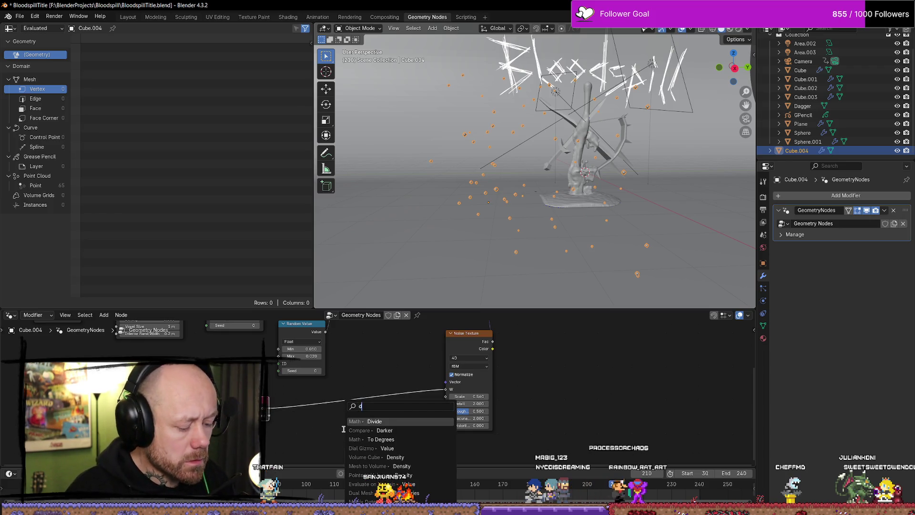
pyautogui.press('Return')
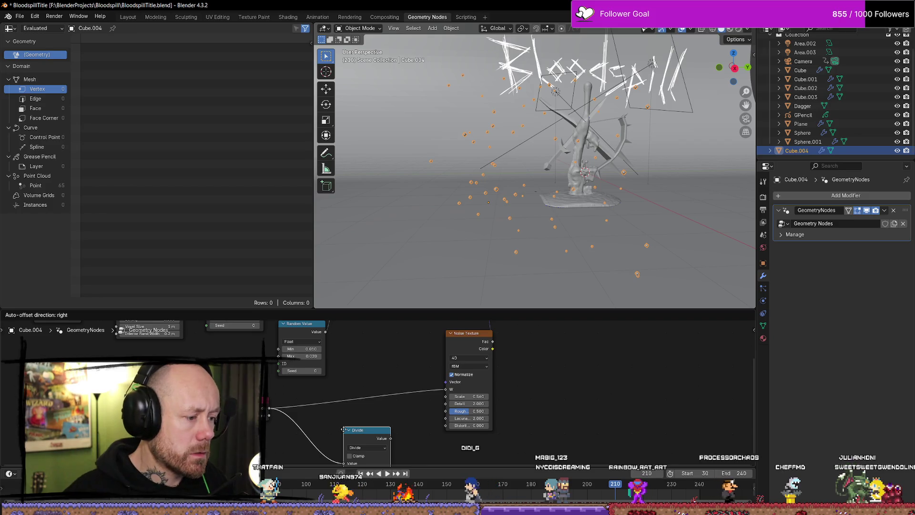
pyautogui.click(336, 402)
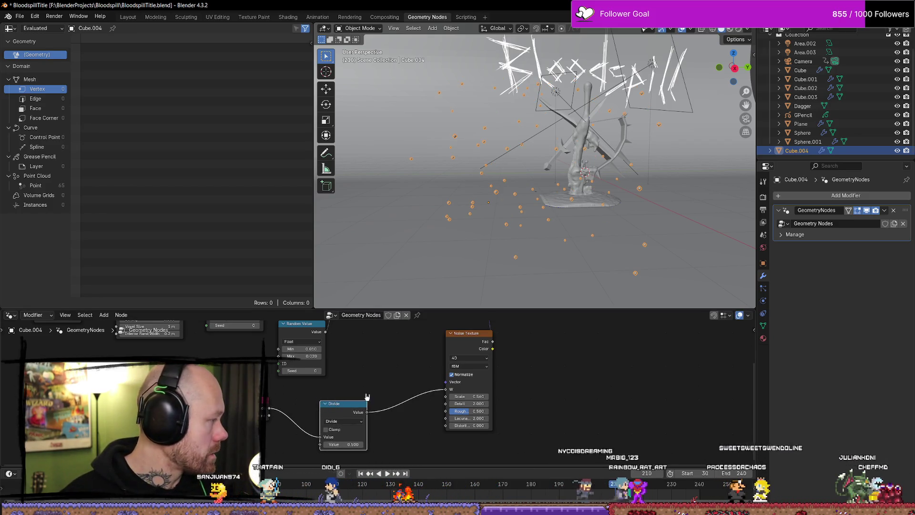
pyautogui.moveTo(367, 412); pyautogui.dragTo(380, 398)
pyautogui.write('add')
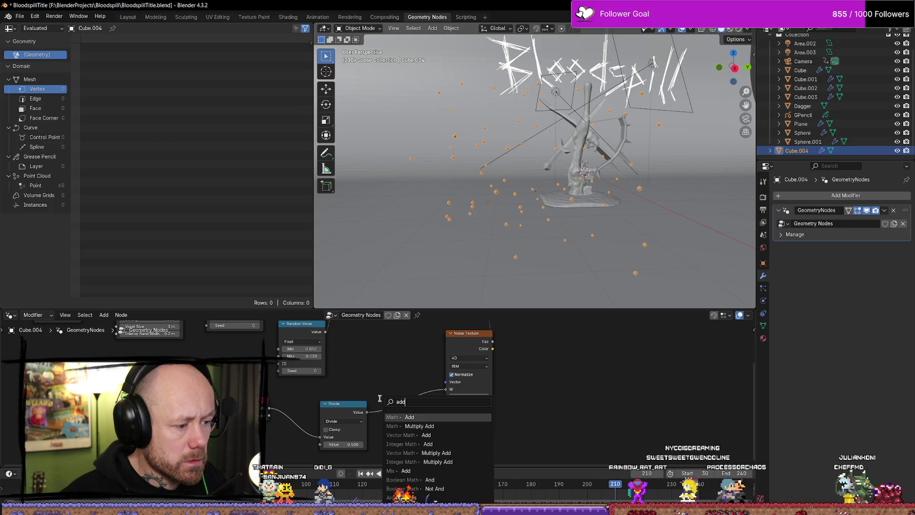
pyautogui.press('Return')
pyautogui.rightClick(357, 399)
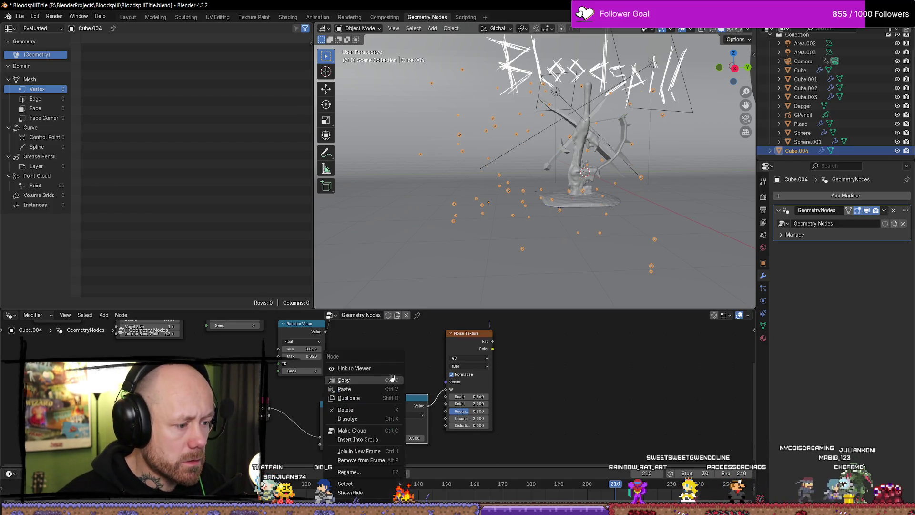
pyautogui.press('Escape')
pyautogui.moveTo(401, 363); pyautogui.dragTo(420, 334, button='middle')
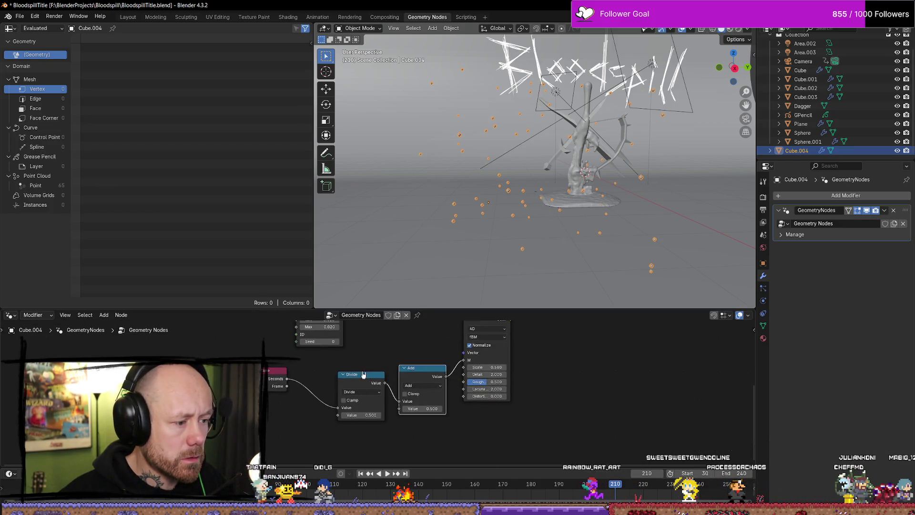
# Tidy the Divide and Add nodes and paste a copy of the Random Value node beside them.
pyautogui.moveTo(350, 374); pyautogui.dragTo(331, 365)
pyautogui.moveTo(419, 371); pyautogui.dragTo(413, 370)
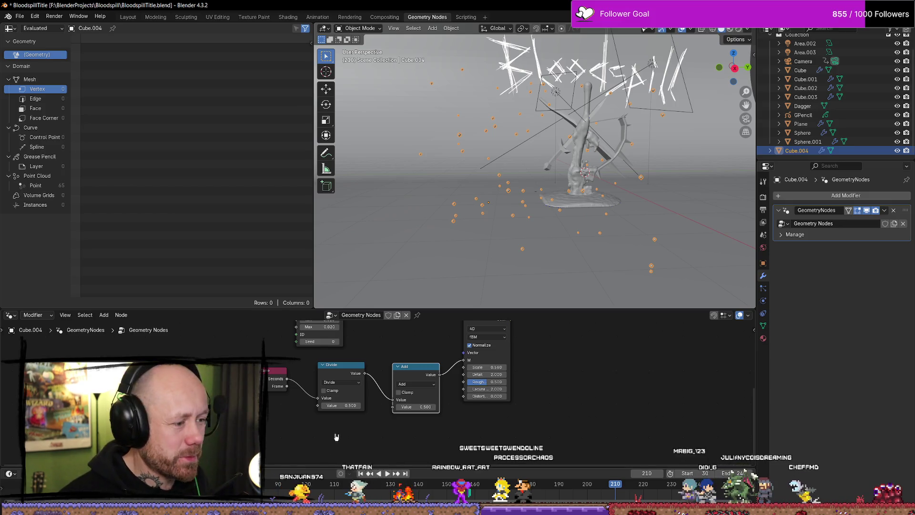
pyautogui.moveTo(569, 415)
pyautogui.mouseDown(button='middle')
pyautogui.moveTo(569, 448)
pyautogui.moveTo(611, 466)
pyautogui.mouseUp(button='middle')
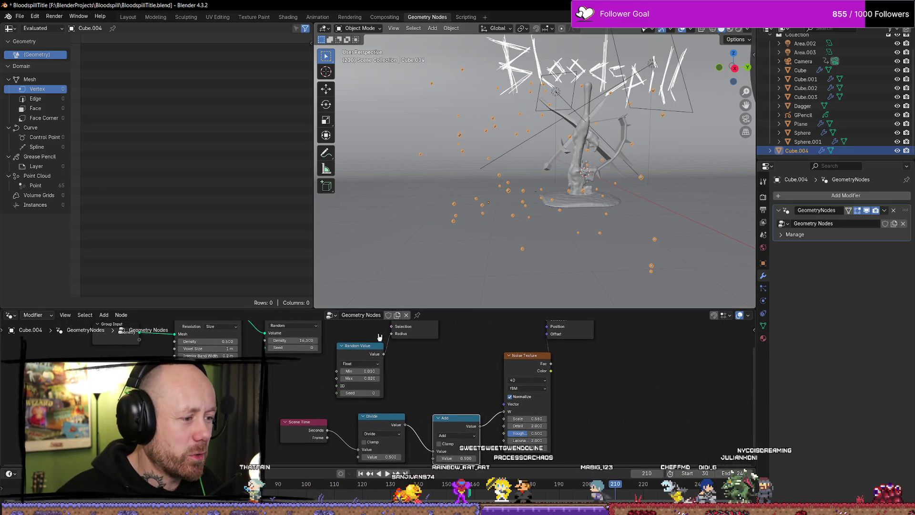
pyautogui.moveTo(472, 374); pyautogui.dragTo(474, 278, button='middle')
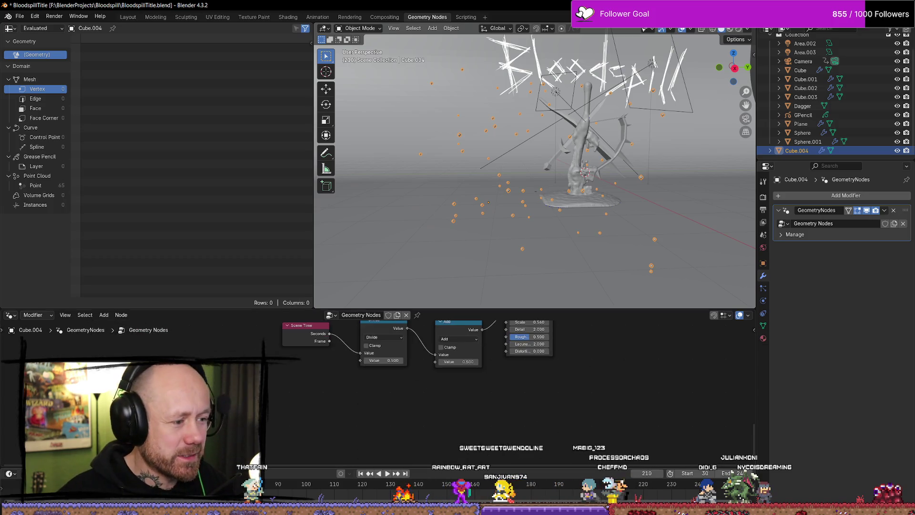
pyautogui.hotkey('ctrl', 'v')
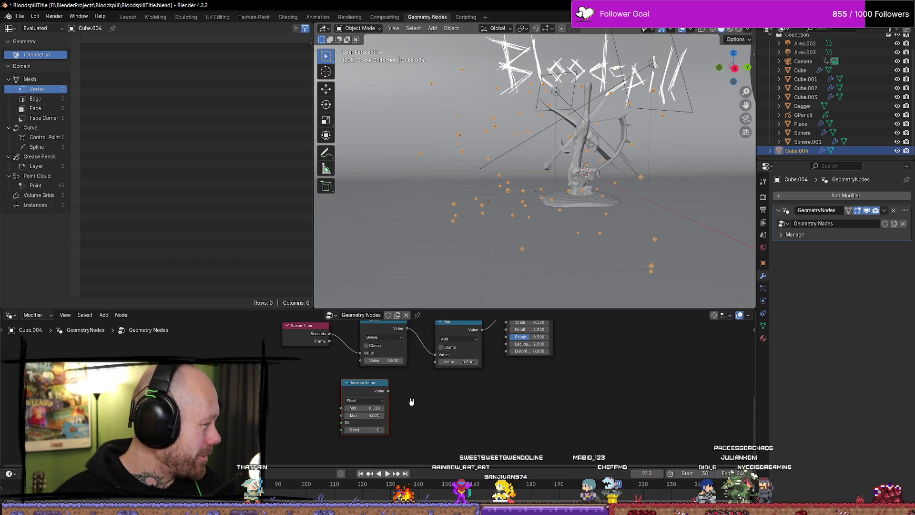
pyautogui.moveTo(384, 383); pyautogui.dragTo(357, 391)
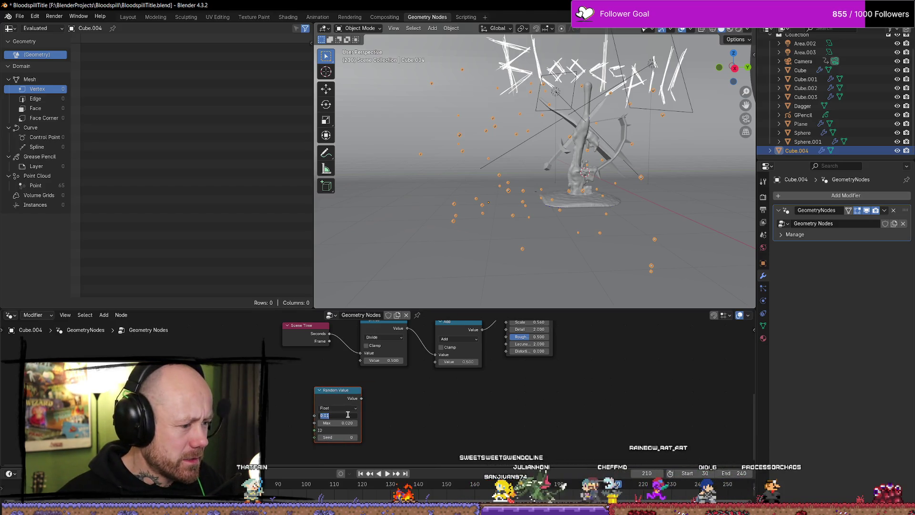
# Set the pasted Random Value's Min to 0.5 and Max to 6.
pyautogui.write('0.5')
pyautogui.press('Return')
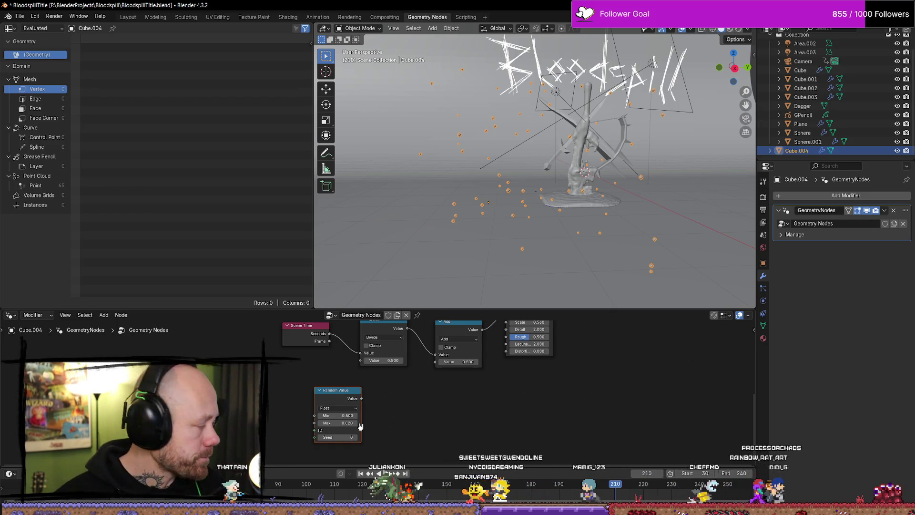
pyautogui.click(328, 423)
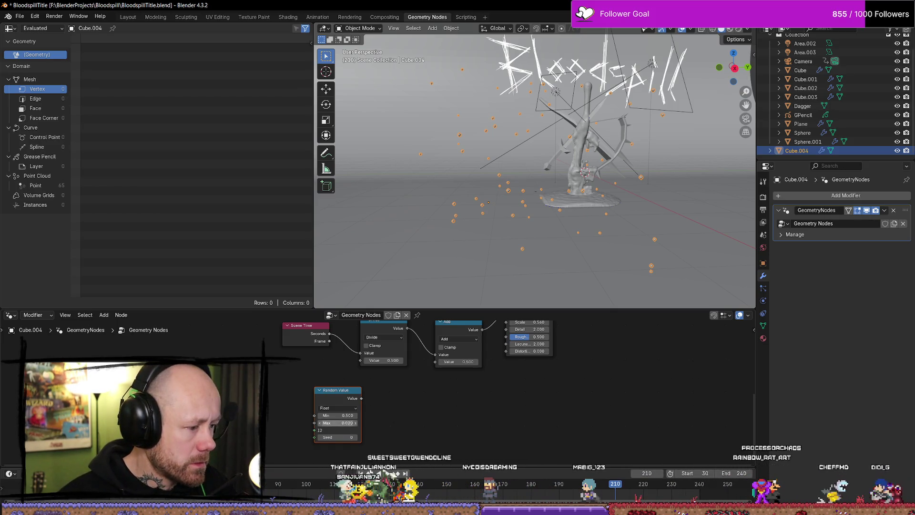
pyautogui.write('6')
pyautogui.press('Return')
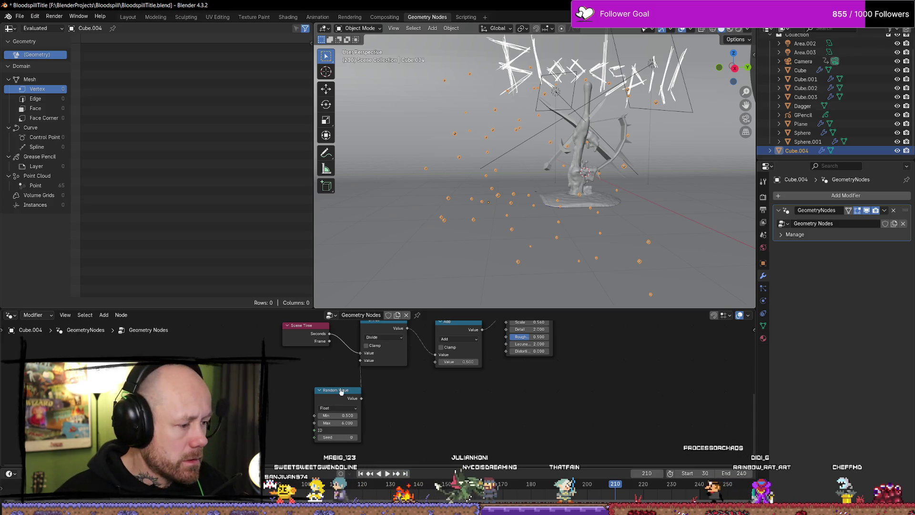
# Duplicate the Random Value node and link the copy to Add's second Value input.
pyautogui.moveTo(343, 391); pyautogui.dragTo(321, 376)
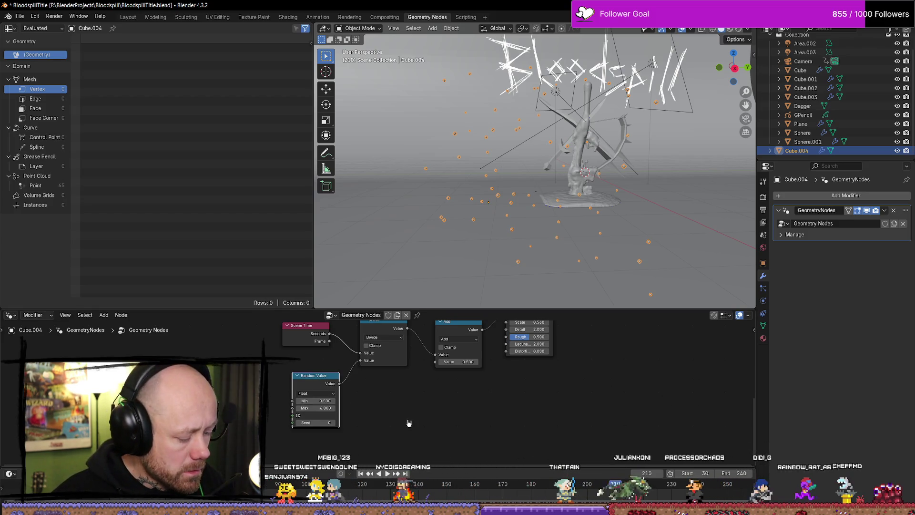
pyautogui.hotkey('ctrl', 'c')
pyautogui.hotkey('ctrl', 'v')
pyautogui.moveTo(315, 422); pyautogui.dragTo(329, 423)
pyautogui.moveTo(412, 395)
pyautogui.mouseDown()
pyautogui.moveTo(396, 393)
pyautogui.moveTo(435, 362)
pyautogui.mouseUp()
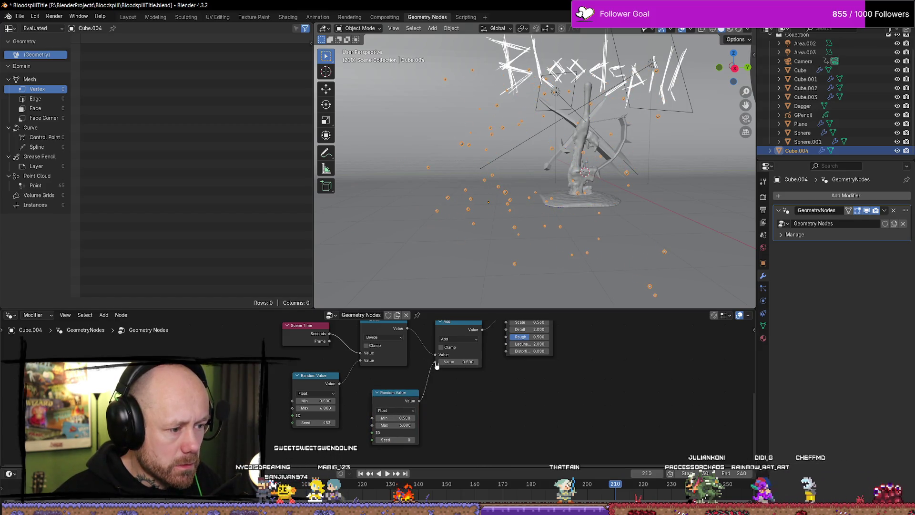
# Give the copy Min 0, Max 633.6 and Seed 364, and set the first node's Seed to 724.
pyautogui.click(395, 418)
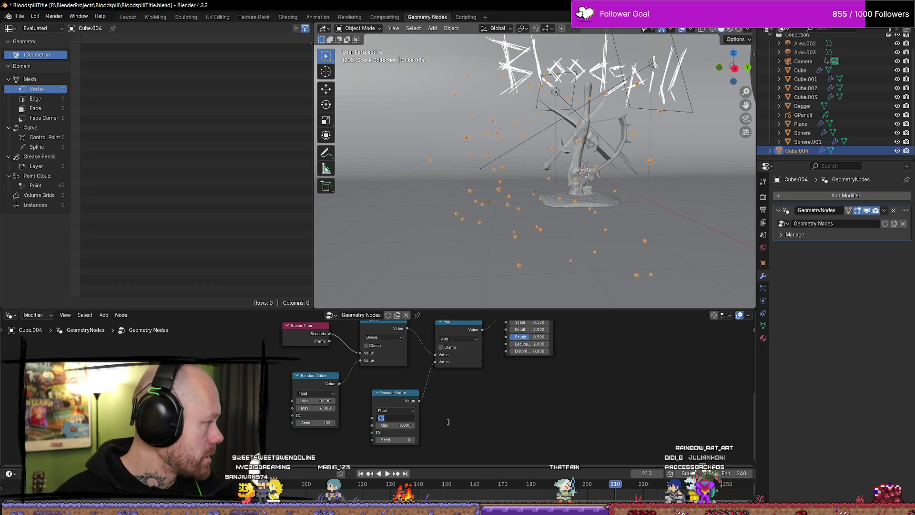
pyautogui.write('0')
pyautogui.press('Return')
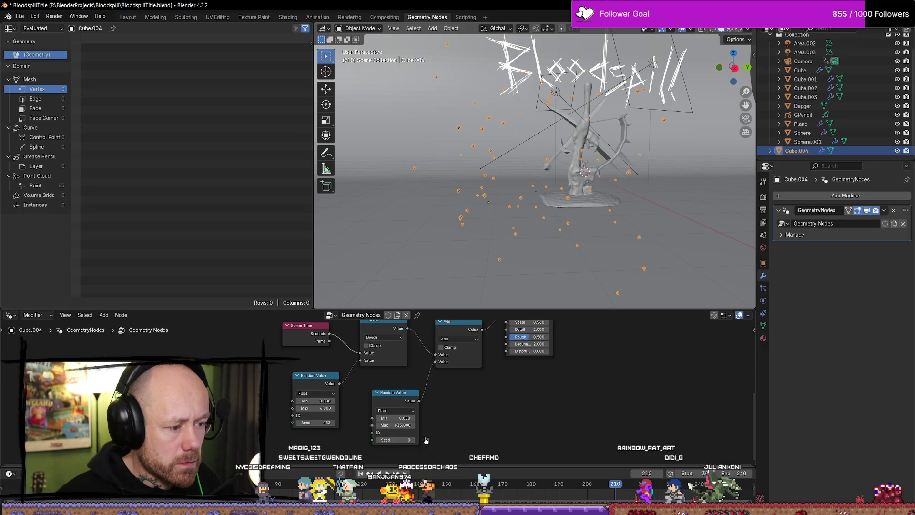
pyautogui.moveTo(398, 440); pyautogui.dragTo(556, 450)
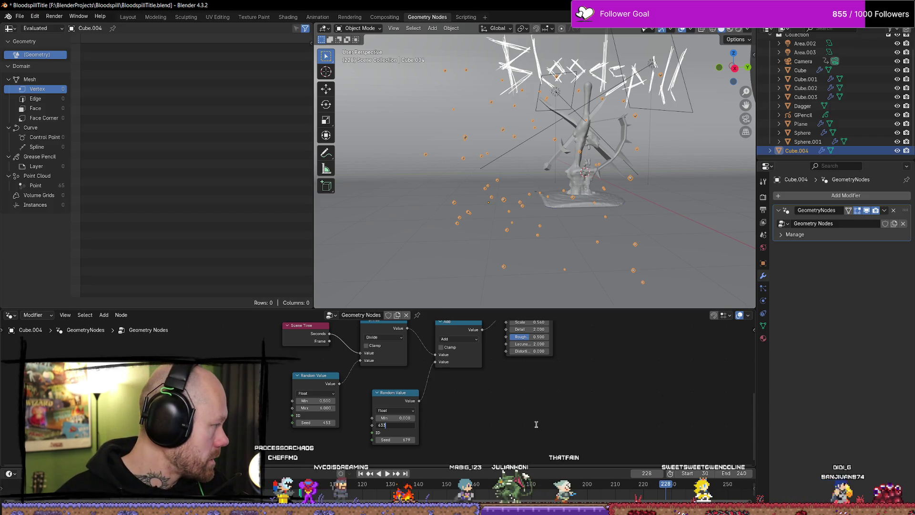
pyautogui.write('.600')
pyautogui.press('Return')
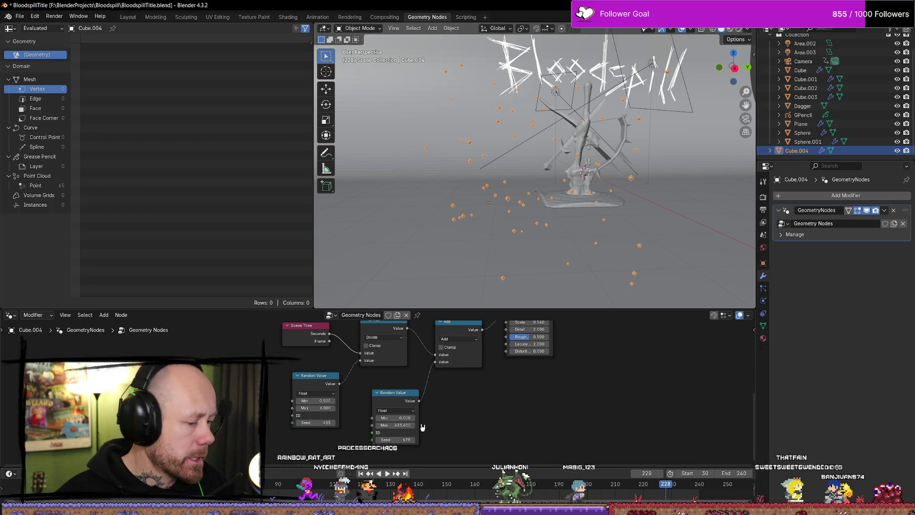
pyautogui.click(395, 440)
pyautogui.write('344')
pyautogui.press('Return')
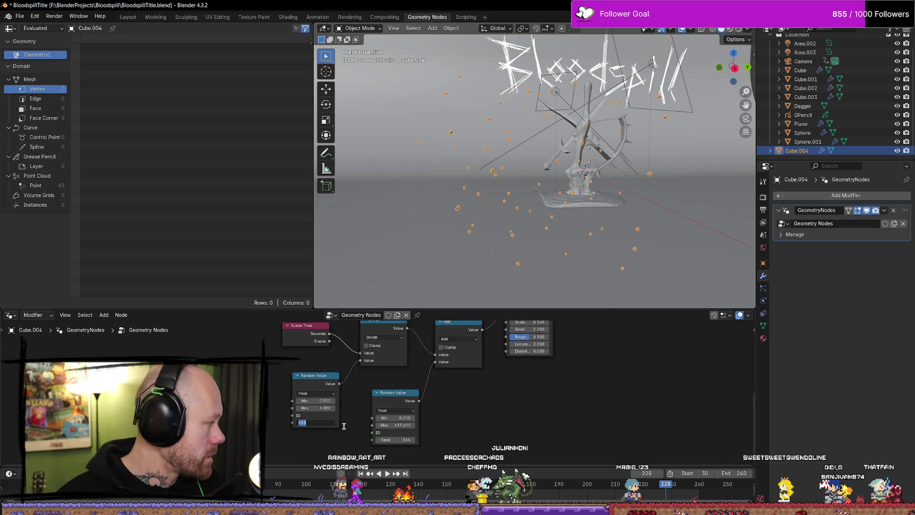
pyautogui.write('724')
pyautogui.press('Return')
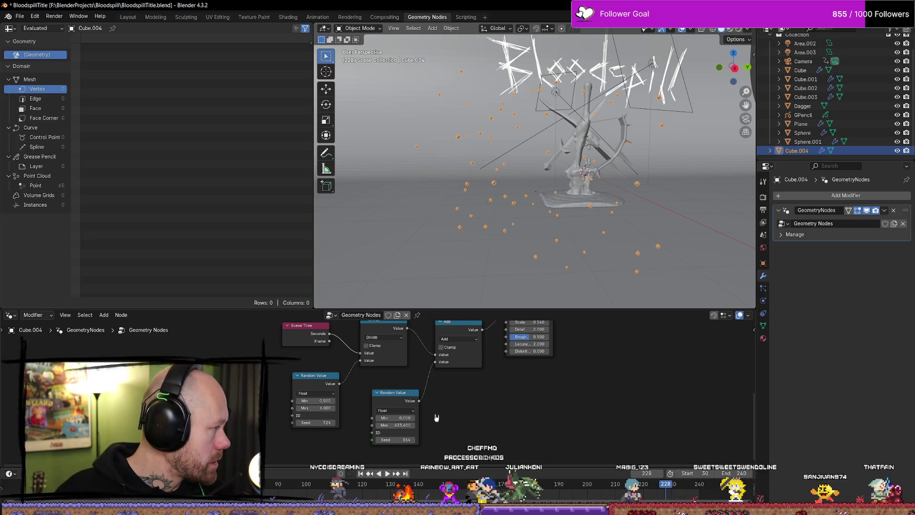
pyautogui.scroll(-2, 579, 392)
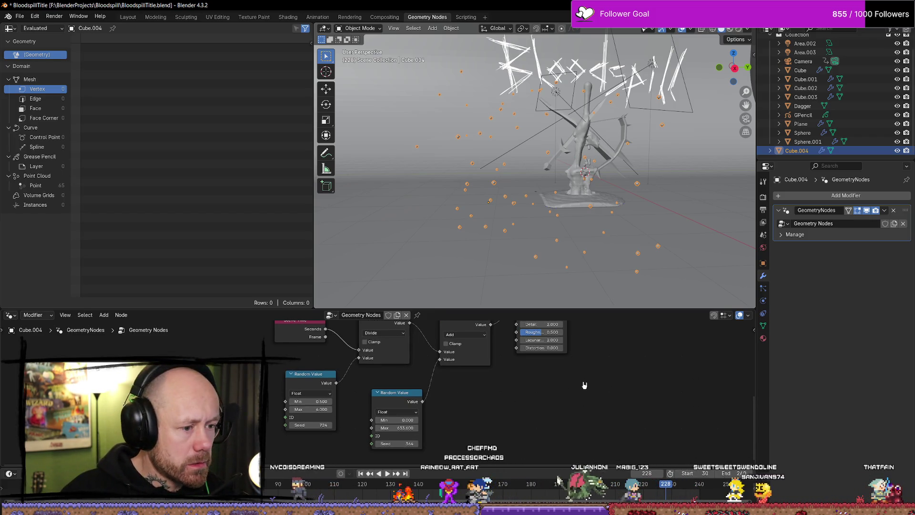
pyautogui.click(538, 327)
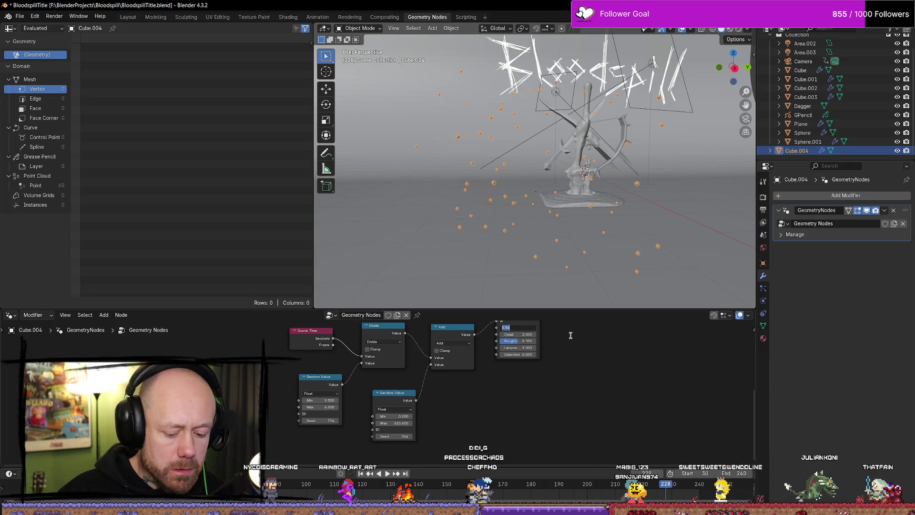
# Change the noise Scale to 0.49, preview the particle playback, and save the .blend file.
pyautogui.press('BackSpace')
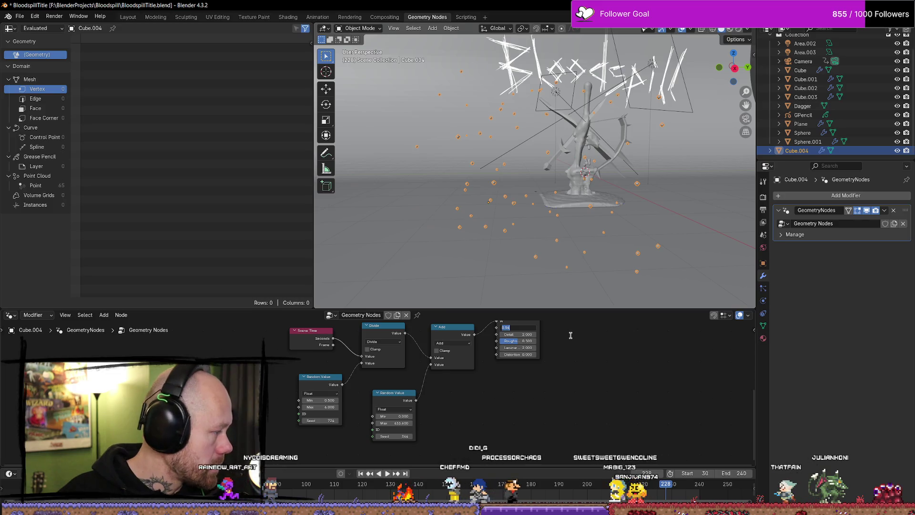
pyautogui.write('0.49')
pyautogui.press('Return')
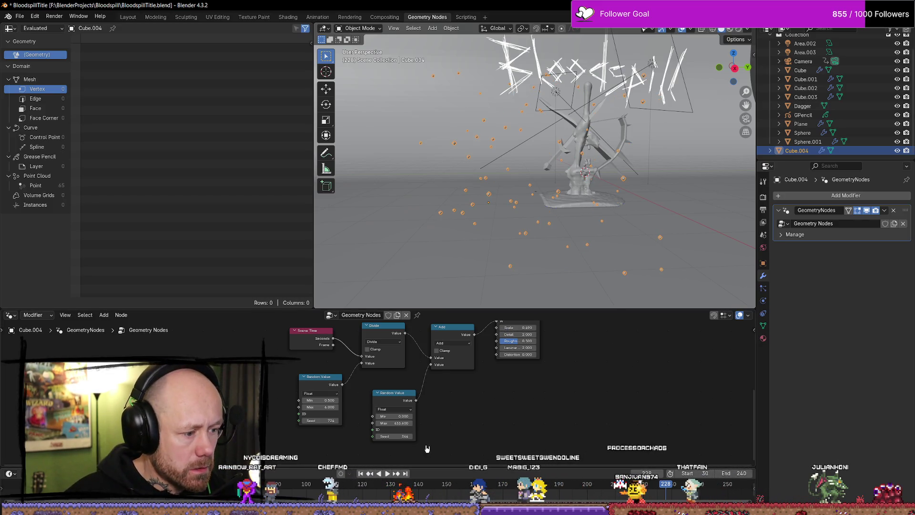
pyautogui.press('space')
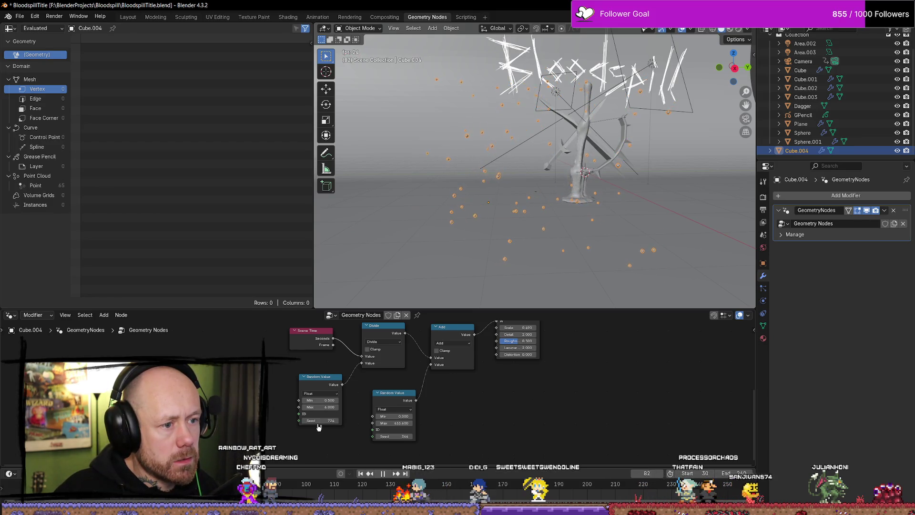
pyautogui.press('space')
pyautogui.hotkey('ctrl', 's')
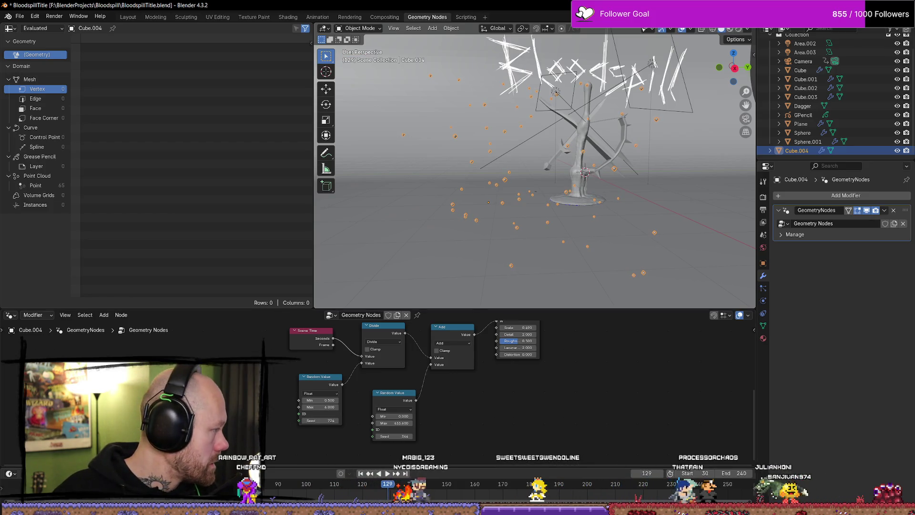
pyautogui.hotkey('ctrl', 's')
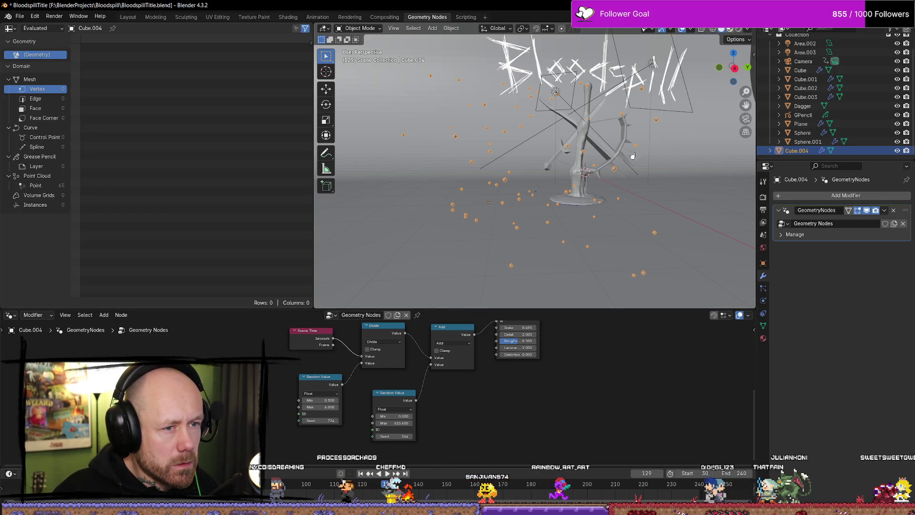
# Switch the viewport to Material Preview shading, then reframe the scene and the Cube.004 node tree.
pyautogui.click(730, 29)
pyautogui.moveTo(621, 187); pyautogui.dragTo(648, 179, button='middle')
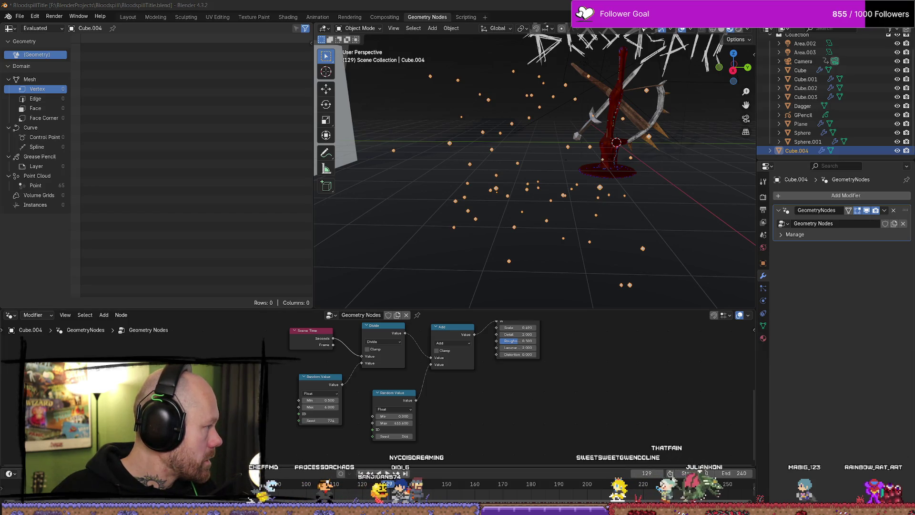
pyautogui.scroll(-5, 549, 402)
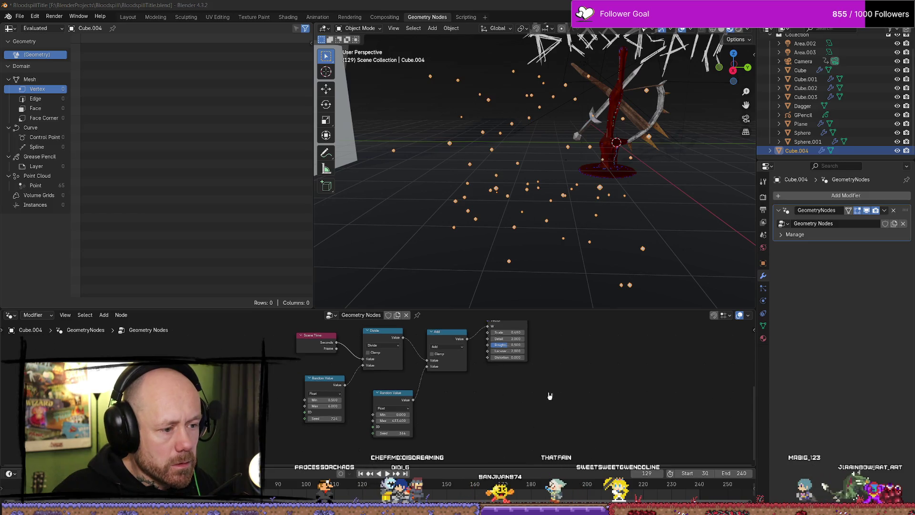
pyautogui.moveTo(543, 402)
pyautogui.mouseDown(button='middle')
pyautogui.moveTo(513, 449)
pyautogui.moveTo(553, 457)
pyautogui.mouseUp(button='middle')
pyautogui.scroll(1, 493, 409)
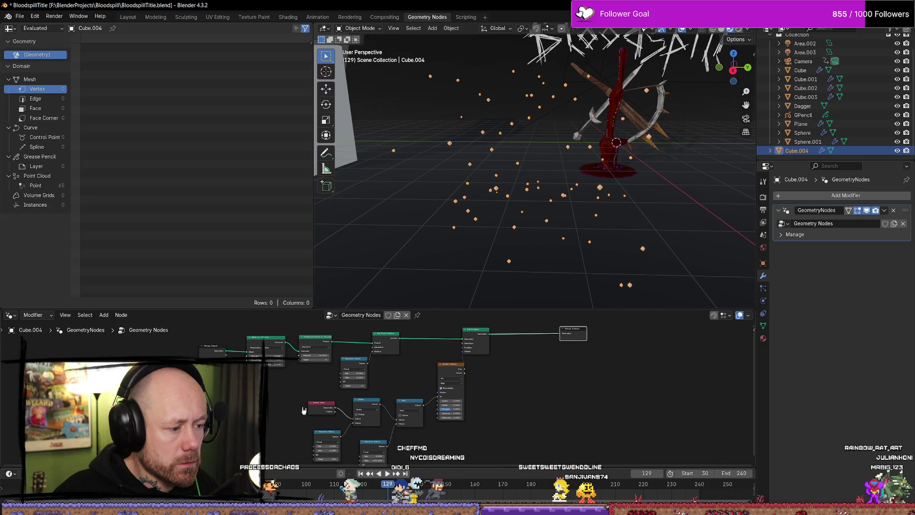
pyautogui.moveTo(382, 354); pyautogui.dragTo(458, 375, button='middle')
pyautogui.moveTo(474, 409)
pyautogui.mouseDown()
pyautogui.moveTo(303, 331)
pyautogui.moveTo(274, 331)
pyautogui.mouseUp()
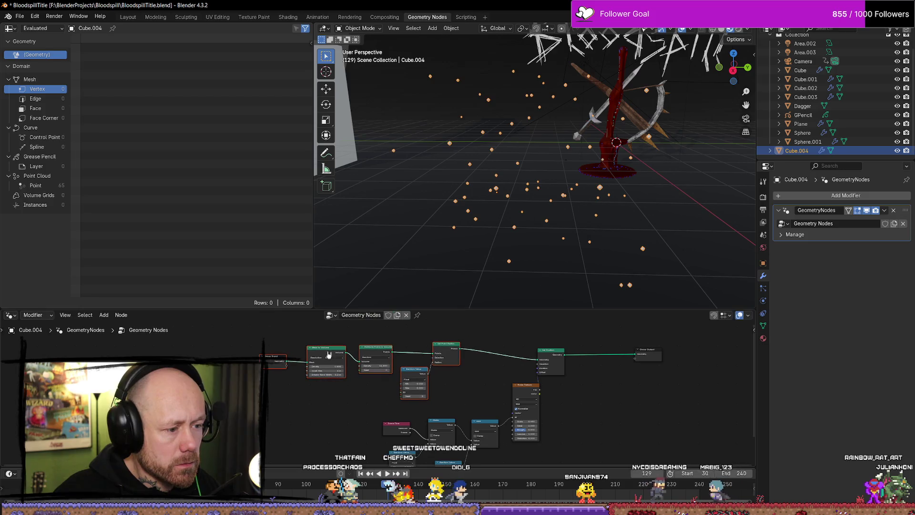
pyautogui.scroll(1, 489, 434)
pyautogui.moveTo(638, 410); pyautogui.dragTo(488, 434, button='middle')
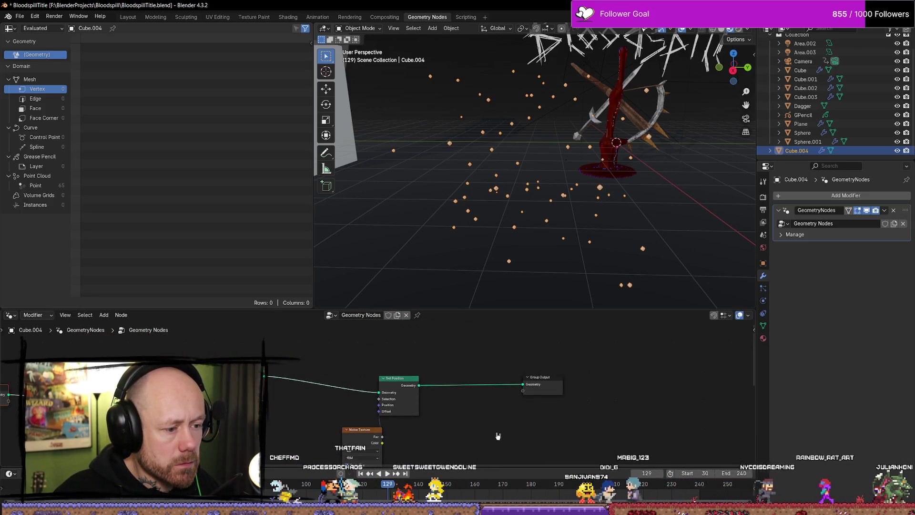
pyautogui.moveTo(434, 398); pyautogui.dragTo(401, 375, button='middle')
pyautogui.scroll(1, 401, 375)
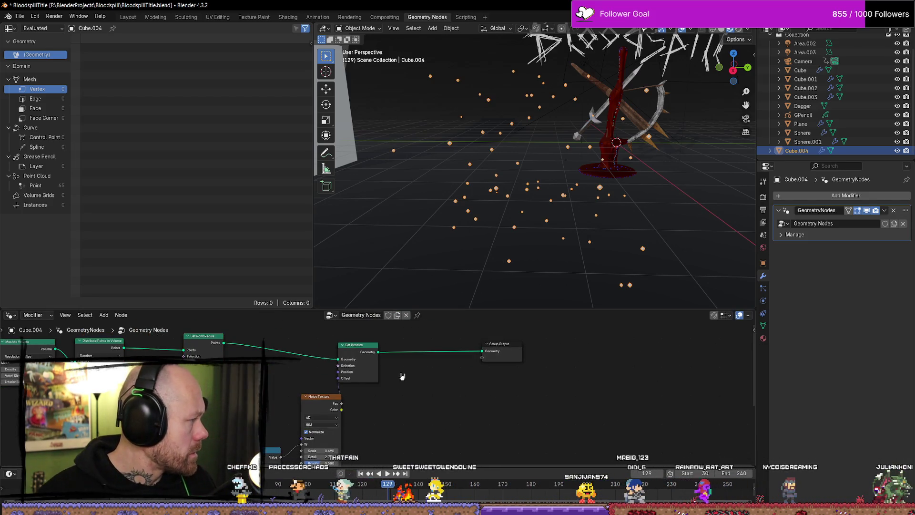
pyautogui.moveTo(380, 354); pyautogui.dragTo(412, 376)
# Add a Store Named Attribute node before the Group Output.
pyautogui.write('store')
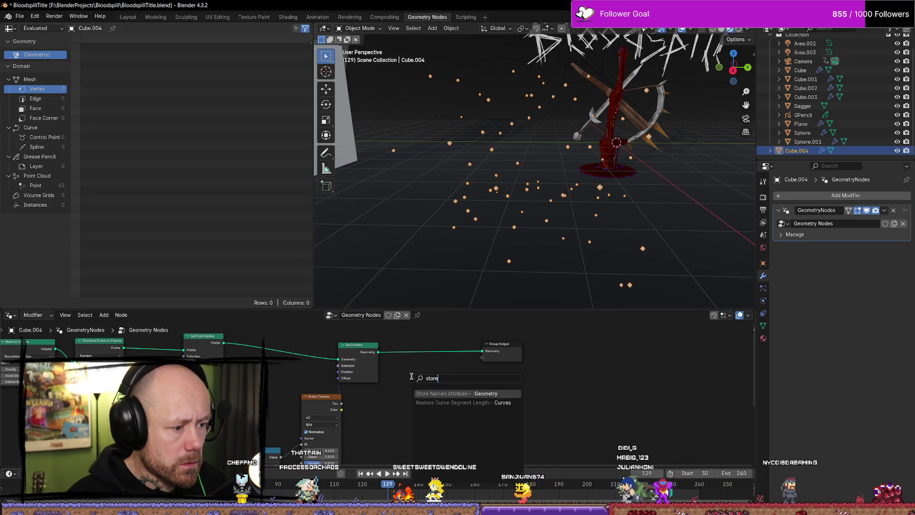
pyautogui.press('Return')
pyautogui.click(421, 356)
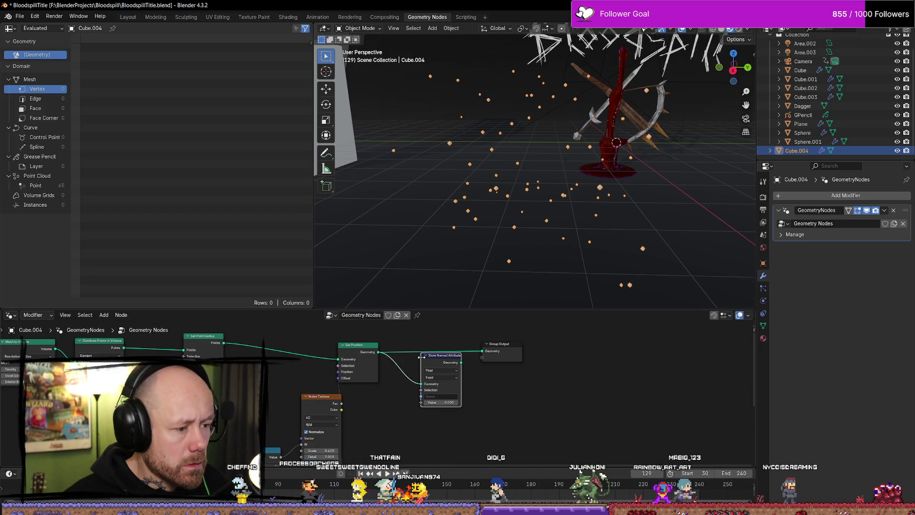
pyautogui.moveTo(443, 360); pyautogui.dragTo(438, 346)
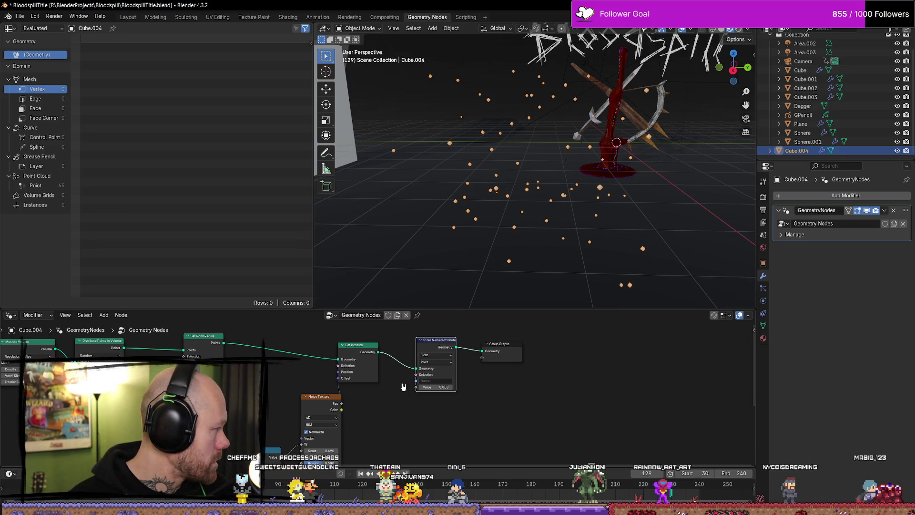
# Try wrapping the nodes into a group, then undo back to Set Position feeding the output.
pyautogui.rightClick(420, 427)
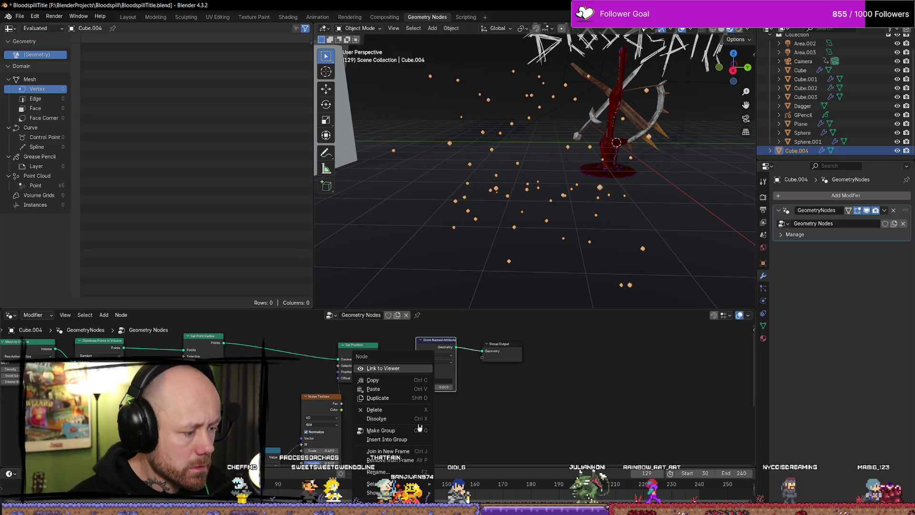
pyautogui.click(419, 427)
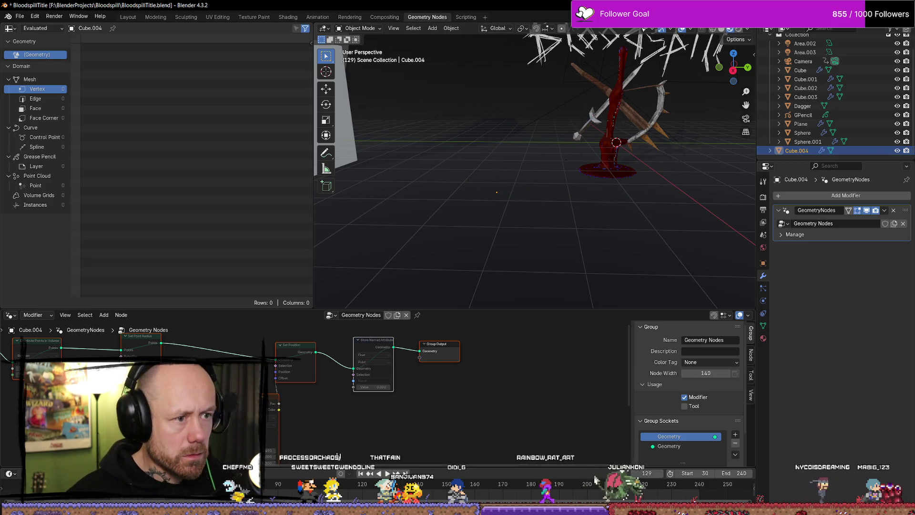
pyautogui.click(498, 399)
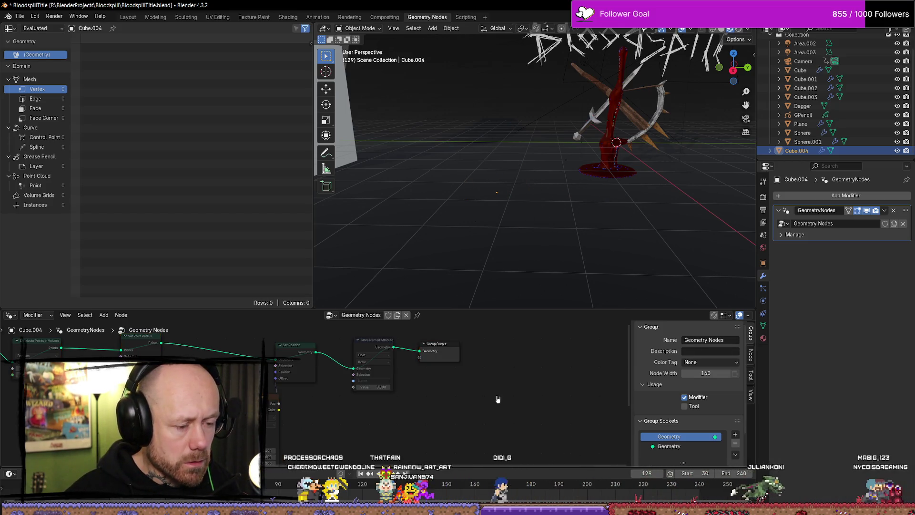
pyautogui.press('a')
pyautogui.press('m')
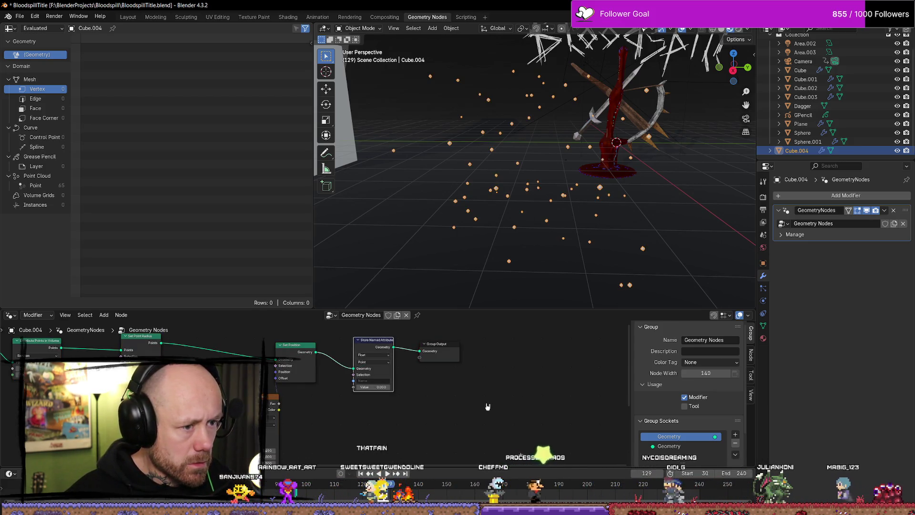
pyautogui.hotkey('ctrl', 'z')
# Pan to show Noise Texture and Random Value, and toggle the group settings panel.
pyautogui.moveTo(486, 412); pyautogui.dragTo(532, 392, button='middle')
pyautogui.moveTo(474, 341); pyautogui.dragTo(474, 368, button='middle')
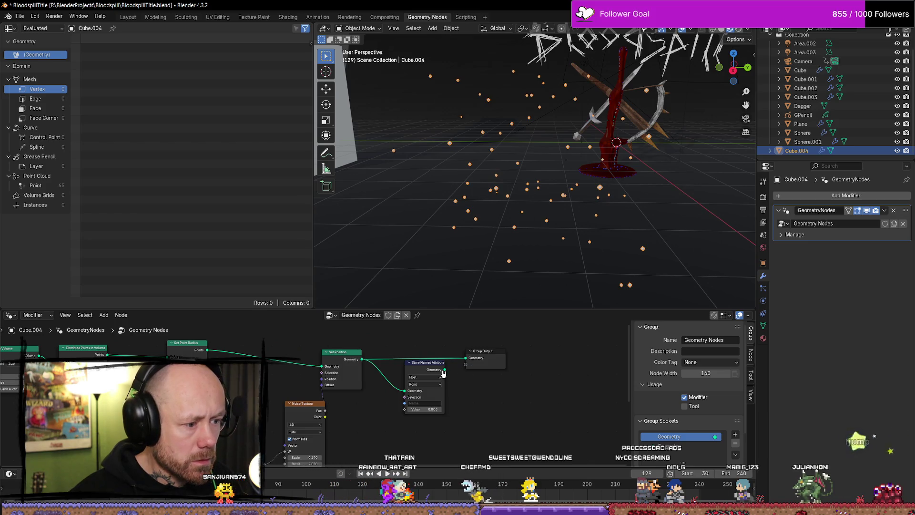
pyautogui.moveTo(463, 363); pyautogui.dragTo(442, 336, button='middle')
pyautogui.click(651, 327)
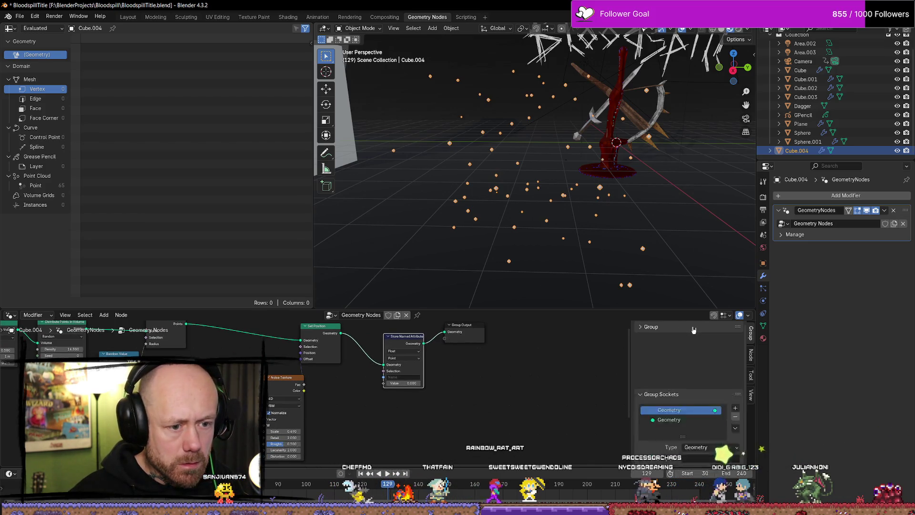
pyautogui.click(651, 328)
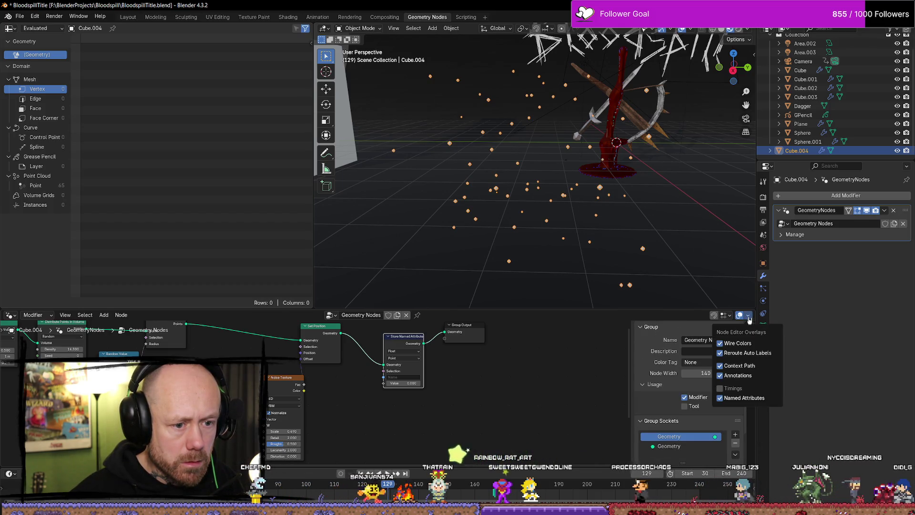
# Narrow the node editor side panel and pan to the Noise Texture and point distribution nodes.
pyautogui.scroll(-3, 753, 378)
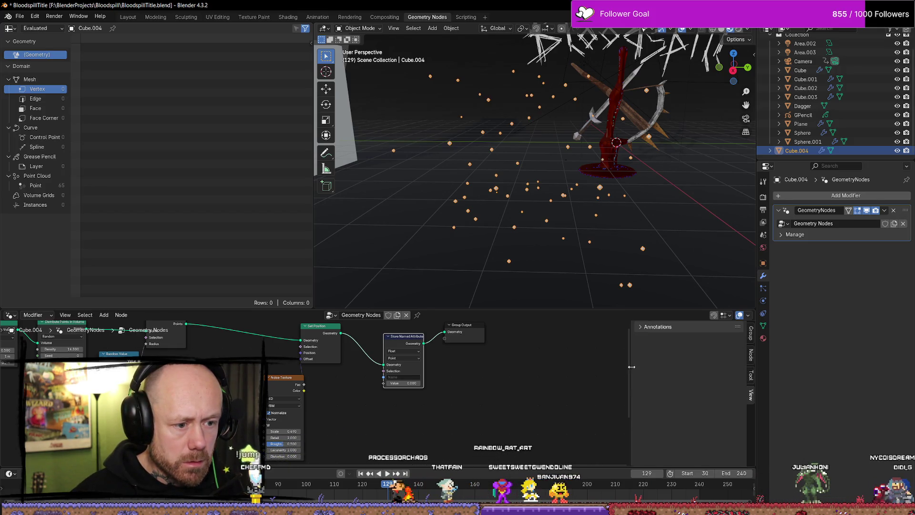
pyautogui.moveTo(631, 366); pyautogui.dragTo(711, 366)
pyautogui.scroll(2, 533, 374)
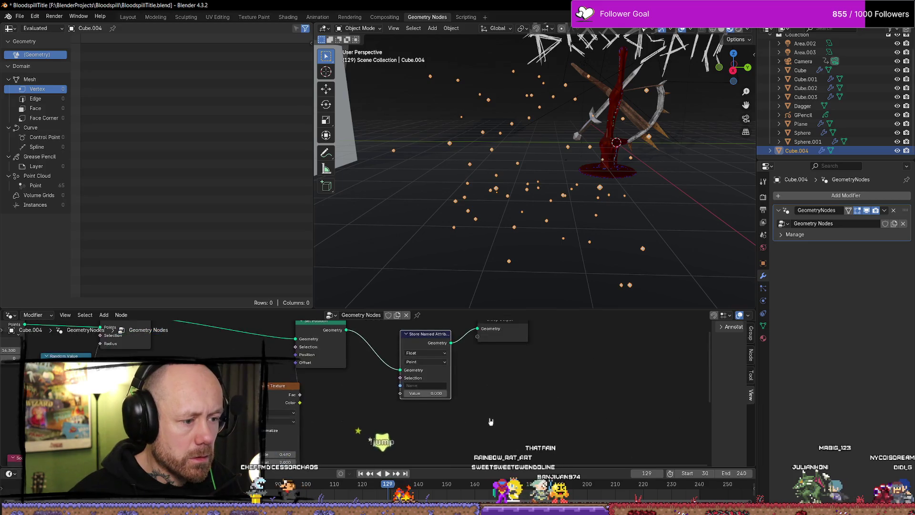
pyautogui.scroll(-1, 491, 421)
pyautogui.moveTo(491, 421); pyautogui.dragTo(499, 464, button='middle')
pyautogui.moveTo(415, 406); pyautogui.dragTo(401, 391)
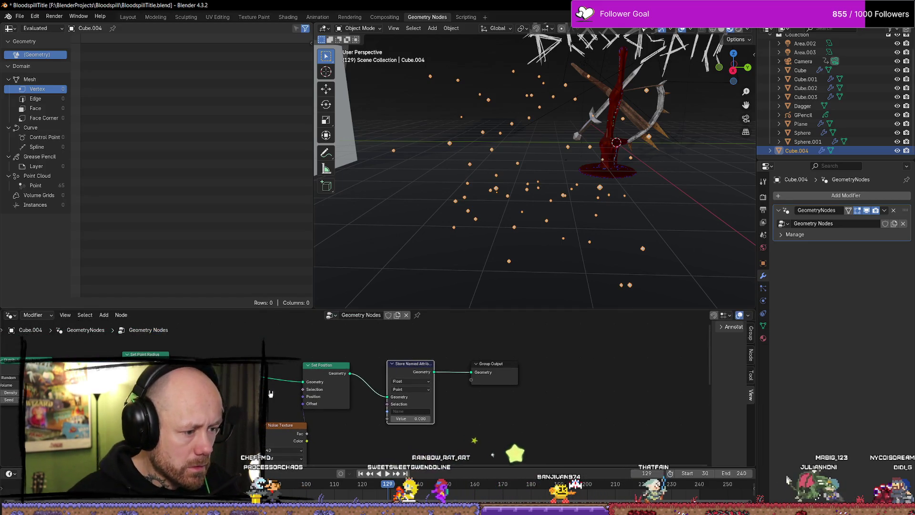
pyautogui.moveTo(377, 418); pyautogui.dragTo(428, 377, button='middle')
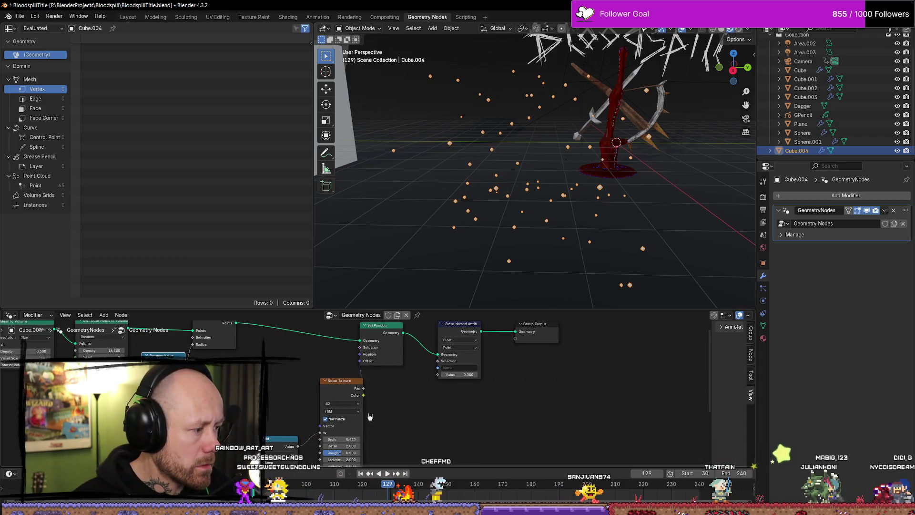
# Paste a Random Value node, link it into Store Named Attribute's Value, and save.
pyautogui.hotkey('ctrl', 'v')
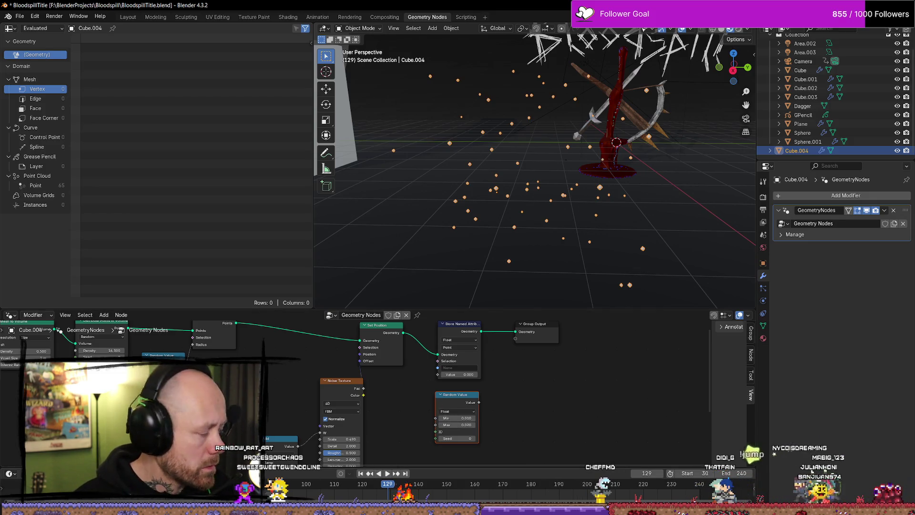
pyautogui.hotkey('ctrl', 's')
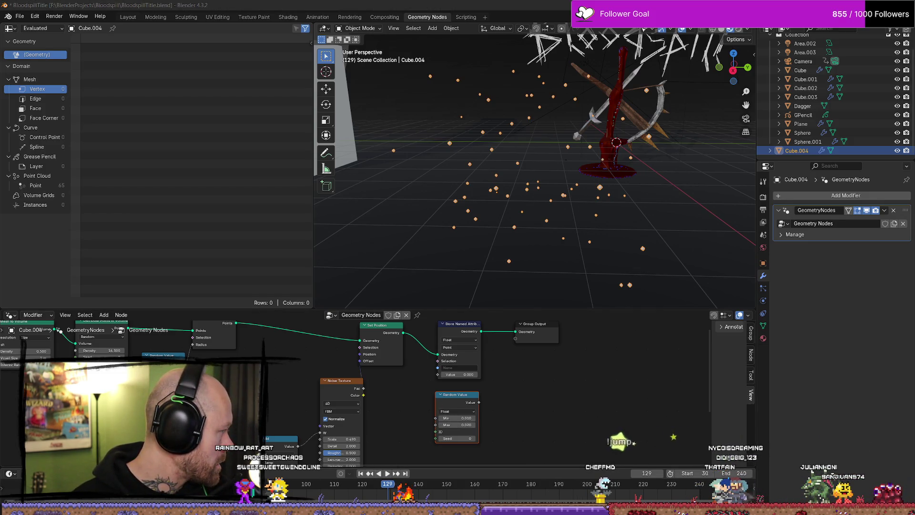
pyautogui.moveTo(480, 405)
pyautogui.mouseDown()
pyautogui.moveTo(437, 379)
pyautogui.moveTo(441, 409)
pyautogui.moveTo(431, 409)
pyautogui.mouseUp()
pyautogui.click(426, 419)
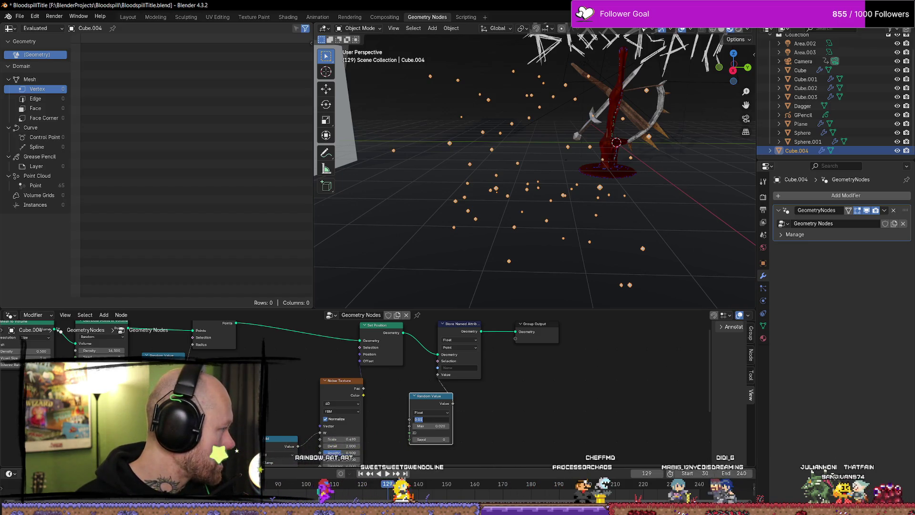
pyautogui.hotkey('ctrl', 's')
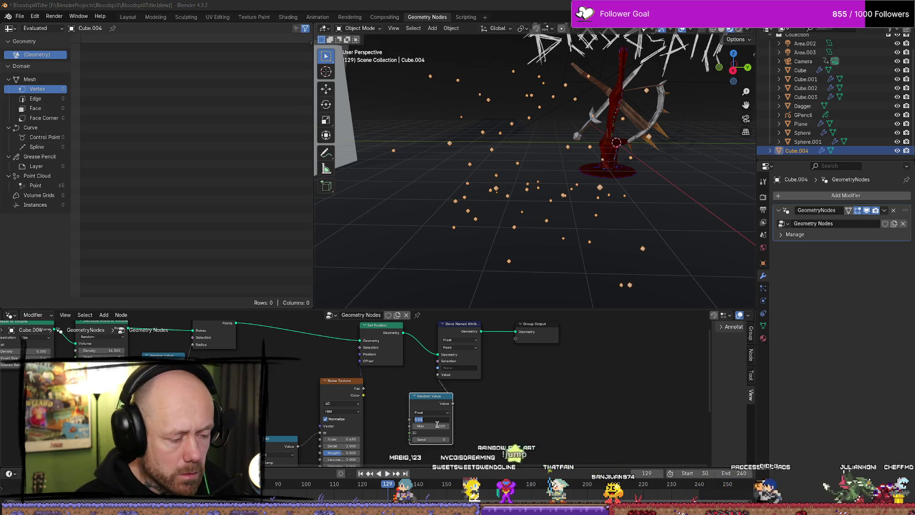
# Set the Random Value range to Min 0 and Max 1.
pyautogui.click(433, 420)
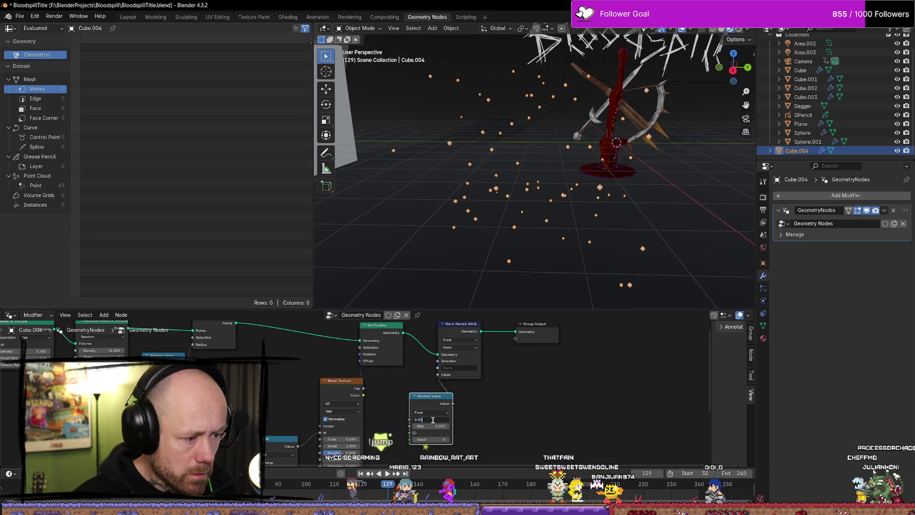
pyautogui.press('BackSpace')
pyautogui.write('0')
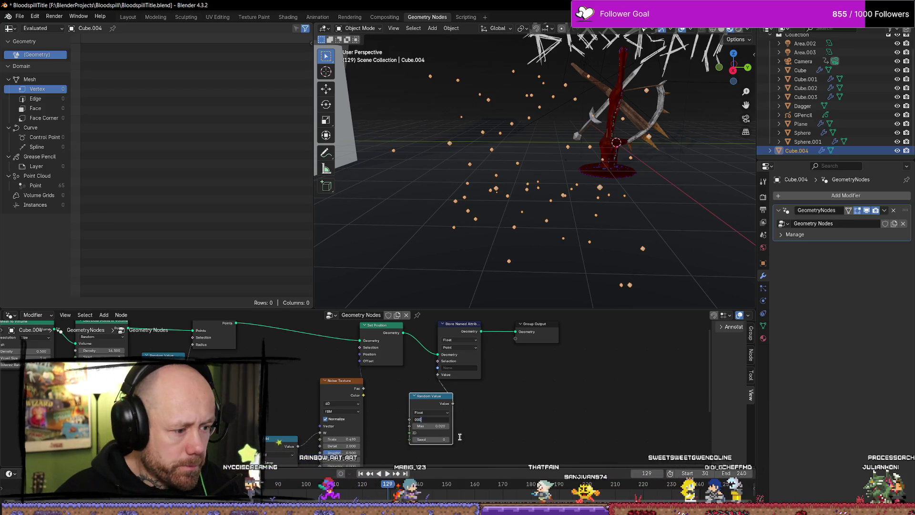
pyautogui.click(432, 426)
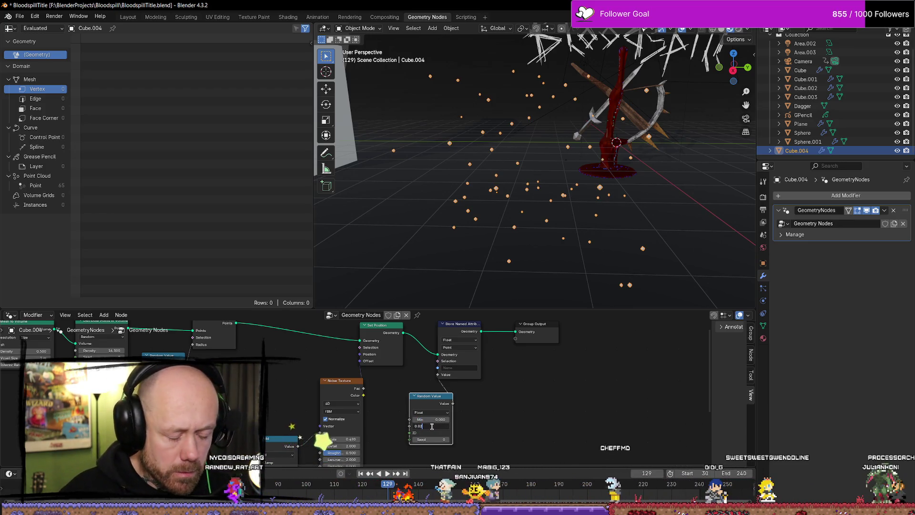
pyautogui.hotkey('ctrl', 'a')
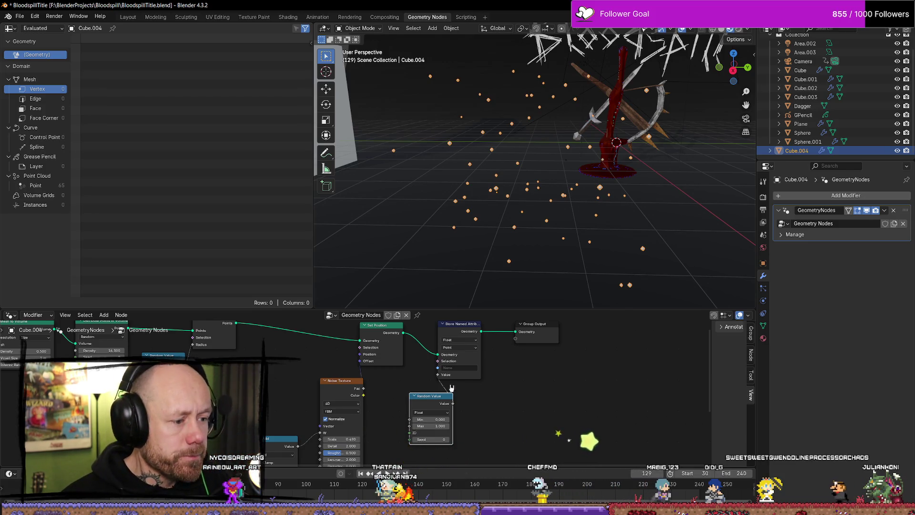
# Name the stored attribute 'rnd'.
pyautogui.click(465, 368)
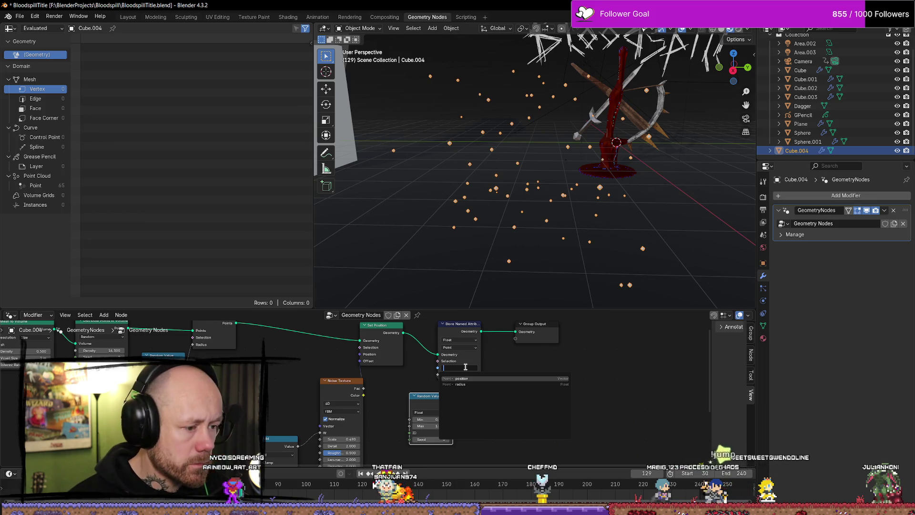
pyautogui.click(632, 376)
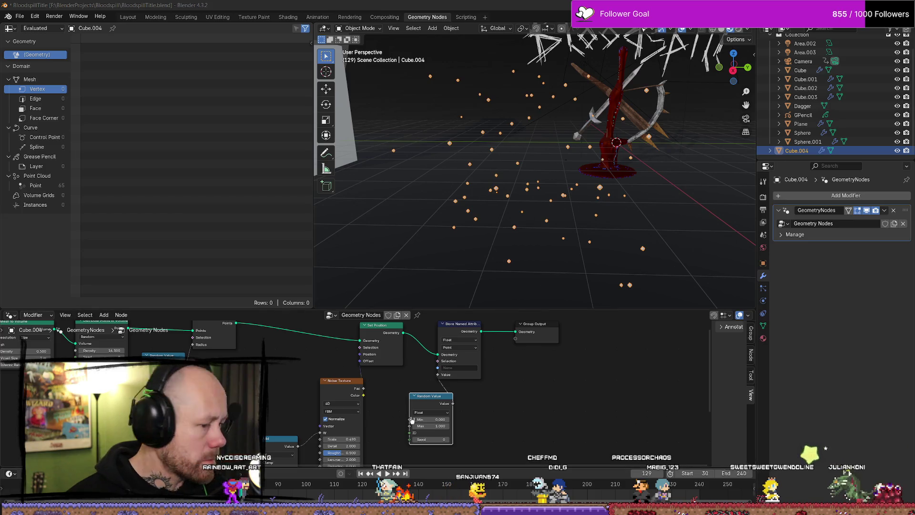
pyautogui.click(445, 368)
pyautogui.write('rnd')
pyautogui.press('Return')
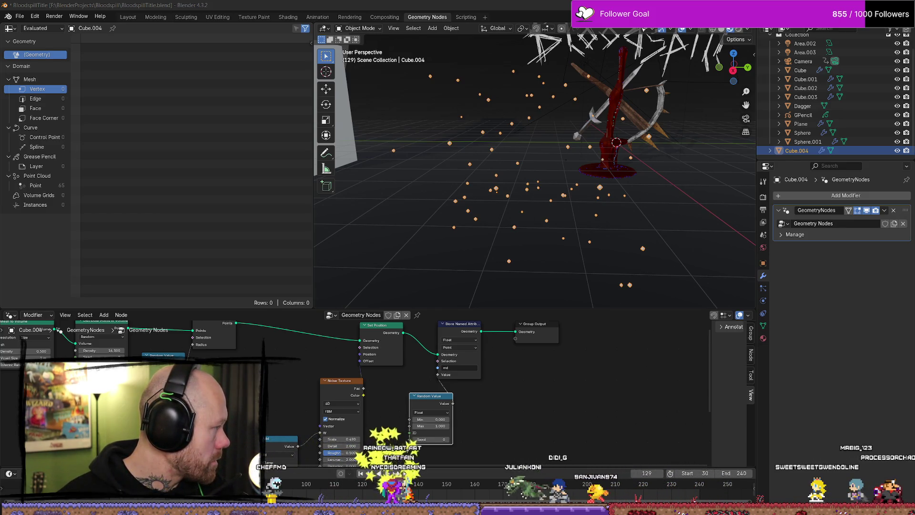
# Insert a Set Material node between Store Named Attribute and Group Output.
pyautogui.moveTo(518, 398); pyautogui.dragTo(487, 400, button='middle')
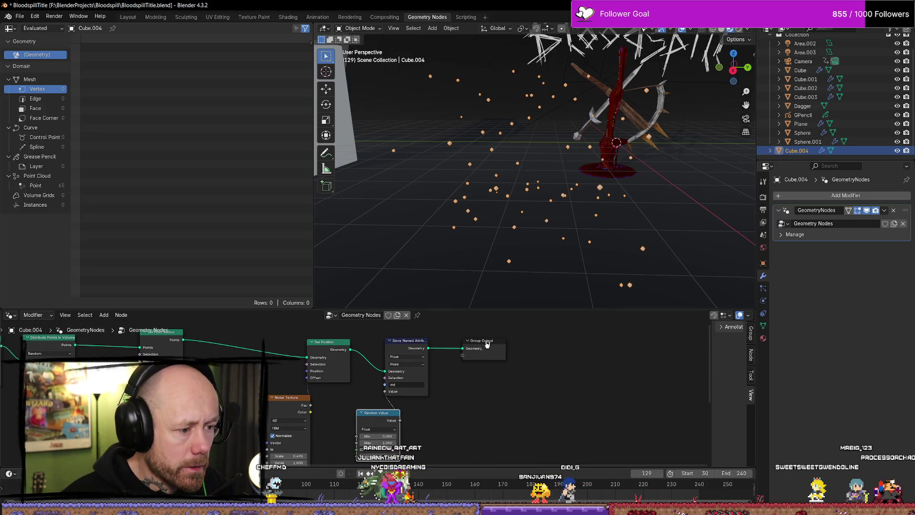
pyautogui.hotkey('shift', 'a')
pyautogui.write('set ma')
pyautogui.press('Return')
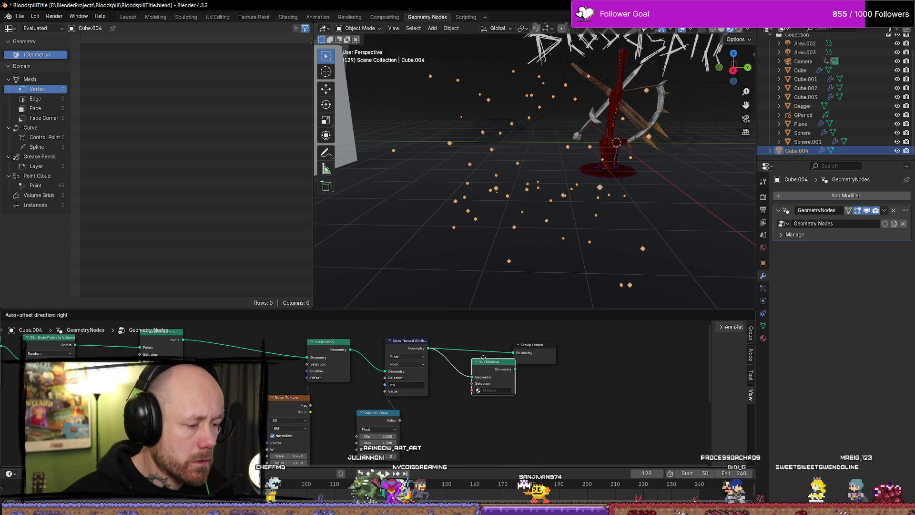
pyautogui.click(466, 347)
pyautogui.moveTo(467, 347); pyautogui.dragTo(478, 344)
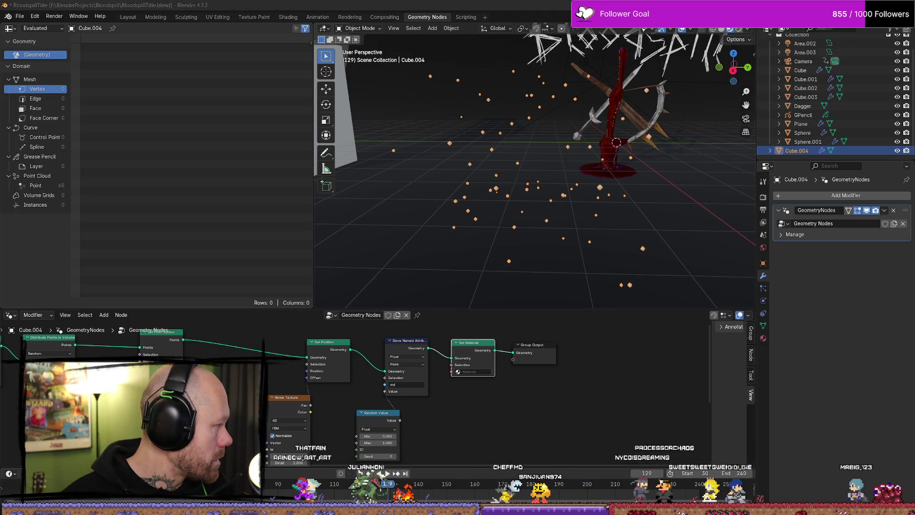
# Choose Material.002 in the Set Material node's Material field.
pyautogui.click(472, 372)
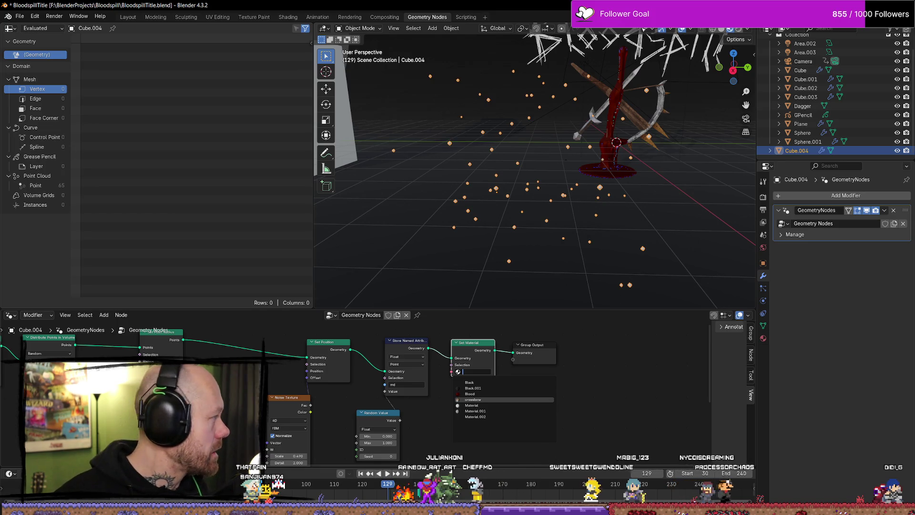
pyautogui.scroll(2, 623, 396)
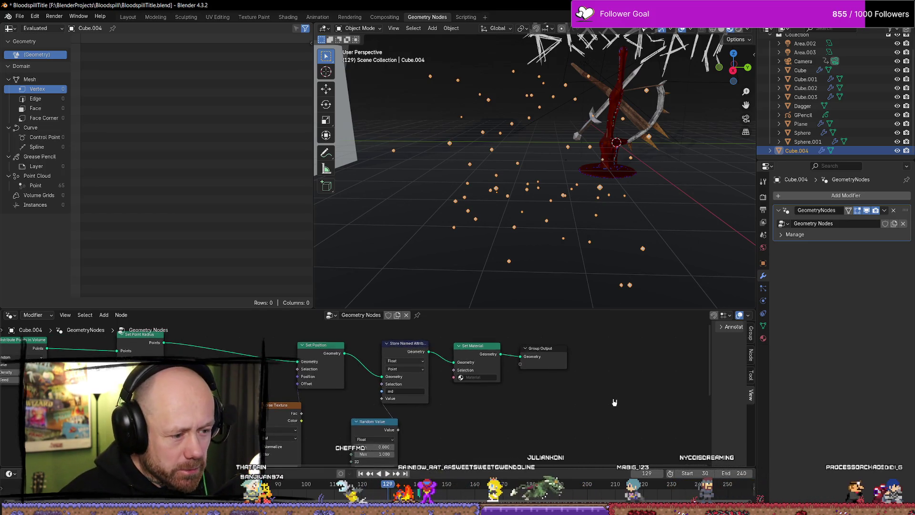
pyautogui.moveTo(584, 448); pyautogui.dragTo(510, 402, button='middle')
pyautogui.click(439, 326)
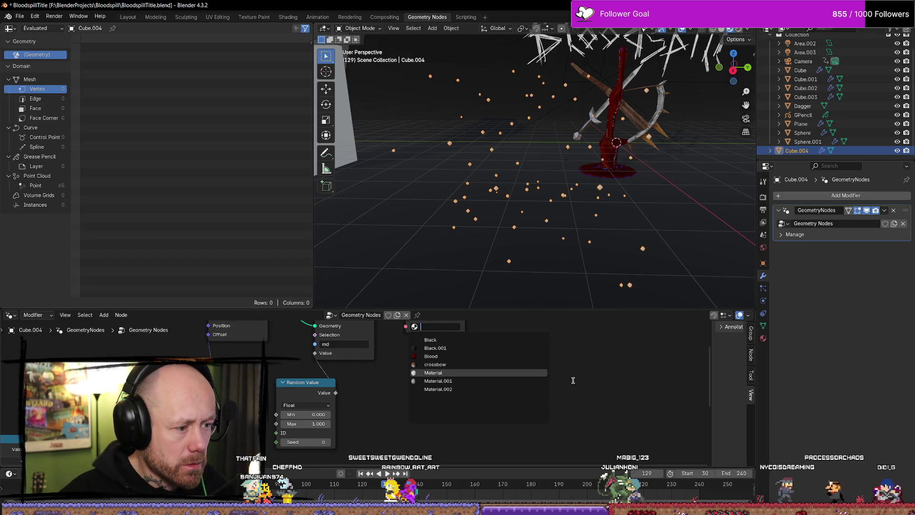
pyautogui.click(434, 372)
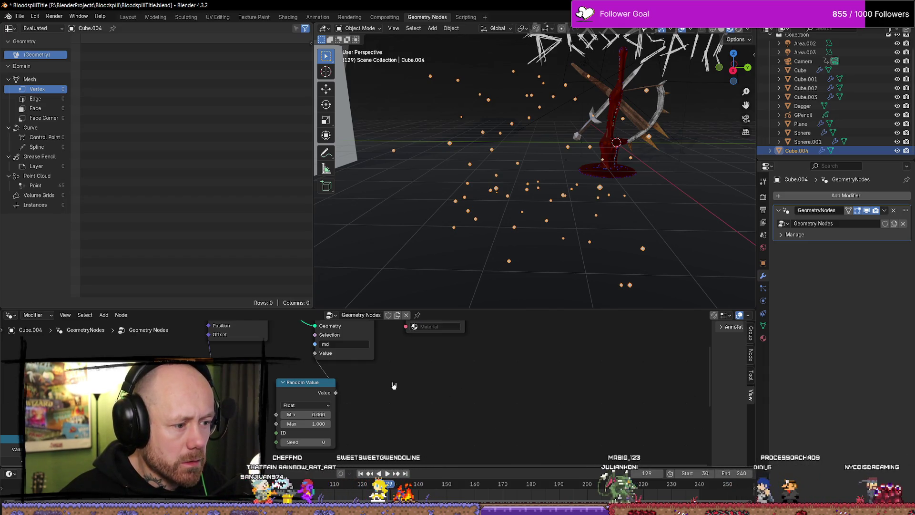
pyautogui.moveTo(446, 388); pyautogui.dragTo(472, 461, button='middle')
pyautogui.click(440, 401)
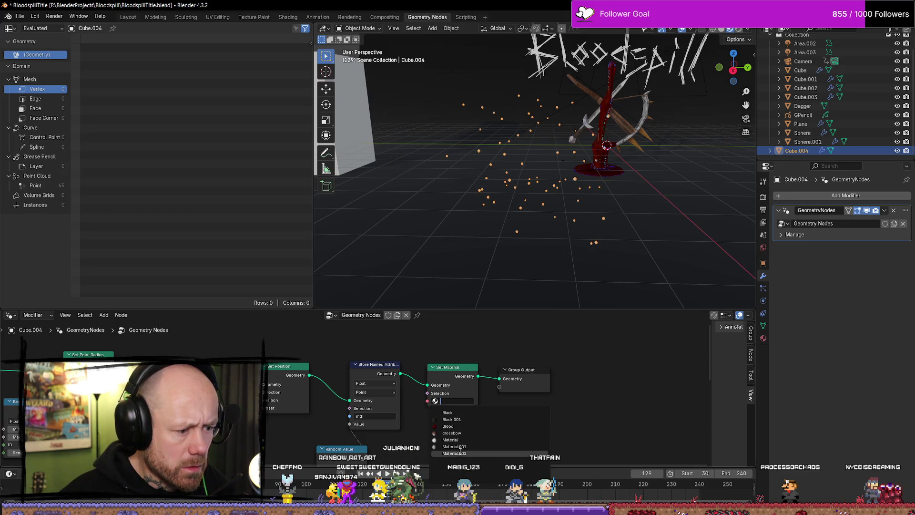
pyautogui.click(461, 452)
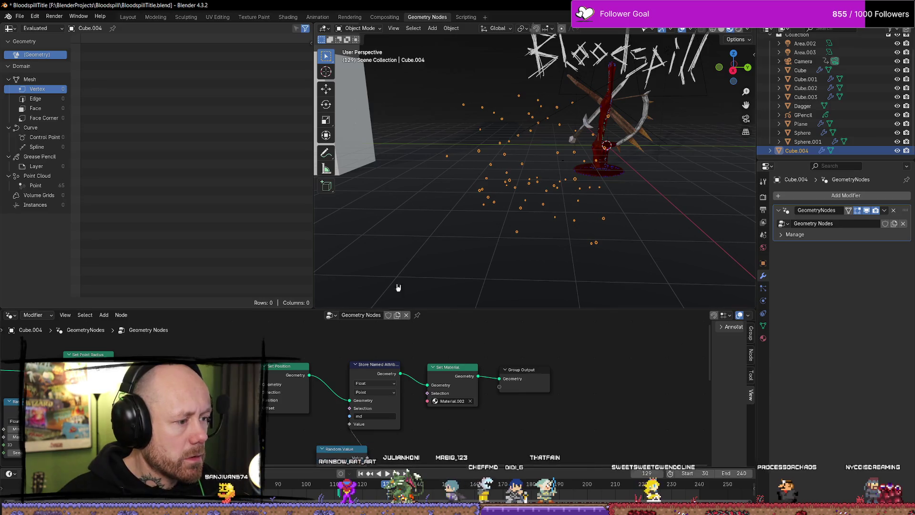
# In the Shading workspace, create a new material named 'particles'.
pyautogui.click(289, 17)
pyautogui.click(438, 304)
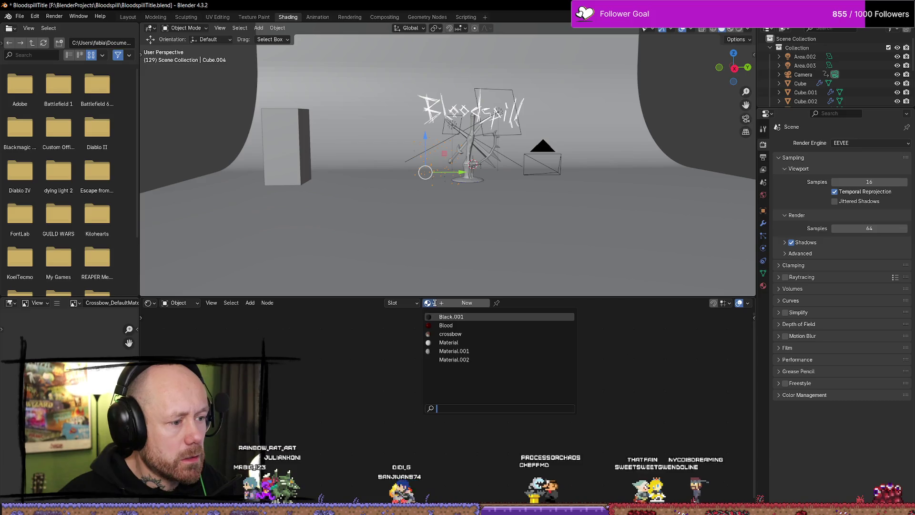
pyautogui.click(466, 304)
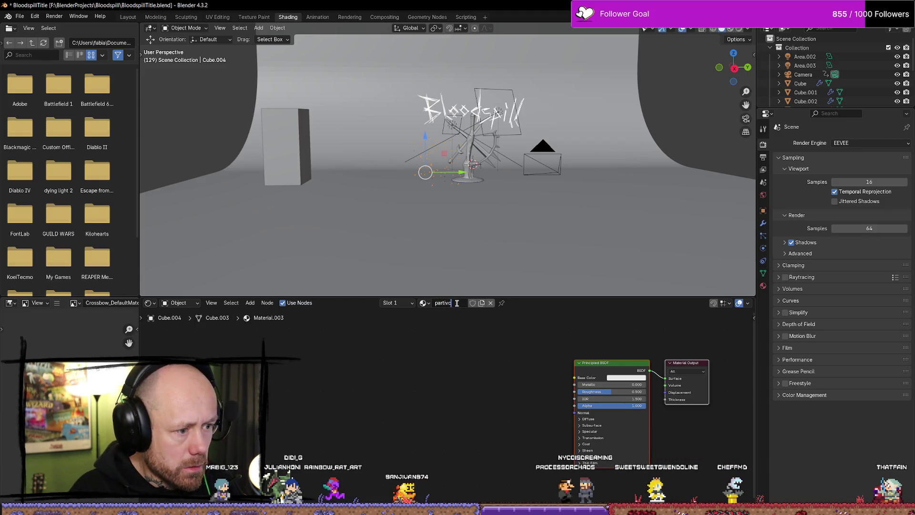
pyautogui.write('icles')
pyautogui.press('Return')
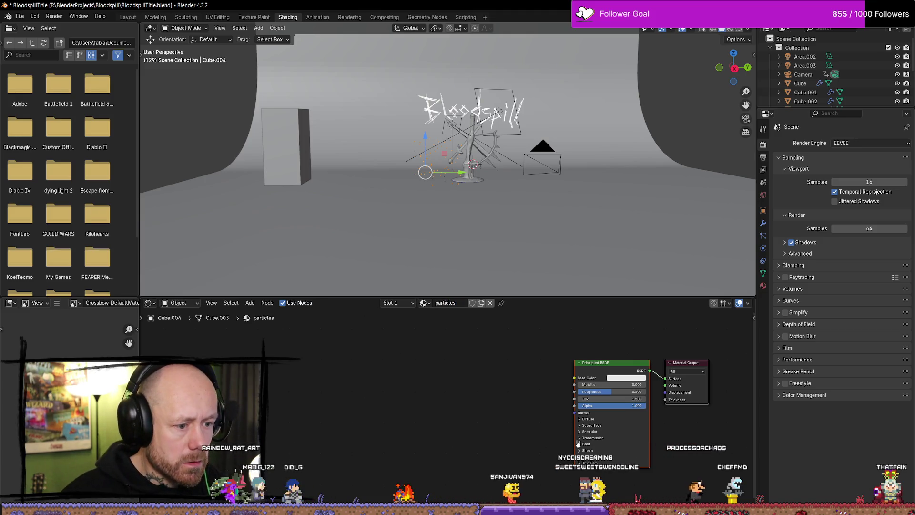
# Give 'particles' a dark brownish-orange base colour (#92471AFF), then show Texture Paint.
pyautogui.click(630, 377)
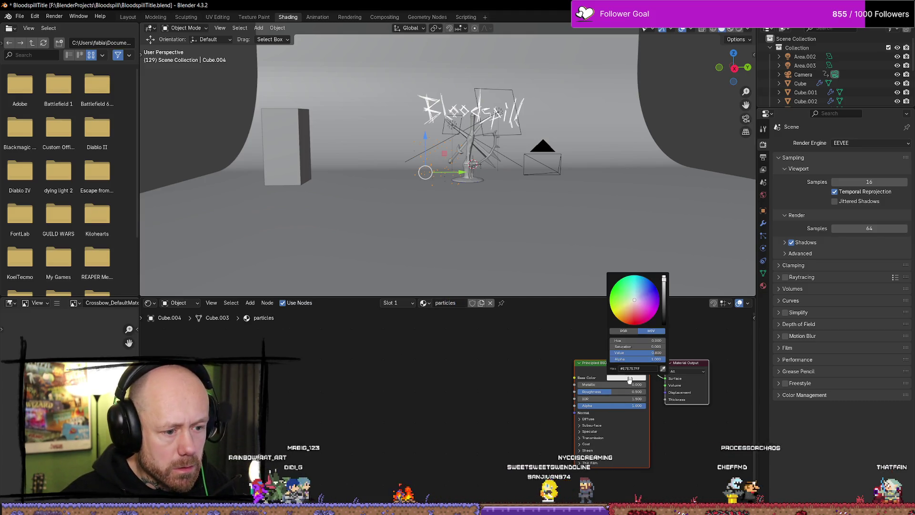
pyautogui.click(641, 306)
pyautogui.moveTo(641, 306)
pyautogui.mouseDown()
pyautogui.moveTo(664, 314)
pyautogui.moveTo(664, 276)
pyautogui.mouseUp()
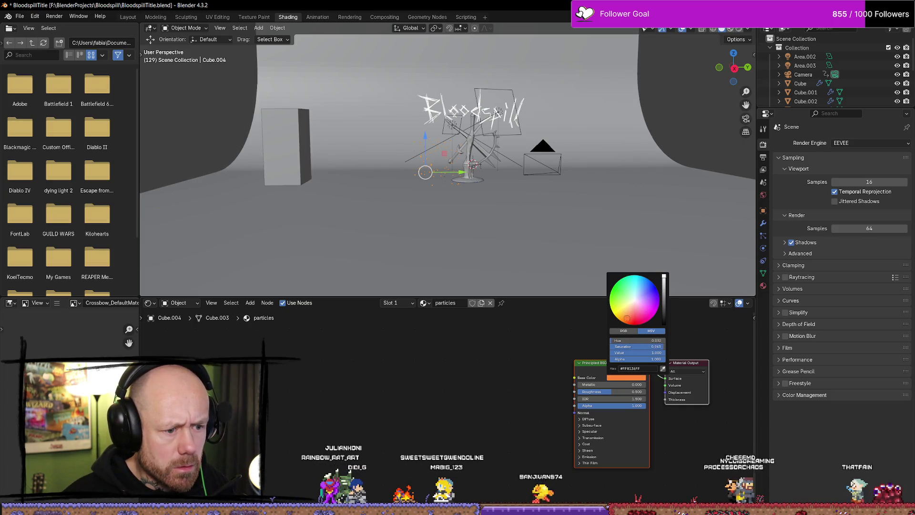
pyautogui.moveTo(663, 277)
pyautogui.mouseDown()
pyautogui.moveTo(664, 305)
pyautogui.moveTo(663, 296)
pyautogui.mouseUp()
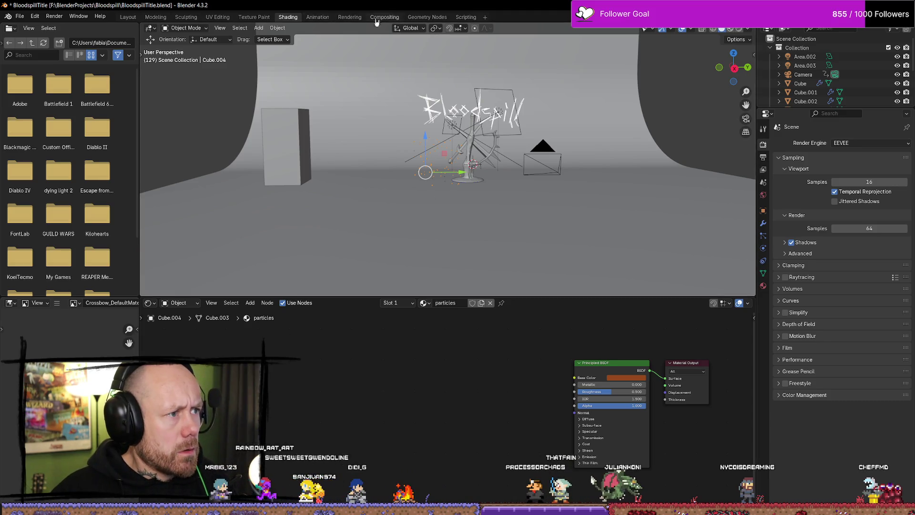
pyautogui.scroll(7, 459, 164)
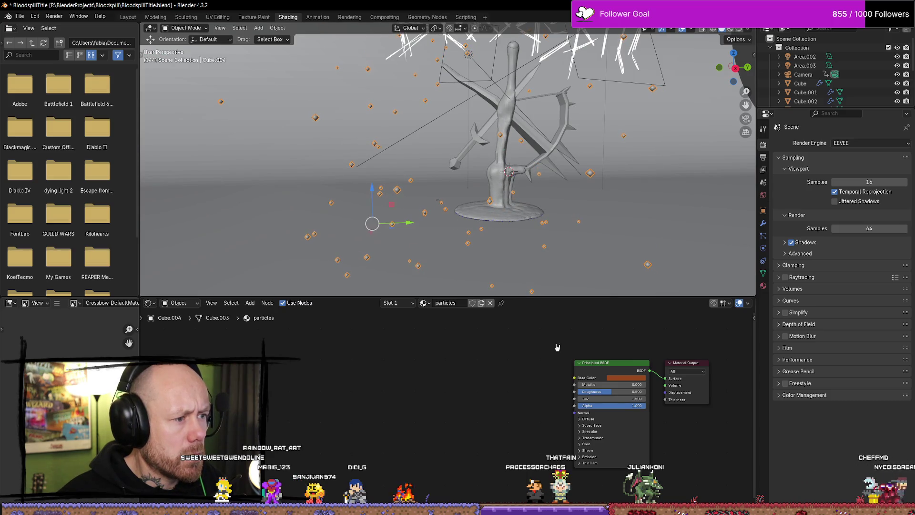
pyautogui.click(254, 17)
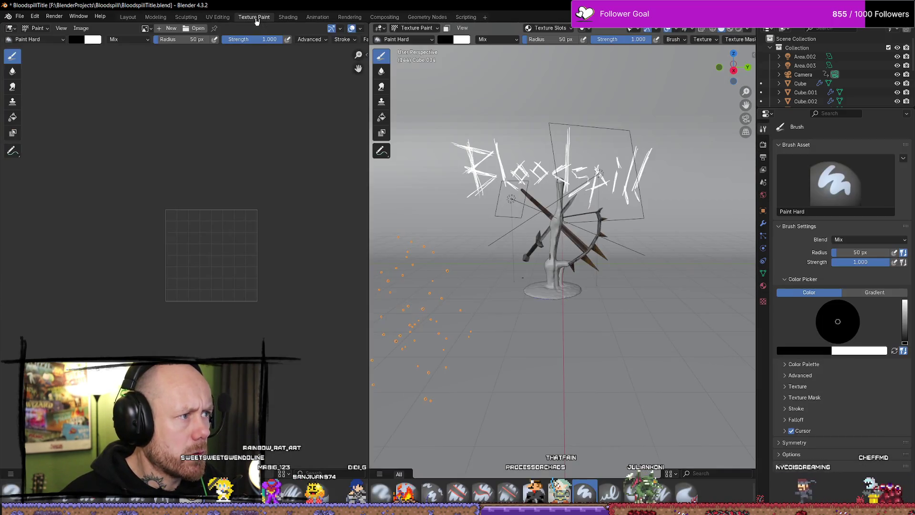
# In Geometry Nodes, set the Set Material node to the 'particles' material.
pyautogui.click(427, 18)
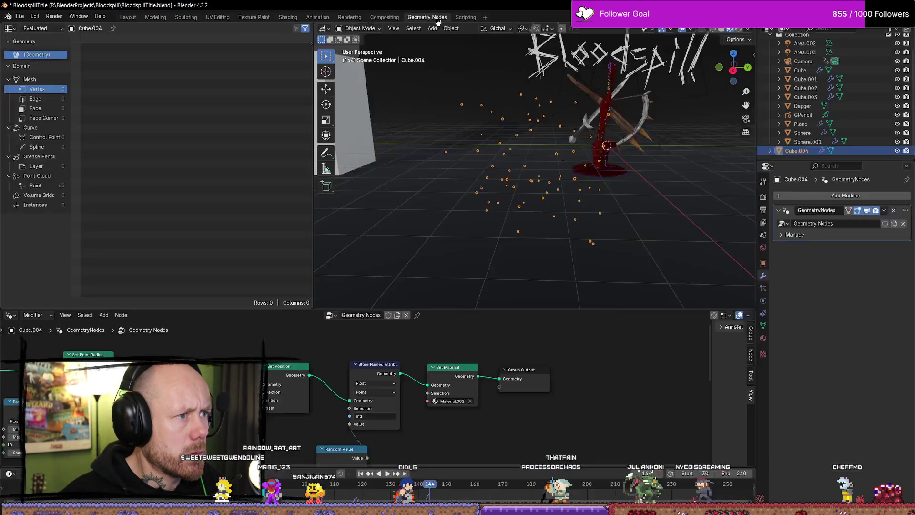
pyautogui.click(469, 379)
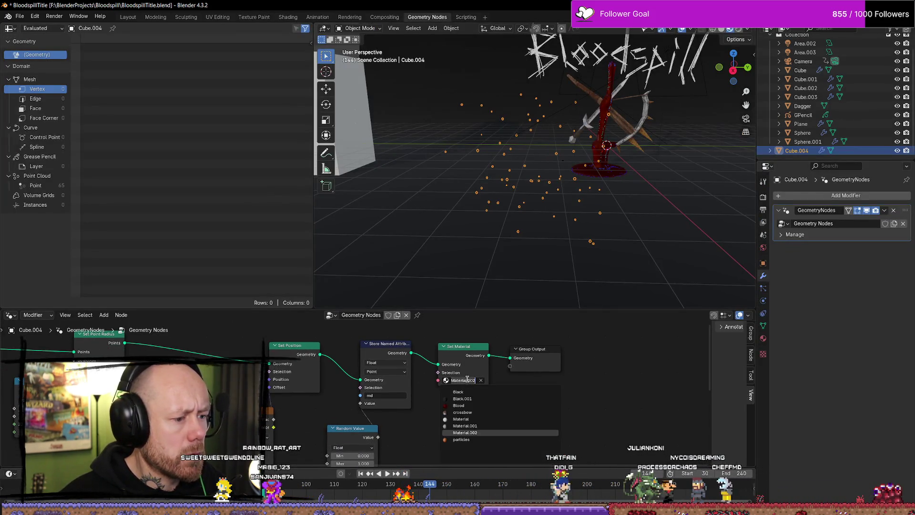
pyautogui.click(477, 440)
# Play the animation to check the particles, save the file, and switch to the browser.
pyautogui.press('space')
pyautogui.press('KP_Decimal')
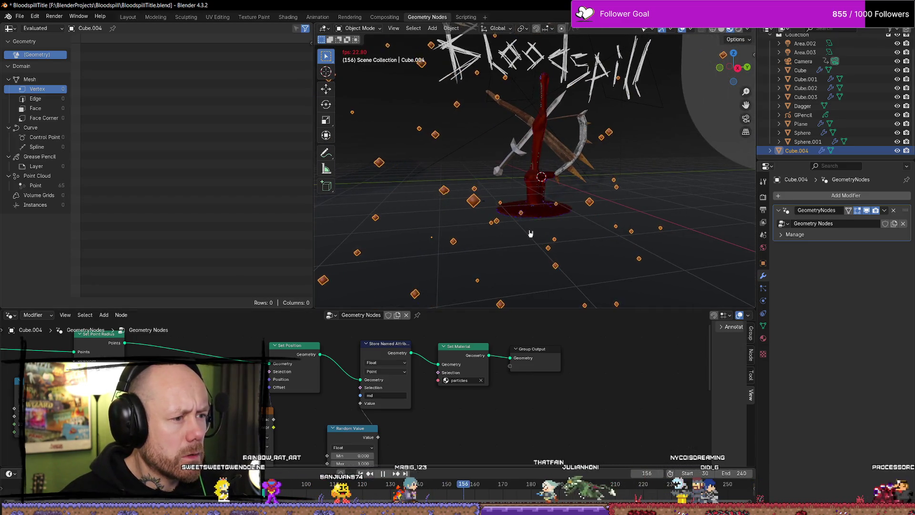
pyautogui.click(566, 281)
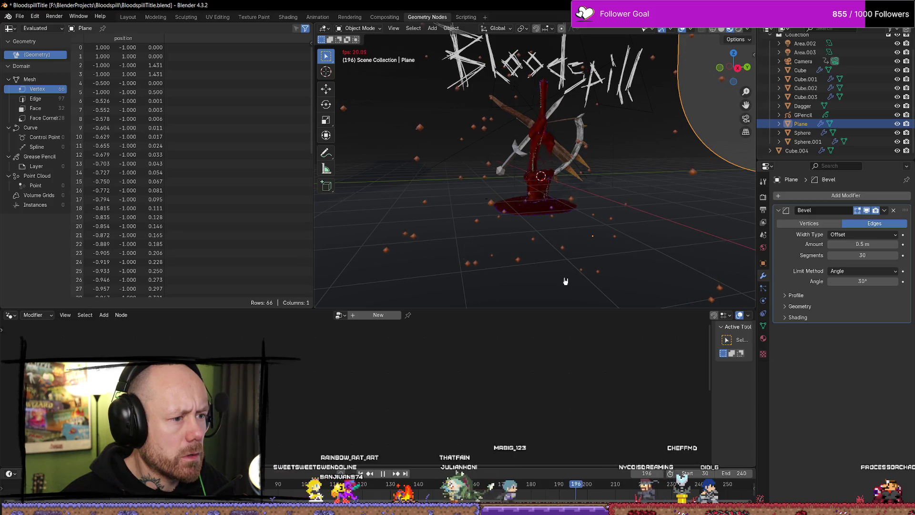
pyautogui.click(510, 265)
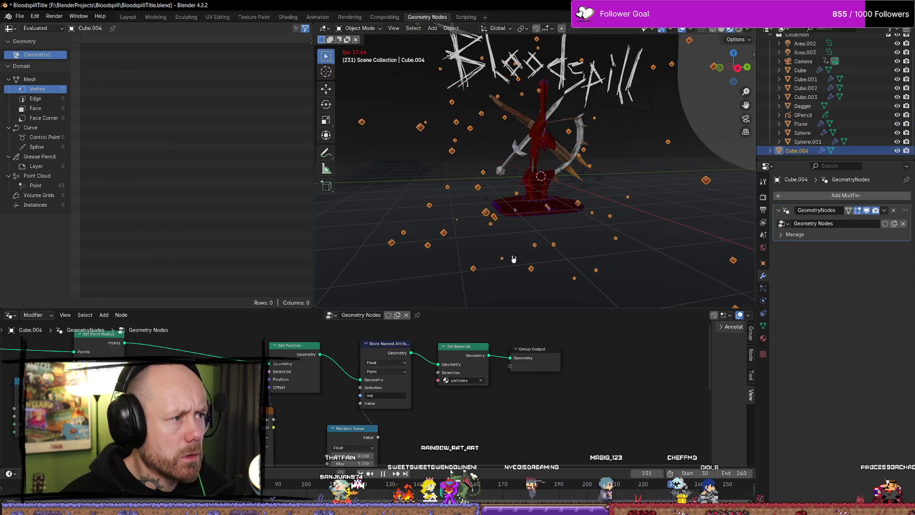
pyautogui.press('space')
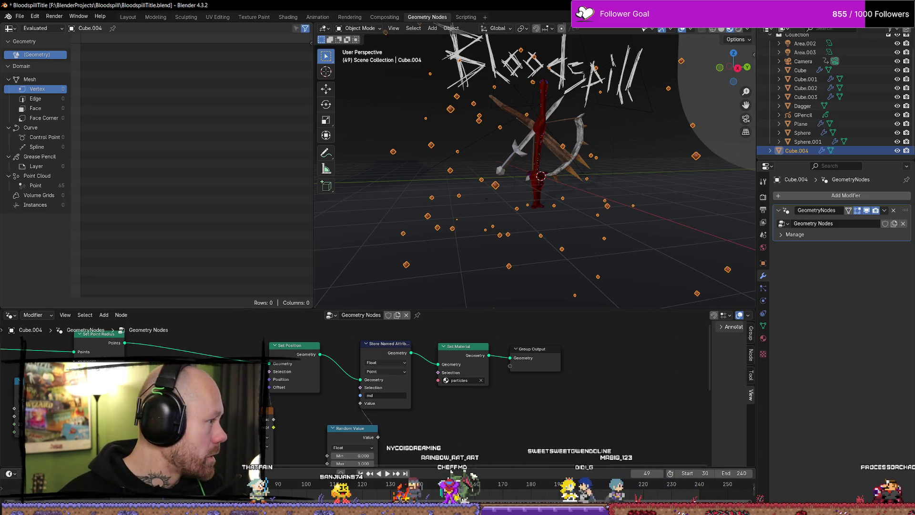
pyautogui.hotkey('ctrl', 's')
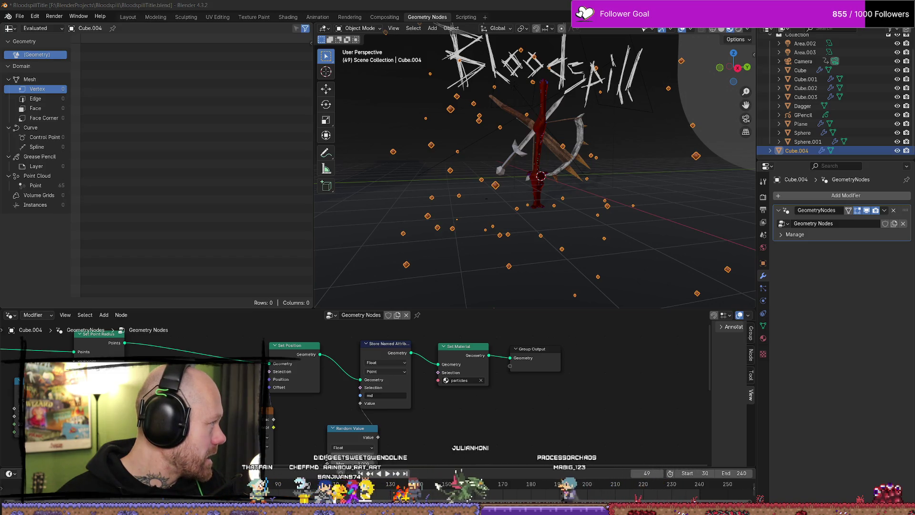
pyautogui.hotkey('alt', 'Tab')
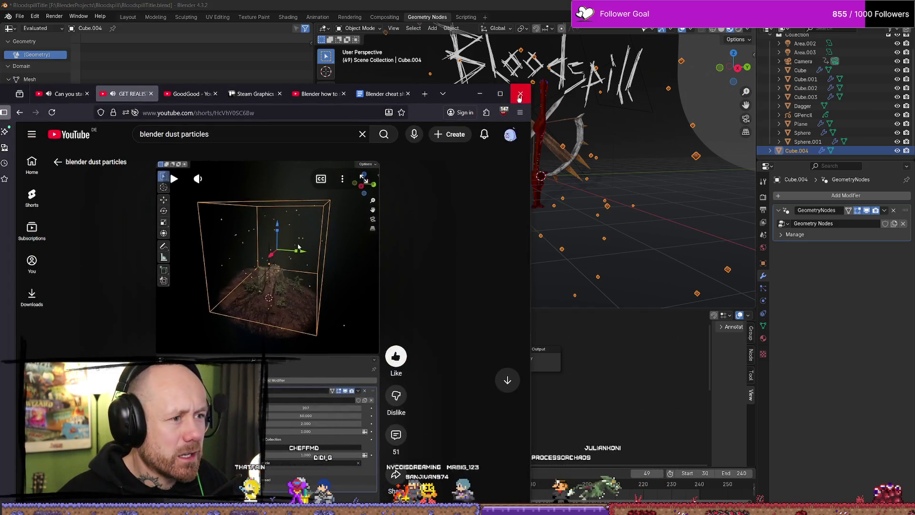
# Maximise the browser and play and pause the dust-particles Short to study its shader settings.
pyautogui.click(500, 93)
pyautogui.click(543, 222)
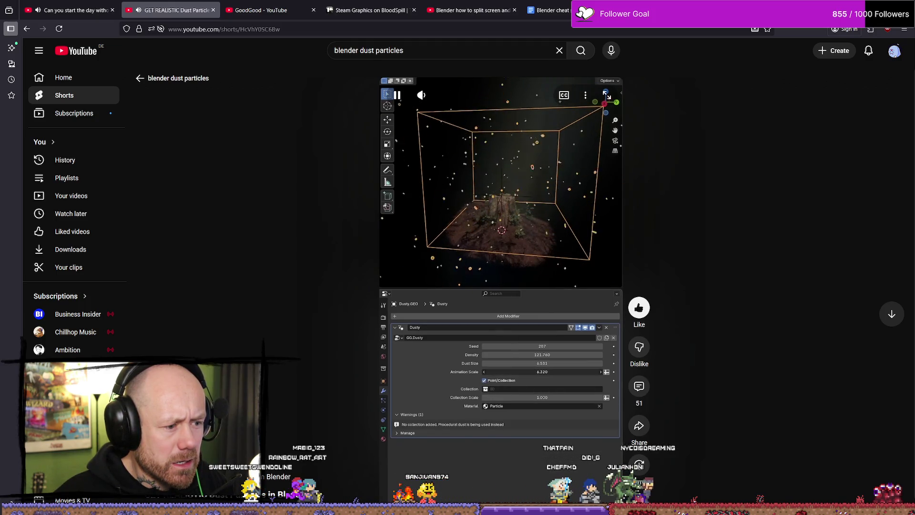
pyautogui.click(558, 406)
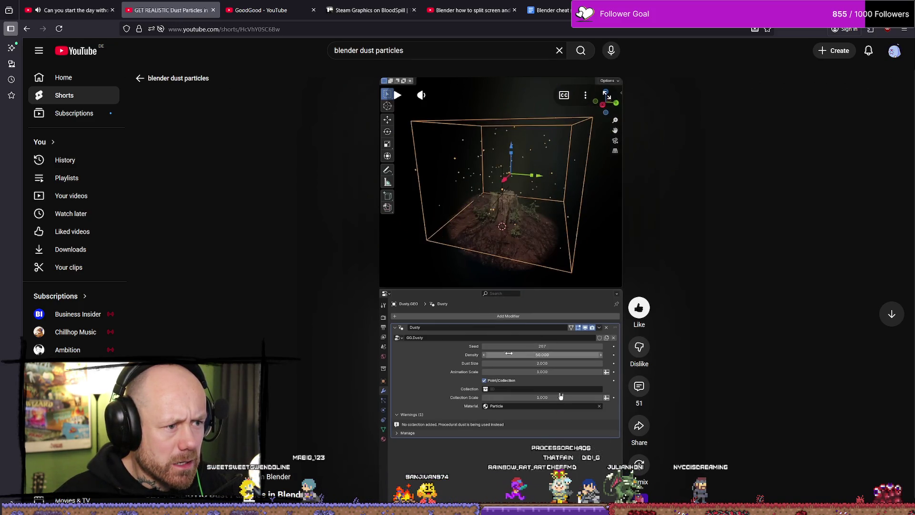
pyautogui.click(512, 149)
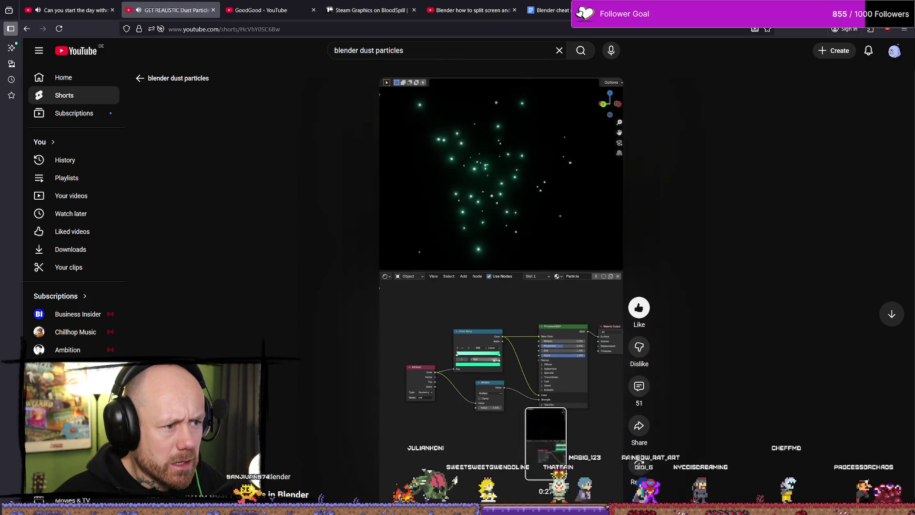
pyautogui.click(498, 423)
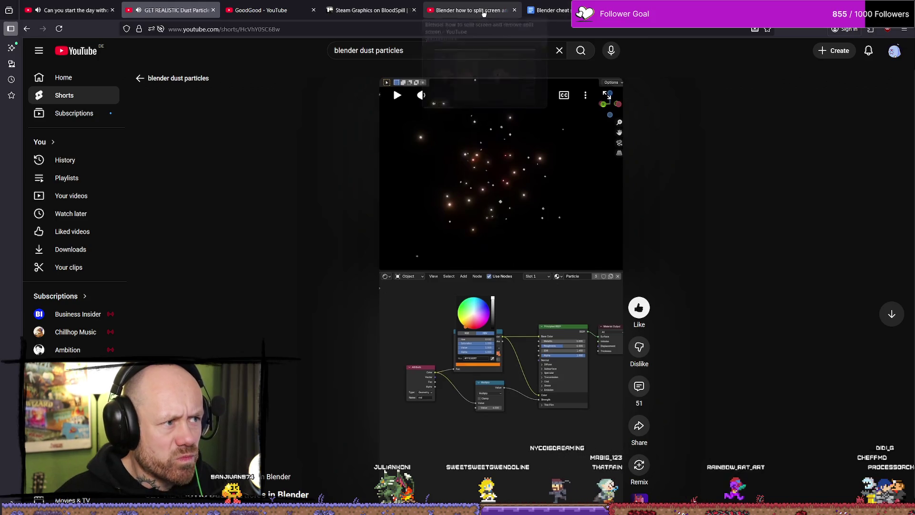
pyautogui.hotkey('alt', 'Tab')
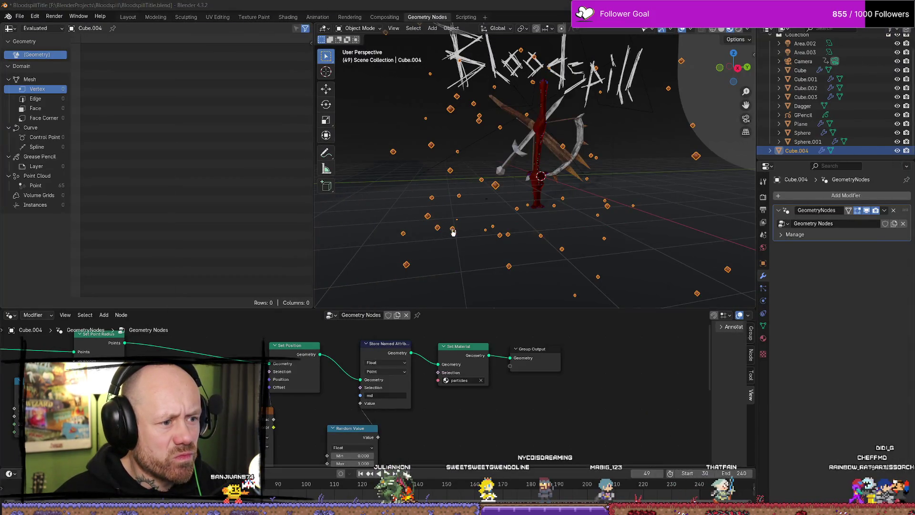
pyautogui.hotkey('alt', 'Tab')
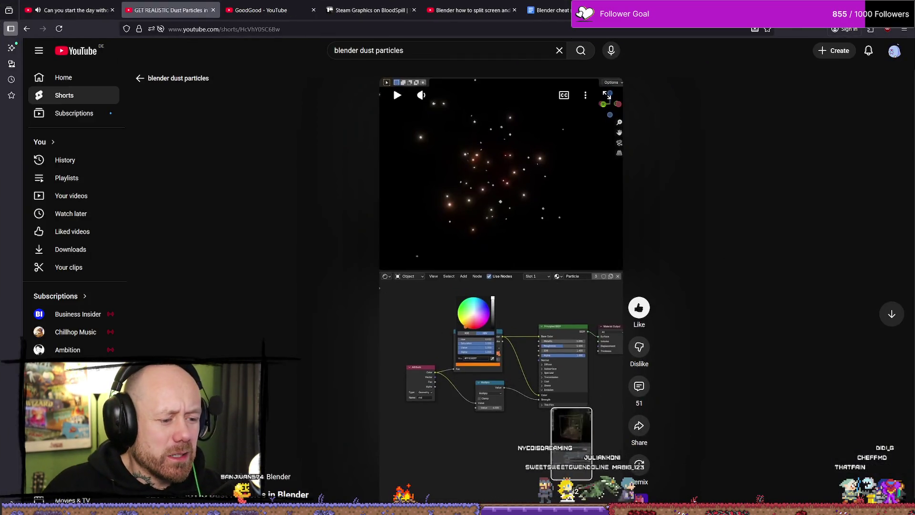
# Jump through the Short's particle colour and dust box sections, then return to Blender.
pyautogui.click(513, 310)
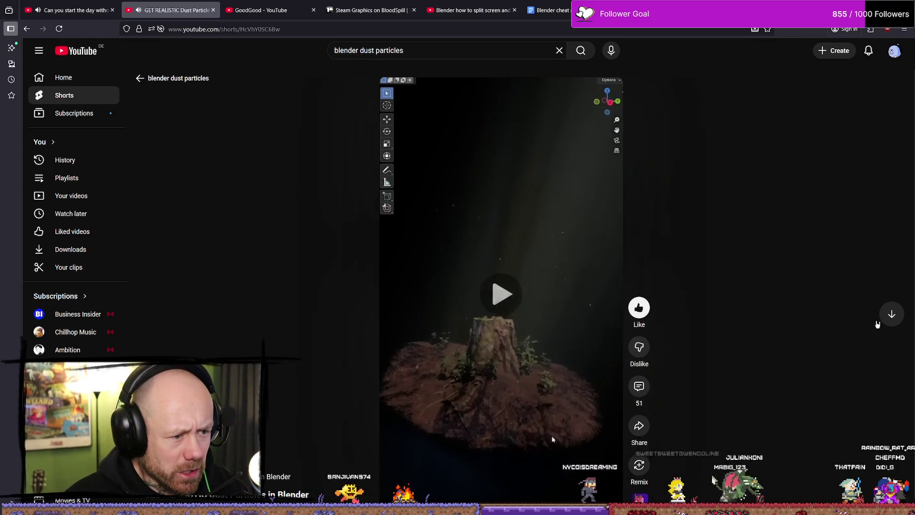
pyautogui.press('space')
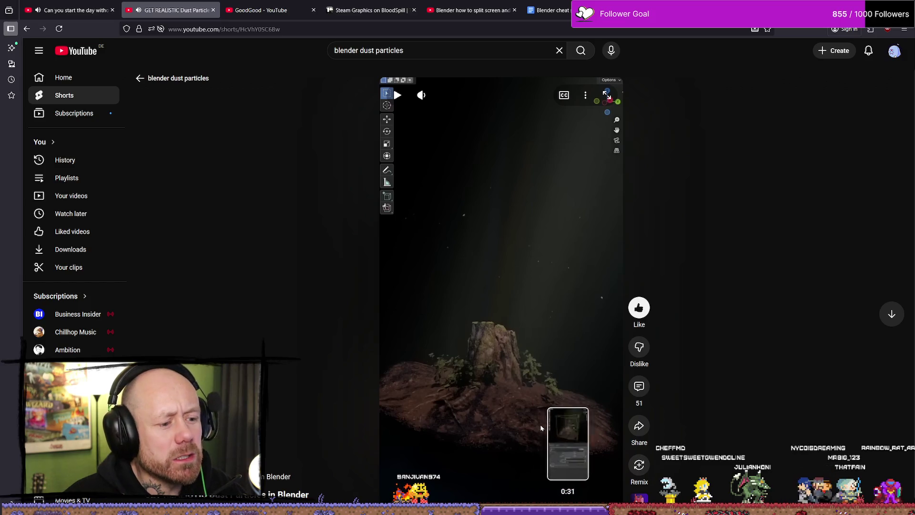
pyautogui.click(552, 502)
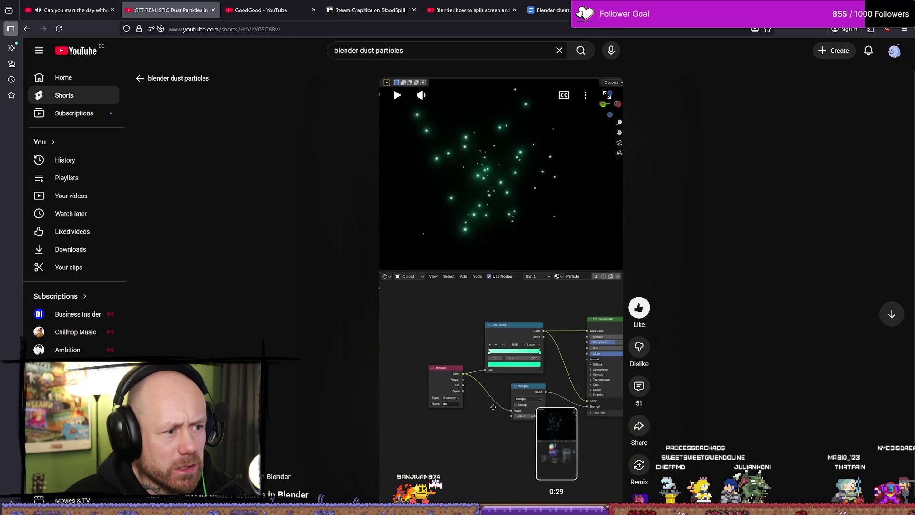
pyautogui.click(556, 502)
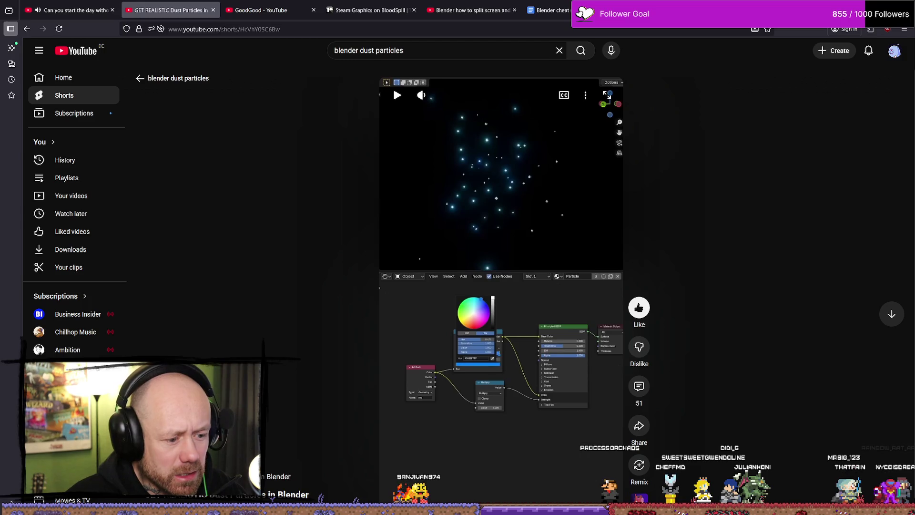
pyautogui.press('Right')
pyautogui.click(537, 224)
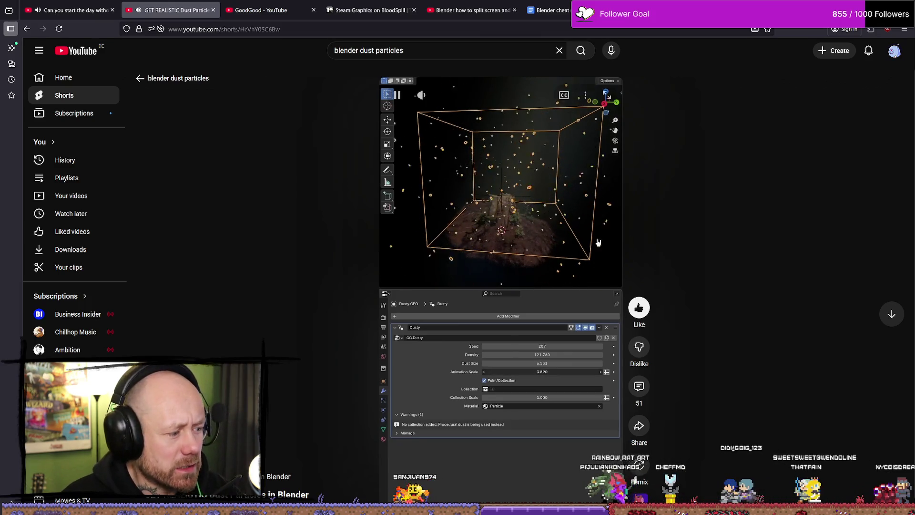
pyautogui.click(572, 375)
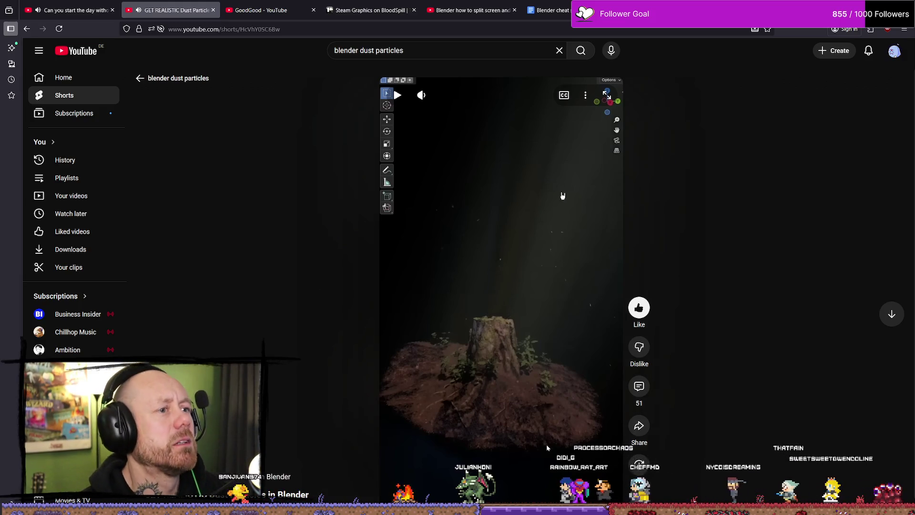
pyautogui.hotkey('alt', 'Tab')
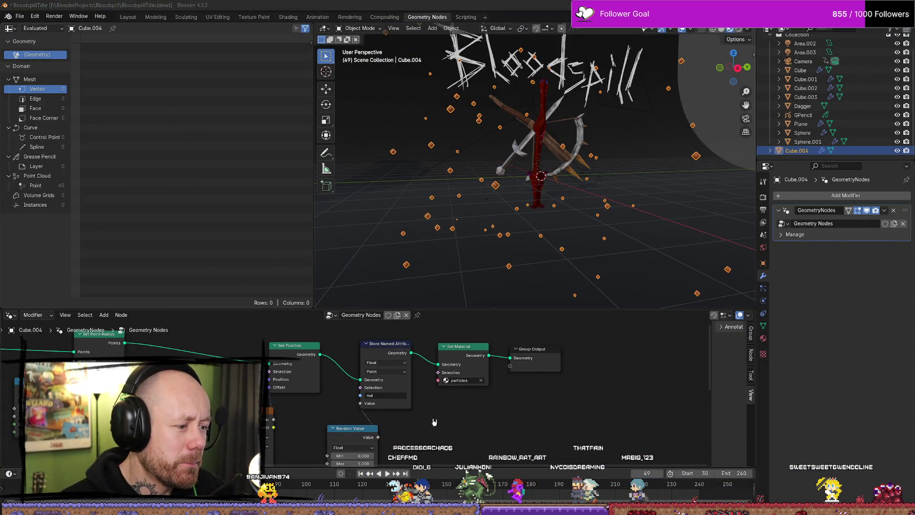
pyautogui.moveTo(434, 421); pyautogui.dragTo(530, 361, button='middle')
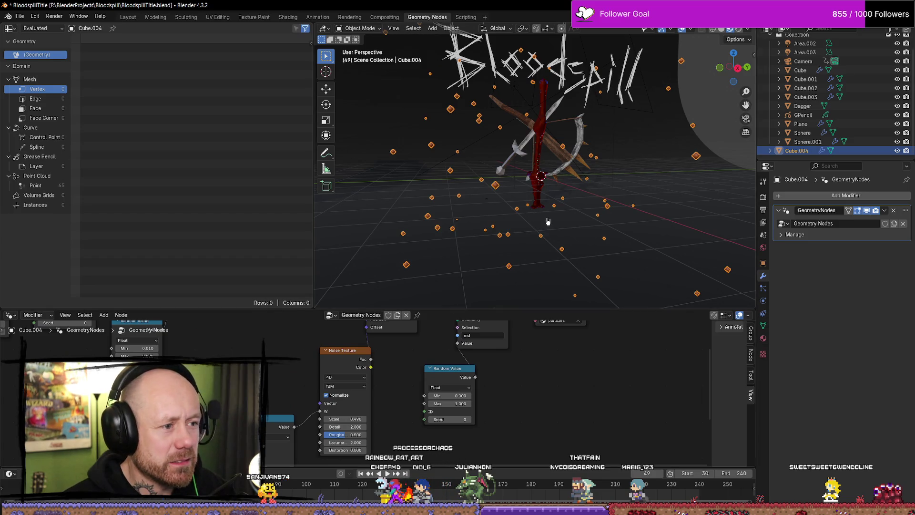
pyautogui.click(586, 219)
pyautogui.press('space')
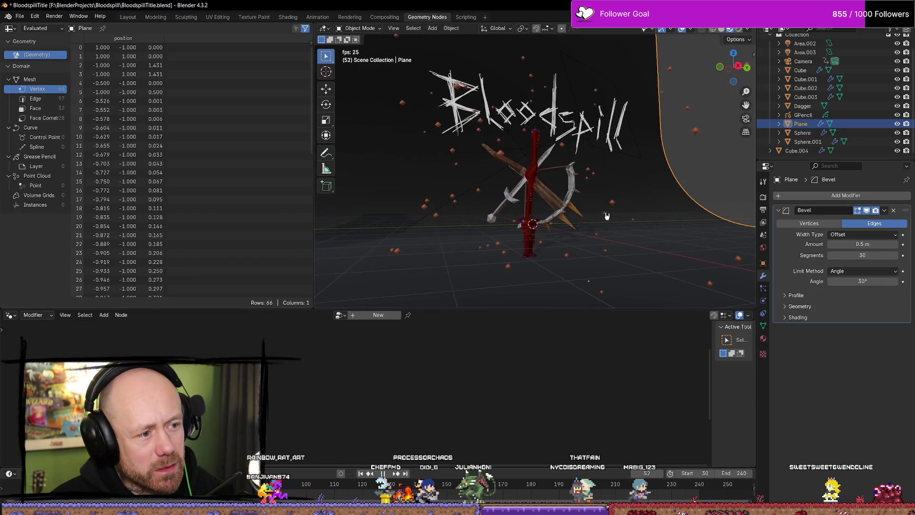
pyautogui.moveTo(583, 217)
pyautogui.mouseDown(button='middle')
pyautogui.moveTo(614, 218)
pyautogui.moveTo(588, 199)
pyautogui.moveTo(613, 180)
pyautogui.moveTo(676, 181)
pyautogui.moveTo(708, 206)
pyautogui.moveTo(629, 209)
pyautogui.moveTo(600, 178)
pyautogui.moveTo(604, 171)
pyautogui.mouseUp(button='middle')
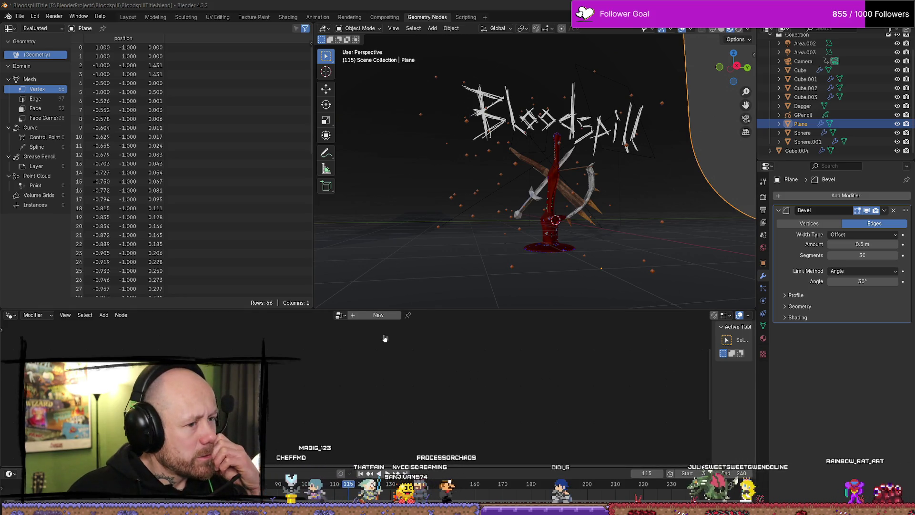
pyautogui.moveTo(564, 181)
pyautogui.mouseDown(button='middle')
pyautogui.moveTo(531, 178)
pyautogui.moveTo(481, 224)
pyautogui.mouseUp(button='middle')
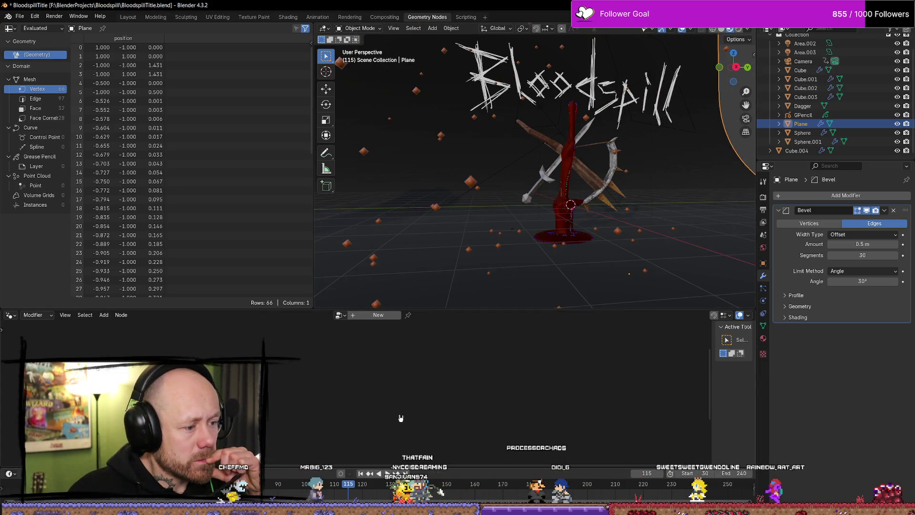
# In Shading, rearrange Principled BSDF and Material Output and enable Material Preview.
pyautogui.click(287, 17)
pyautogui.moveTo(584, 438); pyautogui.dragTo(452, 443, button='middle')
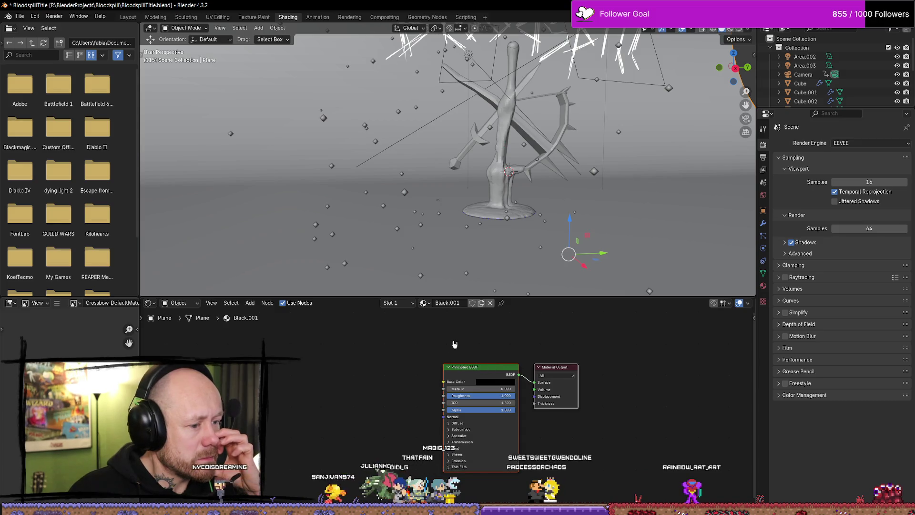
pyautogui.moveTo(491, 366); pyautogui.dragTo(427, 363)
pyautogui.moveTo(548, 370); pyautogui.dragTo(523, 362)
pyautogui.click(730, 30)
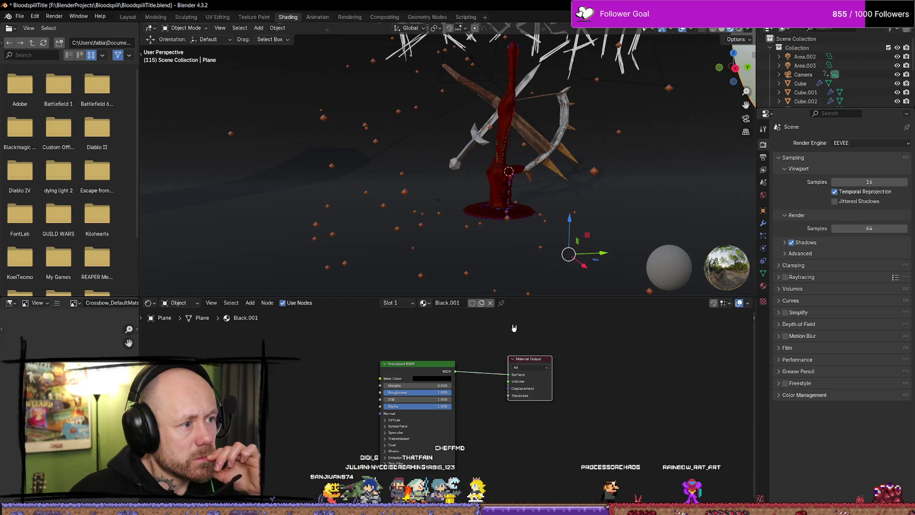
pyautogui.click(437, 378)
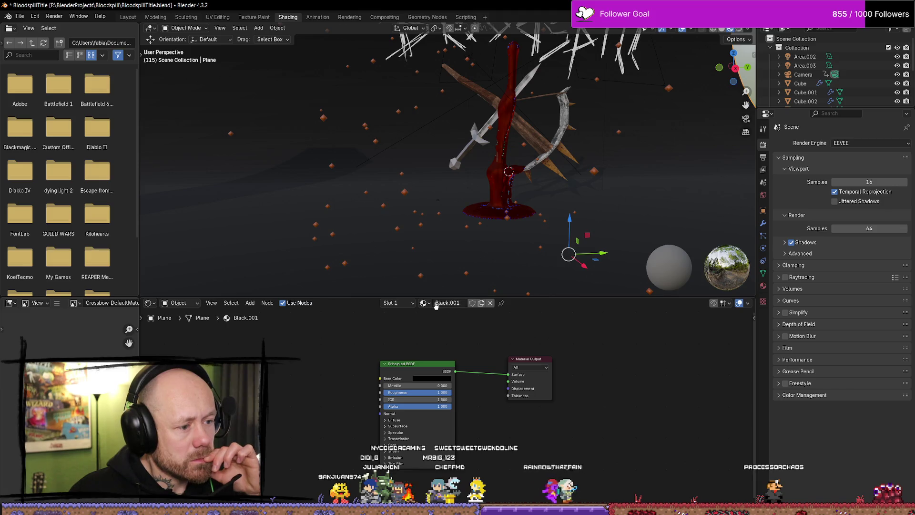
# Try giving the plane the particles material, then undo it to keep Black.001.
pyautogui.click(436, 306)
pyautogui.click(458, 370)
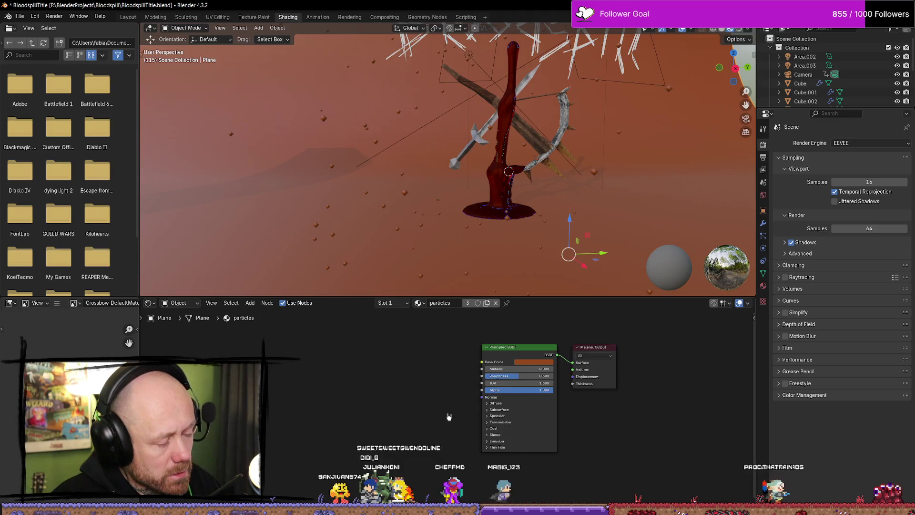
pyautogui.hotkey('ctrl', 'z')
# Select the particle cubes and drag Starting.png into their particles material.
pyautogui.click(466, 276)
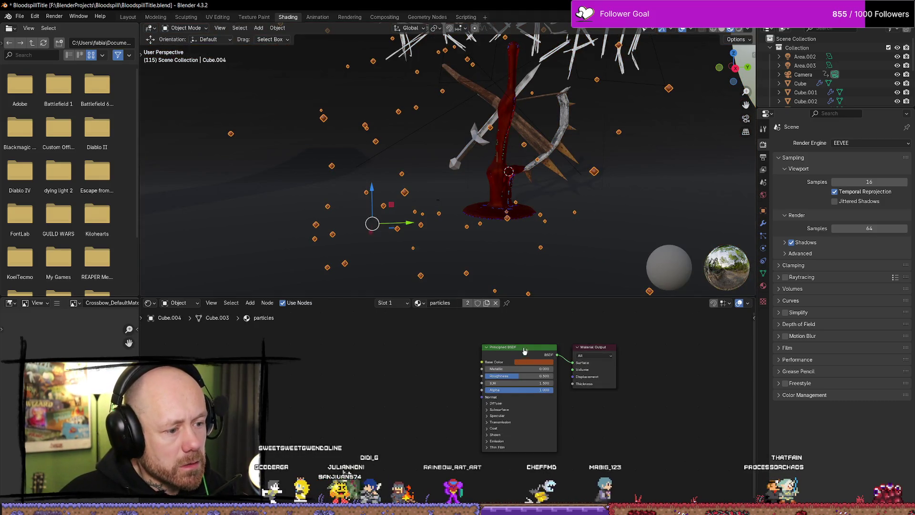
pyautogui.moveTo(525, 351); pyautogui.dragTo(420, 365)
pyautogui.moveTo(474, 339); pyautogui.dragTo(469, 342, button='middle')
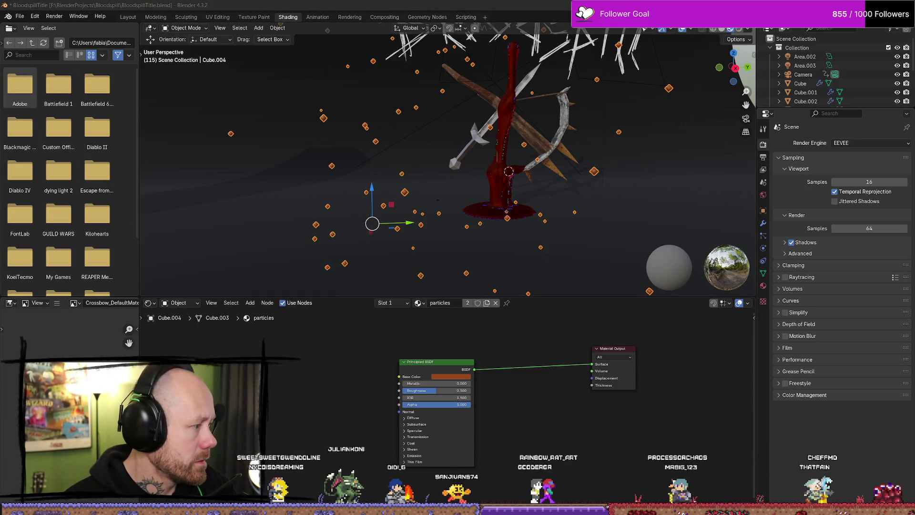
pyautogui.moveTo(0, 377)
pyautogui.mouseDown()
pyautogui.moveTo(370, 379)
pyautogui.moveTo(371, 362)
pyautogui.mouseUp()
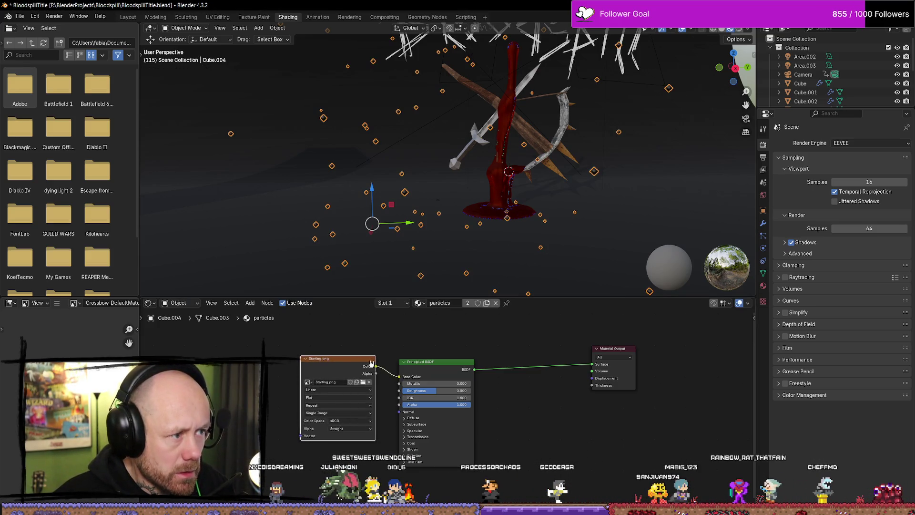
# Wire the image colour into the shader, glance at the plane's Black.001 tree, and reselect the particles.
pyautogui.moveTo(371, 362); pyautogui.dragTo(418, 349, button='middle')
pyautogui.moveTo(460, 351); pyautogui.dragTo(493, 380)
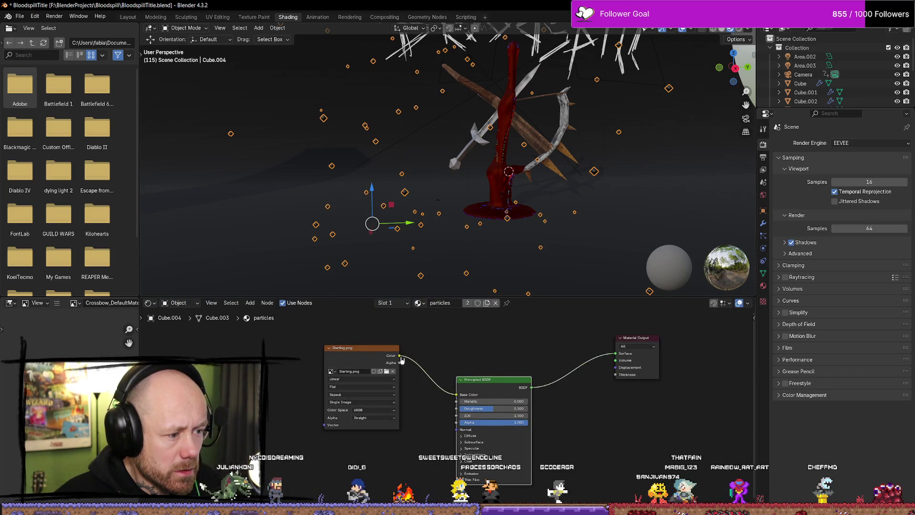
pyautogui.moveTo(621, 359); pyautogui.dragTo(613, 357)
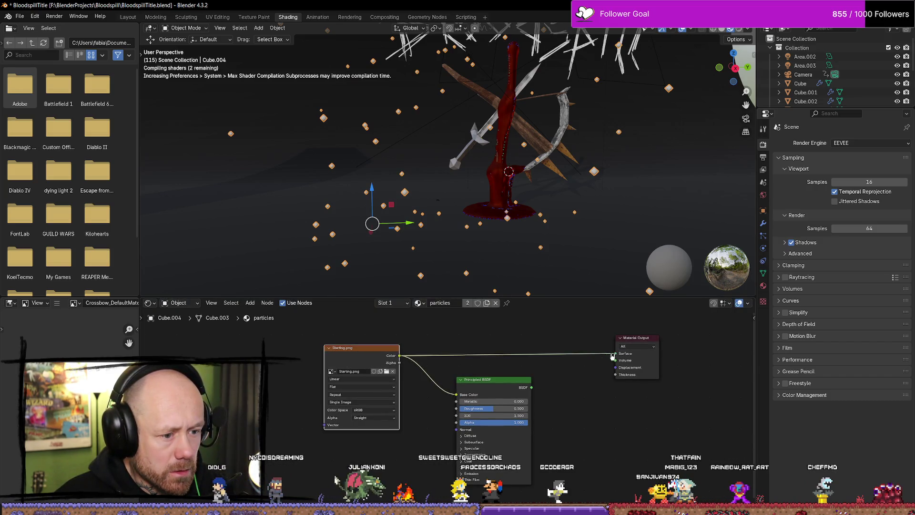
pyautogui.click(477, 170)
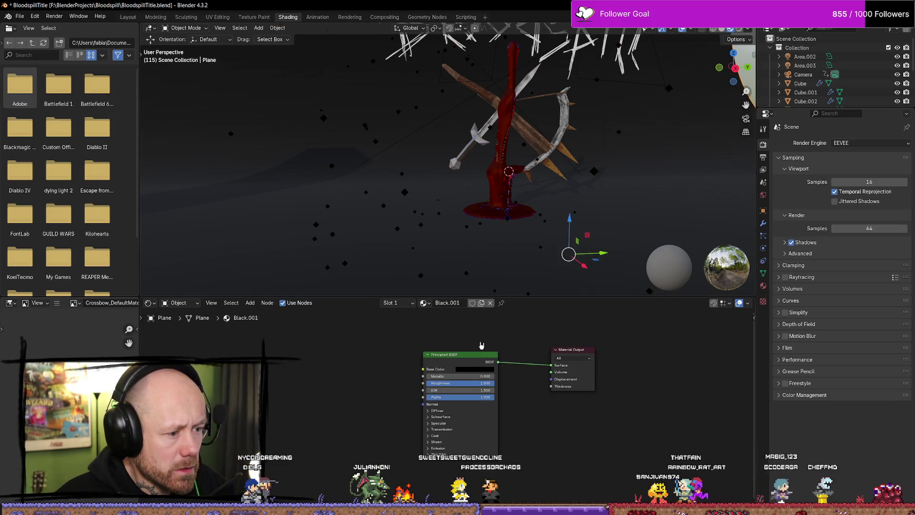
pyautogui.moveTo(482, 344); pyautogui.dragTo(494, 351, button='middle')
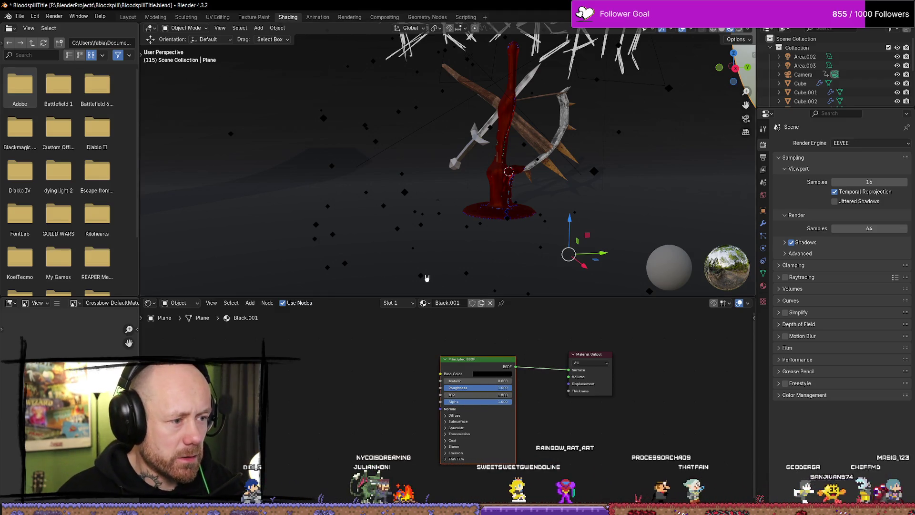
pyautogui.click(425, 277)
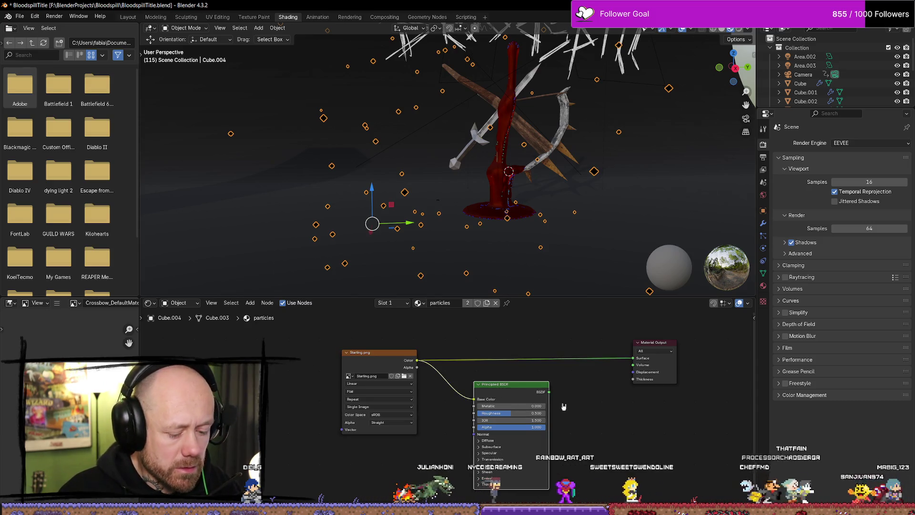
# Try switching the slot to the crossbow material, then undo back to particles.
pyautogui.click(425, 304)
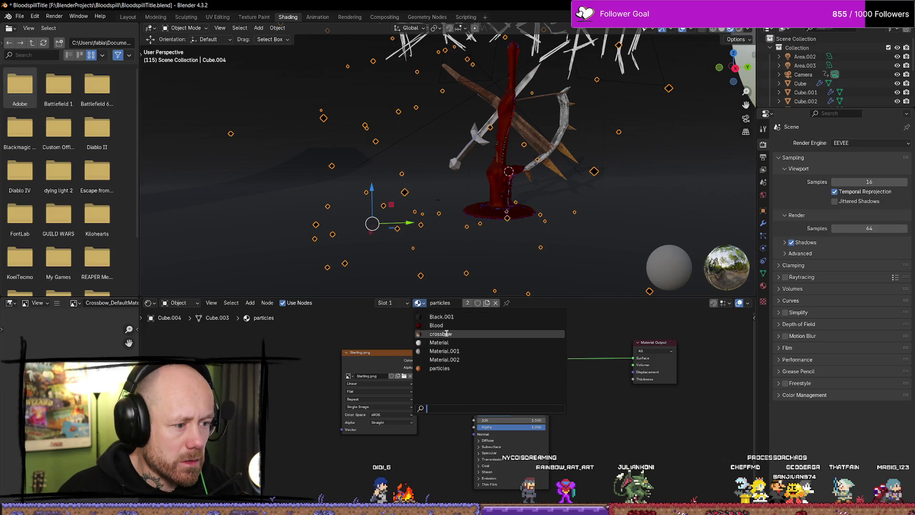
pyautogui.click(446, 334)
pyautogui.moveTo(560, 476); pyautogui.dragTo(514, 462, button='middle')
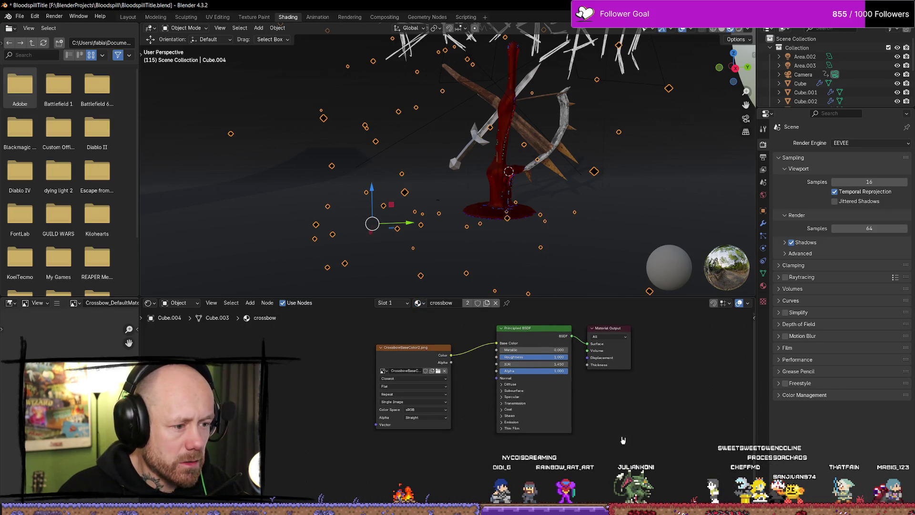
pyautogui.moveTo(623, 439); pyautogui.dragTo(606, 440, button='middle')
pyautogui.hotkey('ctrl', 'z')
pyautogui.scroll(2, 399, 222)
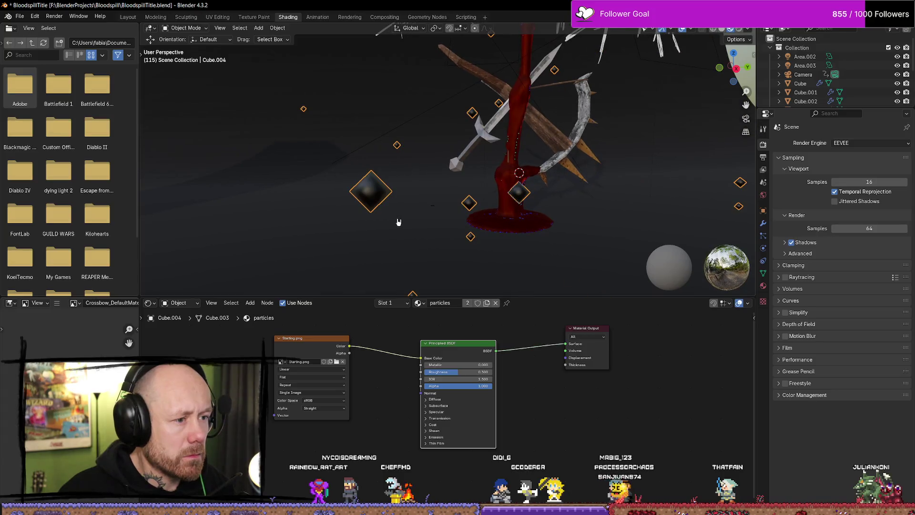
# Set the image texture's interpolation to Closest, keeping the Single Image source.
pyautogui.click(300, 370)
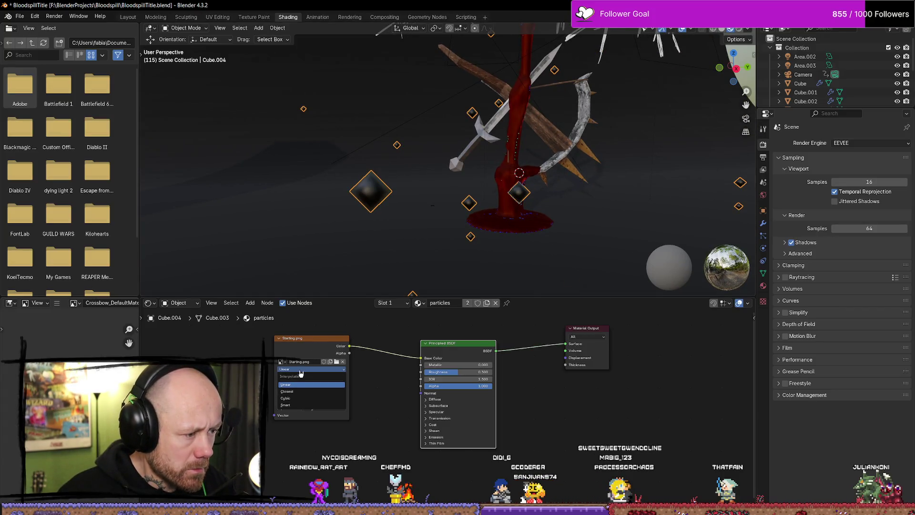
pyautogui.click(296, 392)
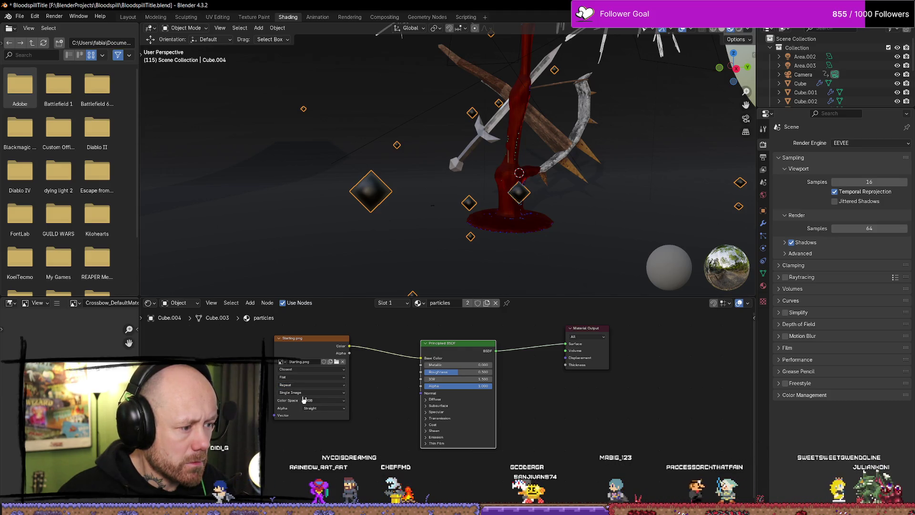
pyautogui.click(332, 393)
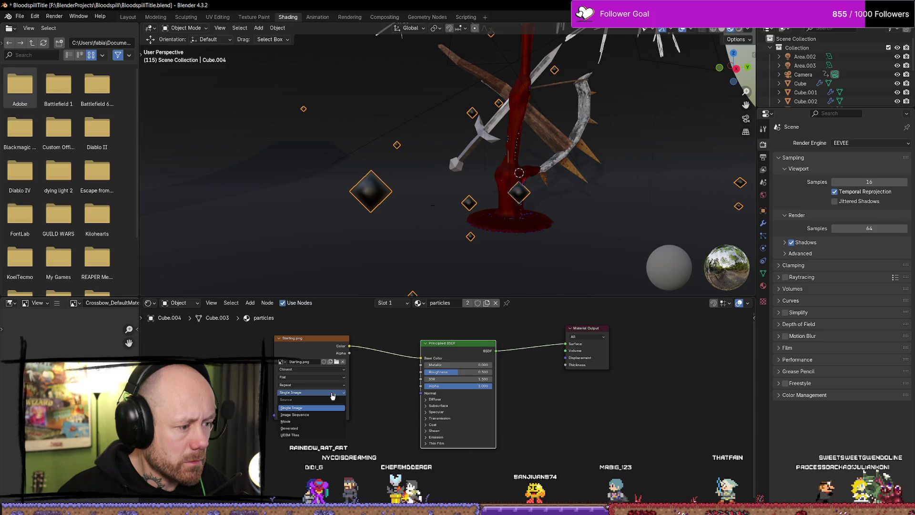
pyautogui.click(333, 395)
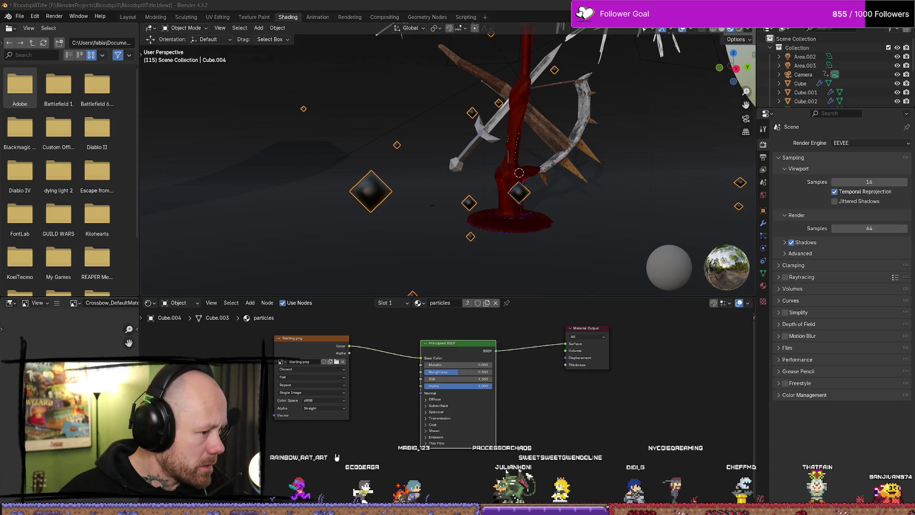
pyautogui.moveTo(375, 439); pyautogui.dragTo(372, 410, button='middle')
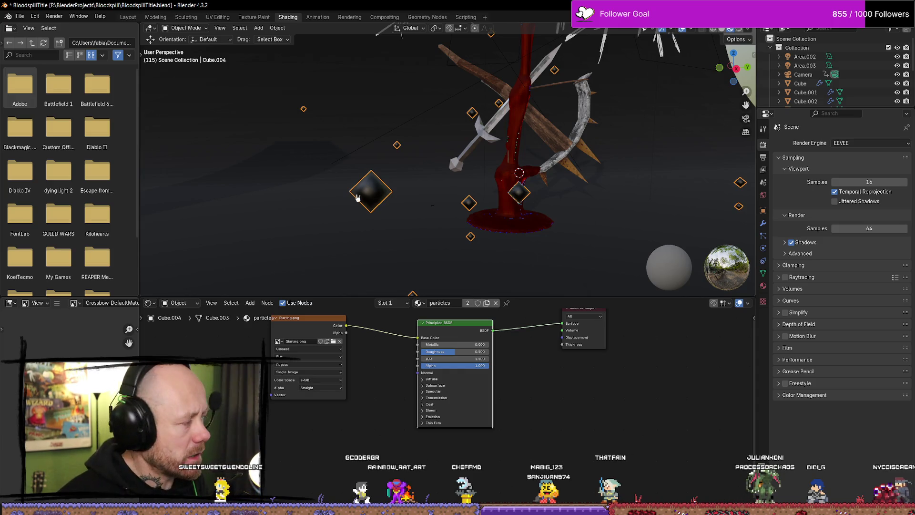
pyautogui.moveTo(385, 397); pyautogui.dragTo(389, 417, button='middle')
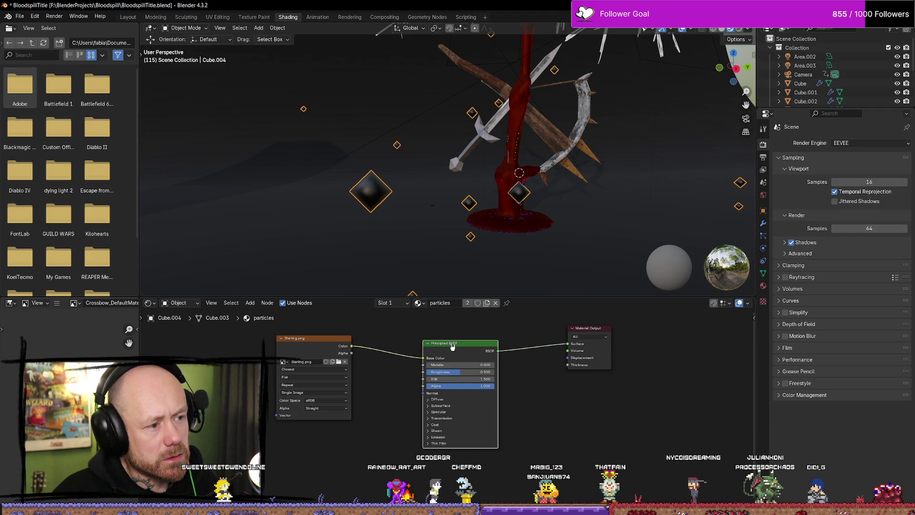
pyautogui.moveTo(452, 345); pyautogui.dragTo(452, 351)
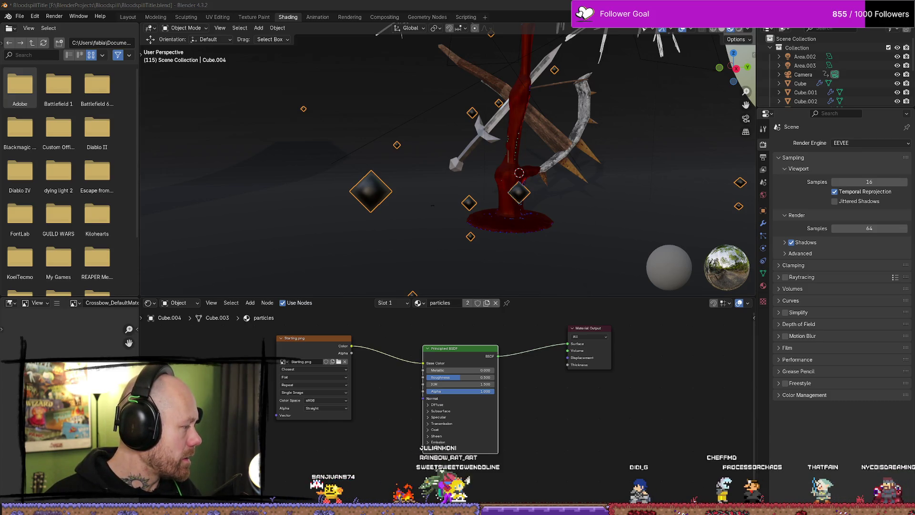
# Add an Attribute node to the particles material.
pyautogui.rightClick(276, 465)
pyautogui.moveTo(374, 438); pyautogui.dragTo(420, 423, button='middle')
pyautogui.rightClick(275, 402)
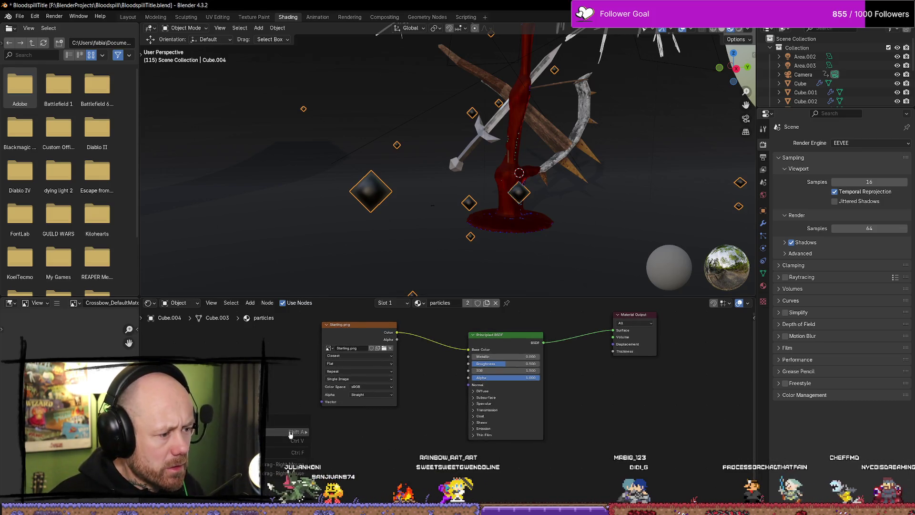
pyautogui.moveTo(275, 401)
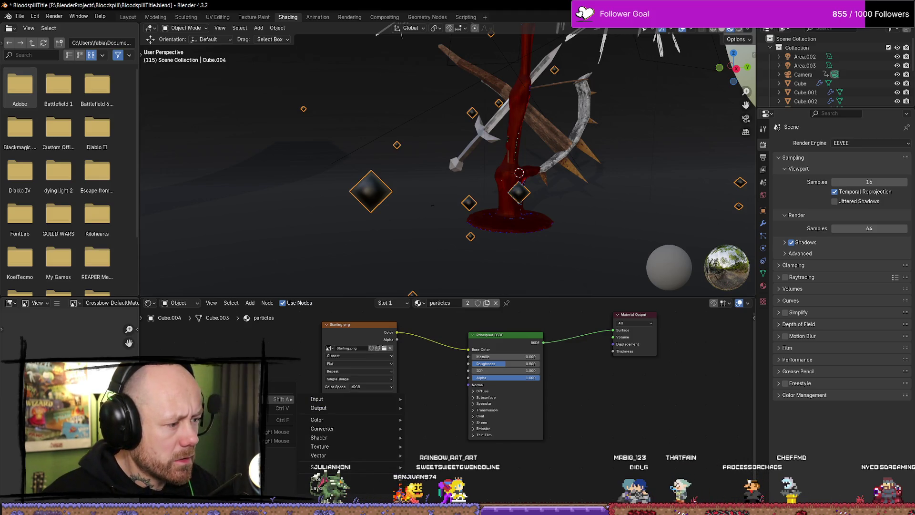
pyautogui.write('a')
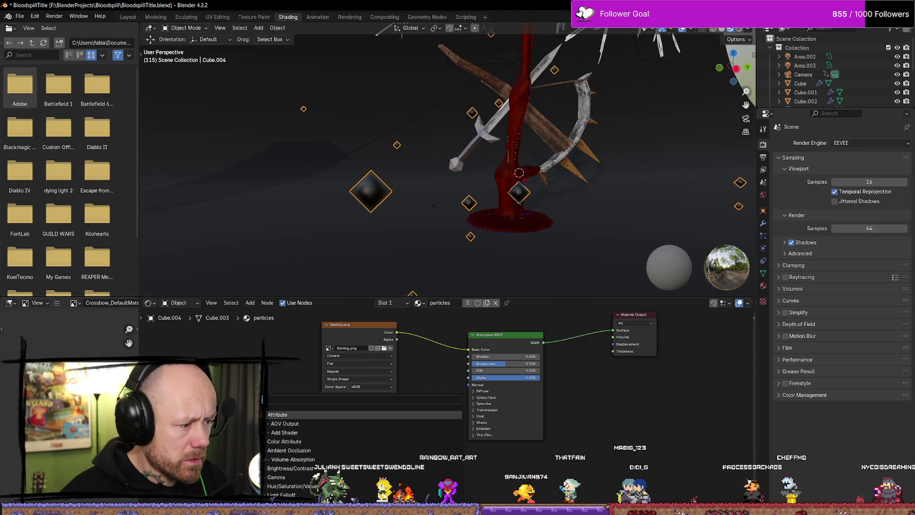
pyautogui.press('Return')
pyautogui.click(267, 407)
# Delete the Starting.png image texture and Principled BSDF nodes, moving the Attribute node up.
pyautogui.click(365, 330)
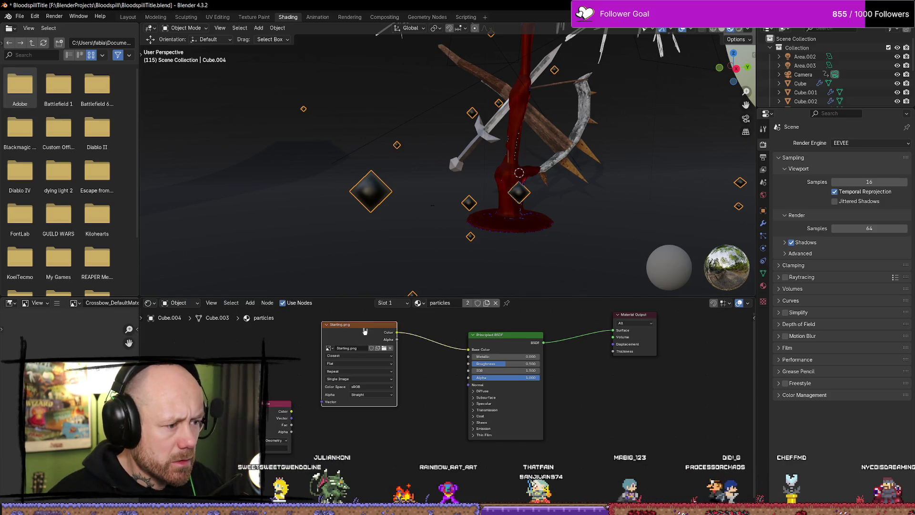
pyautogui.press('x')
pyautogui.click(491, 340)
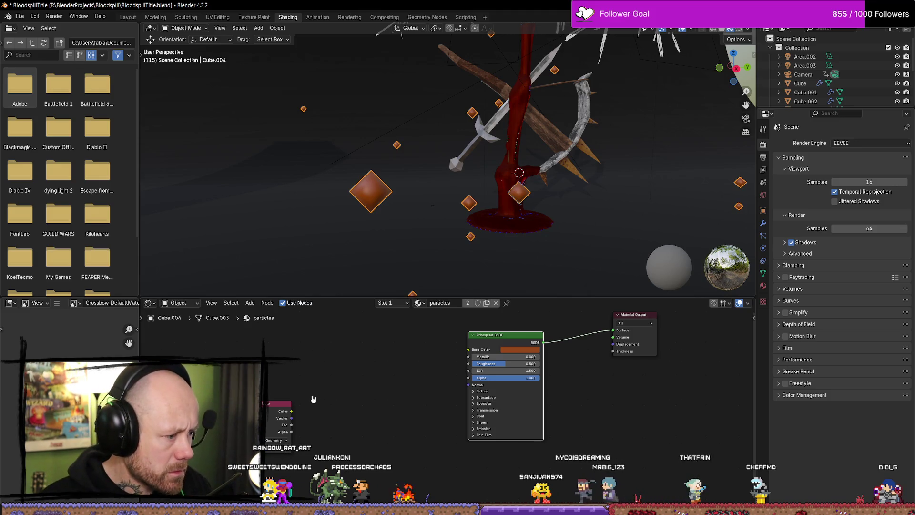
pyautogui.moveTo(268, 408); pyautogui.dragTo(382, 382)
pyautogui.press('Home')
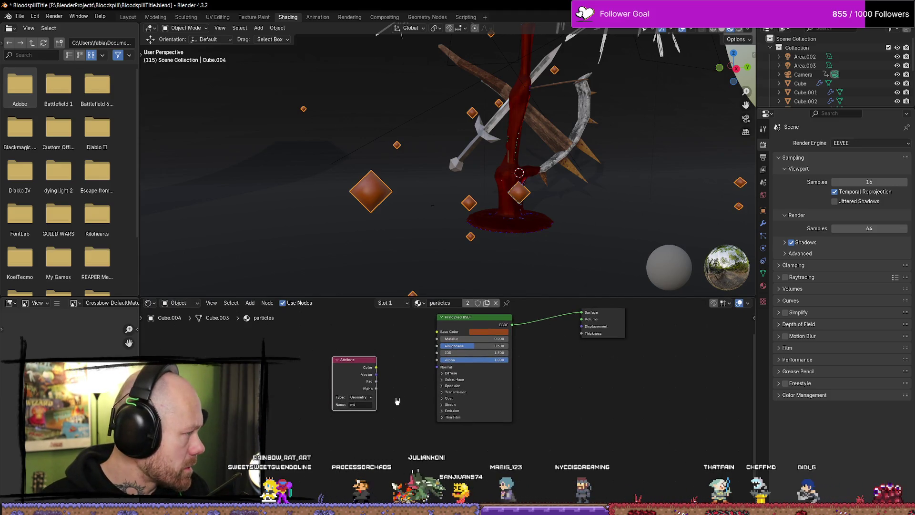
pyautogui.moveTo(562, 385); pyautogui.dragTo(553, 401, button='middle')
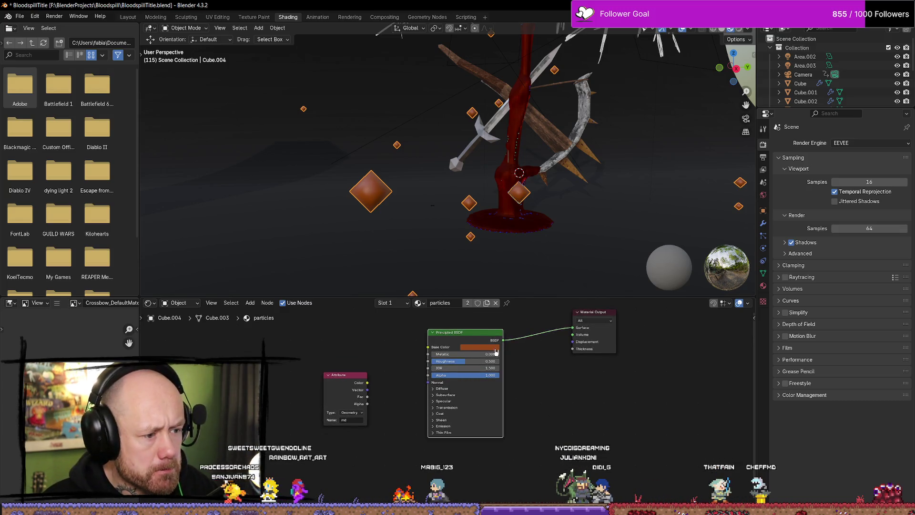
pyautogui.press('Delete')
pyautogui.hotkey('shift', 'a')
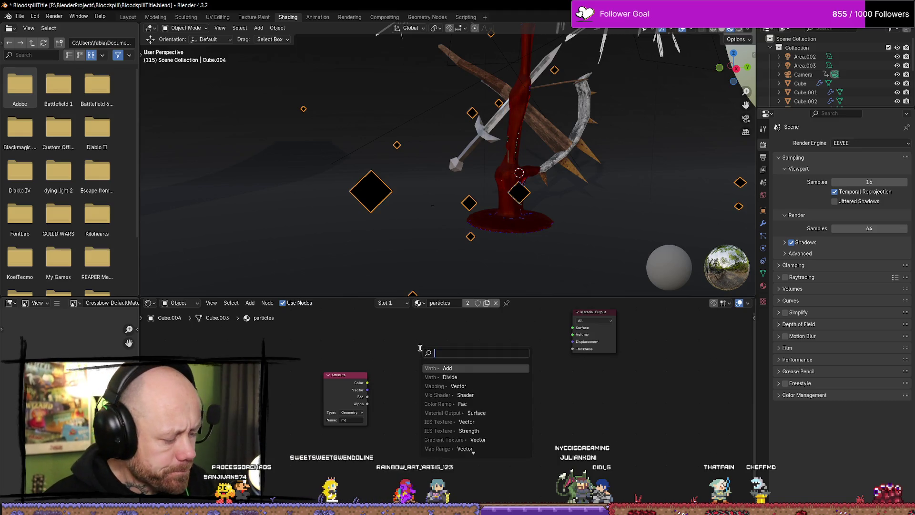
# Add a Color Ramp node to the particles material and position it in the graph.
pyautogui.write('coloramp')
pyautogui.press('Return')
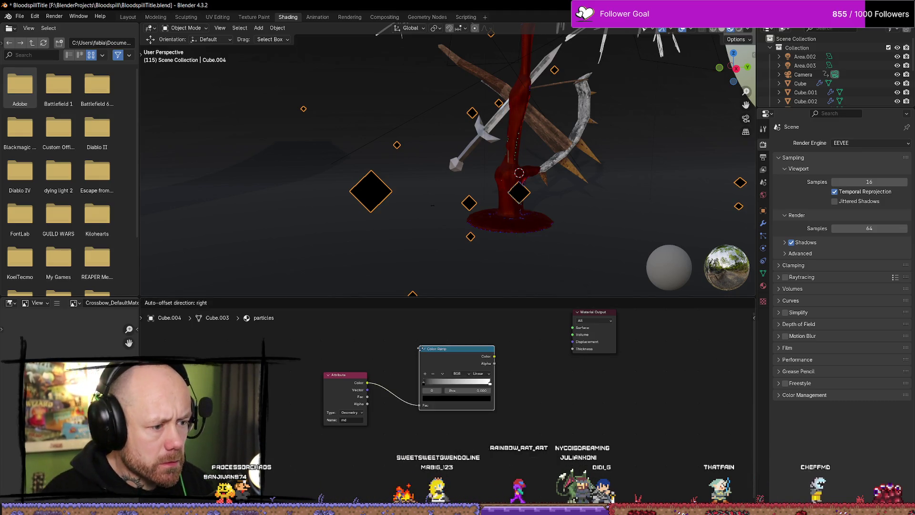
pyautogui.click(413, 334)
pyautogui.moveTo(531, 379)
pyautogui.mouseDown(button='middle')
pyautogui.moveTo(479, 378)
pyautogui.moveTo(479, 420)
pyautogui.mouseUp(button='middle')
pyautogui.moveTo(410, 378); pyautogui.dragTo(401, 352)
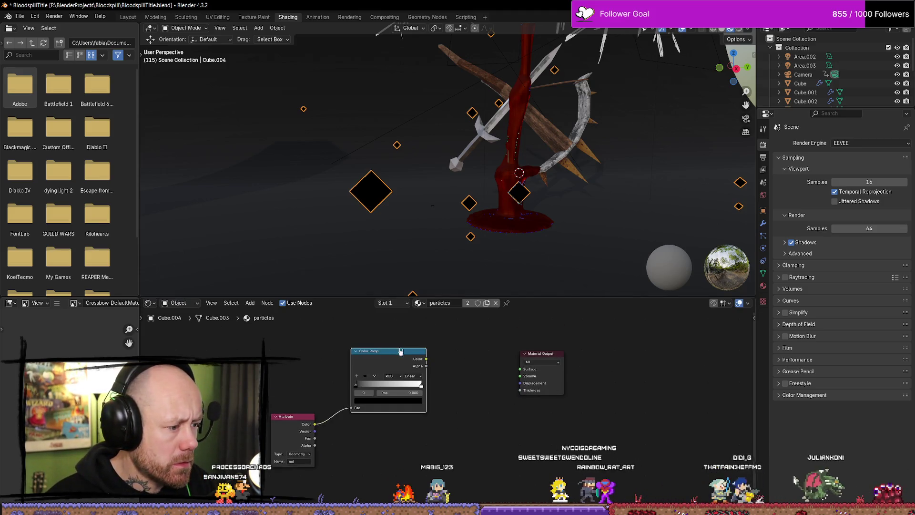
pyautogui.moveTo(393, 436); pyautogui.dragTo(370, 399, button='middle')
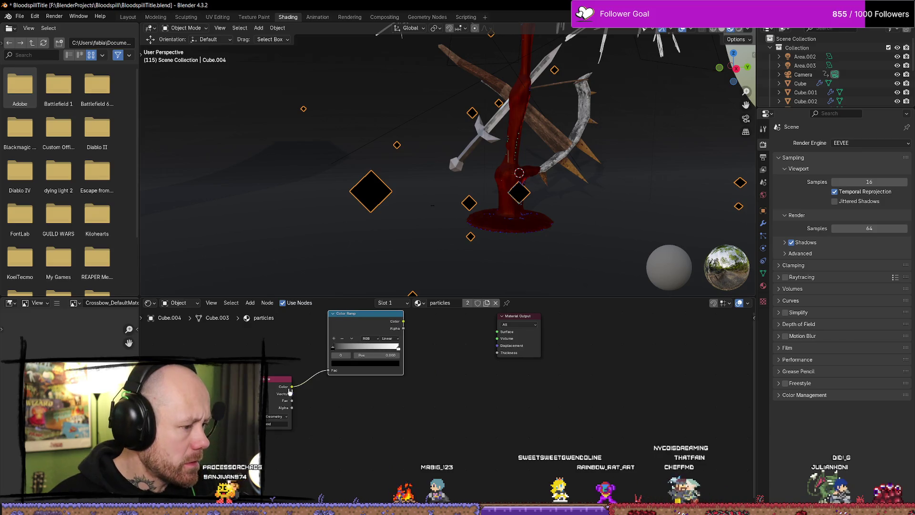
# Try Multiply nodes from the Attribute Color output, deleting the wrong Vector Math Multiply.
pyautogui.moveTo(290, 387); pyautogui.dragTo(355, 419)
pyautogui.write('mu')
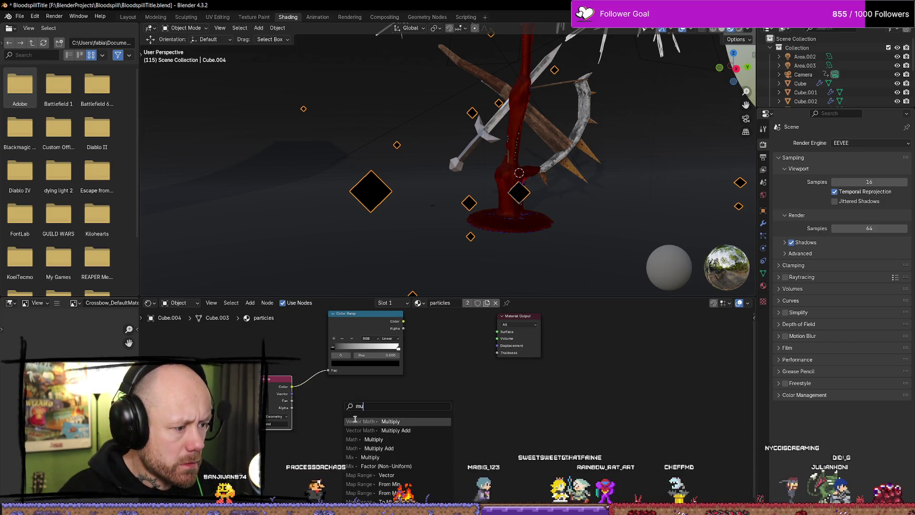
pyautogui.click(355, 418)
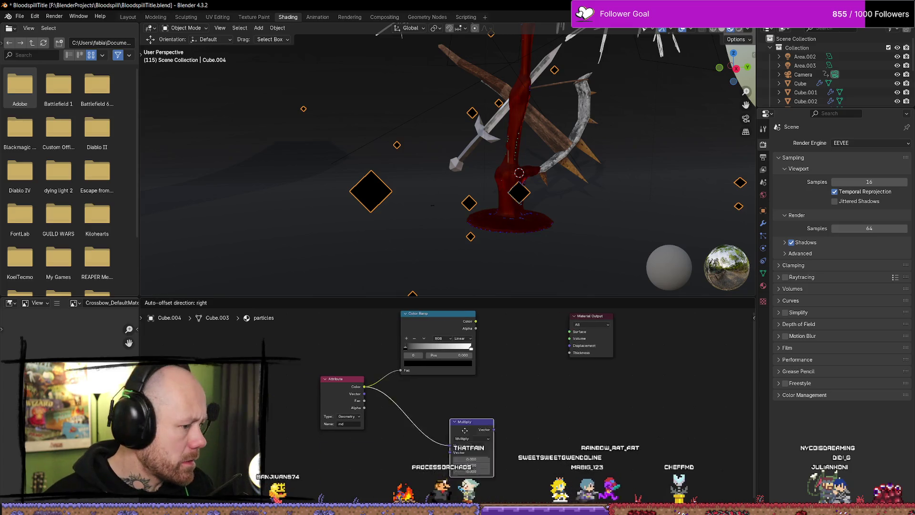
pyautogui.click(444, 418)
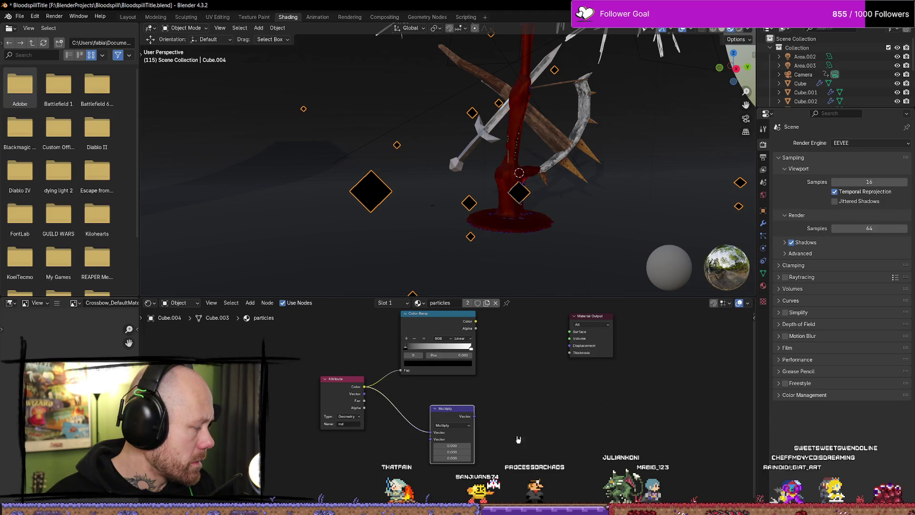
pyautogui.press('x')
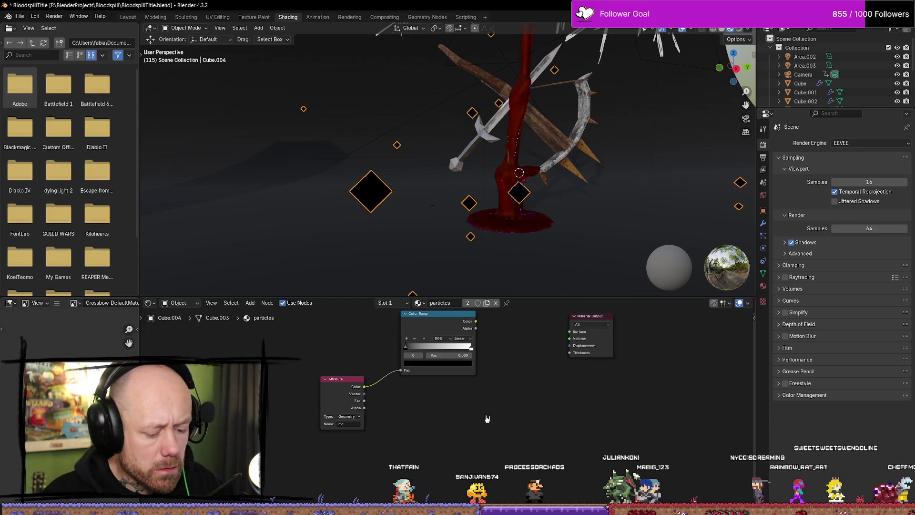
pyautogui.moveTo(365, 387); pyautogui.dragTo(419, 413)
pyautogui.write('mult')
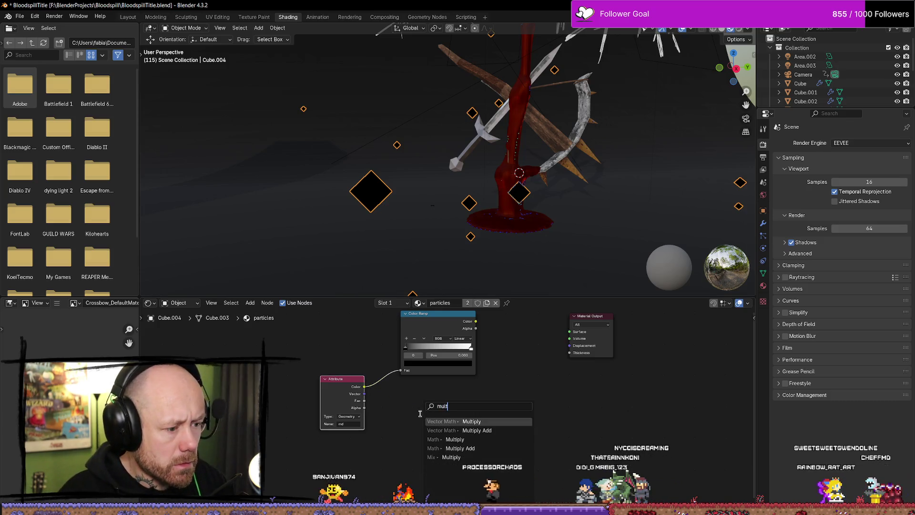
pyautogui.press('Return')
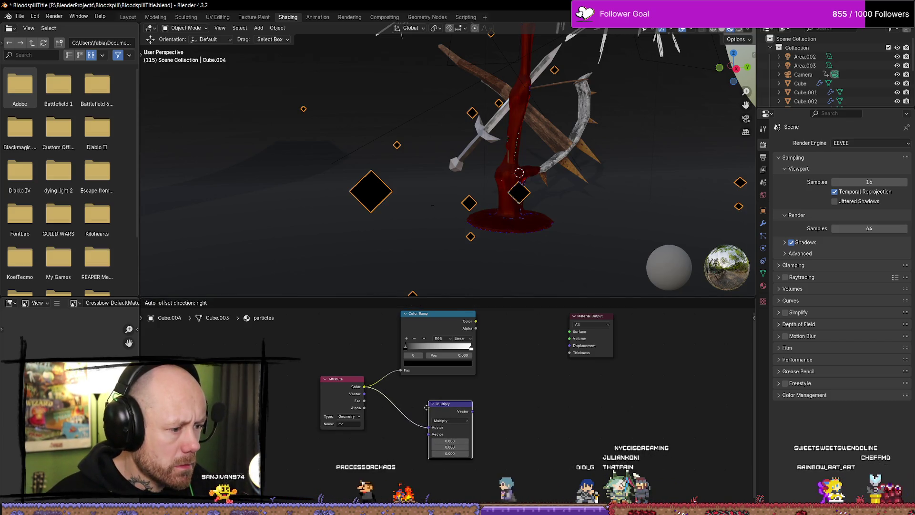
pyautogui.click(427, 408)
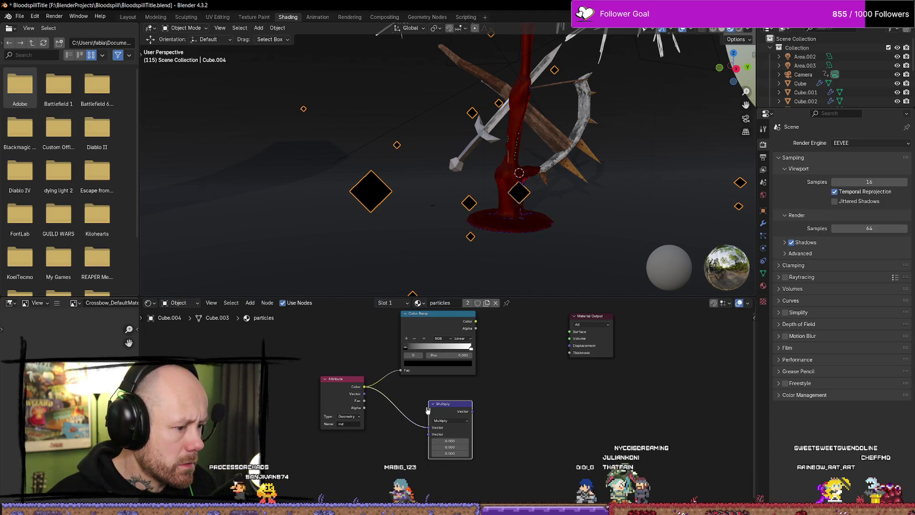
pyautogui.press('x')
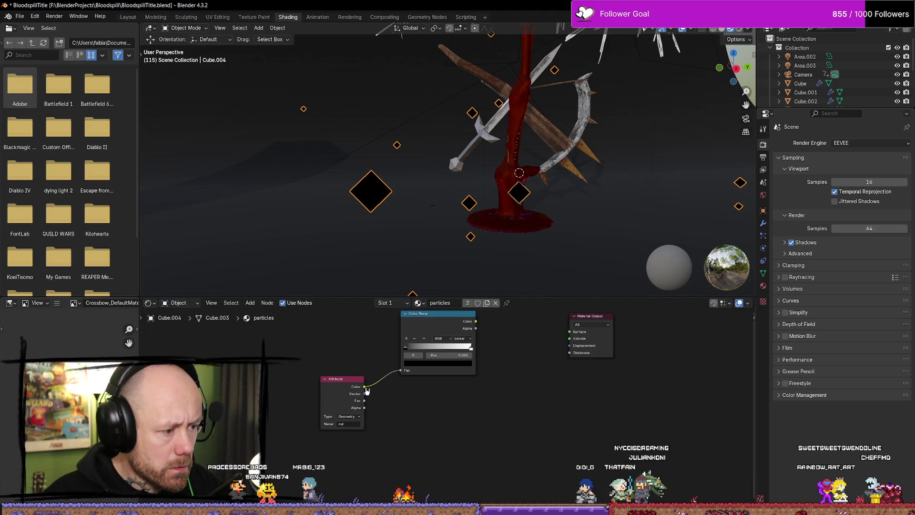
# Add a Math Multiply node fed by Attribute Color, placed beside the Color Ramp.
pyautogui.hotkey('shift', 'a')
pyautogui.write('mul')
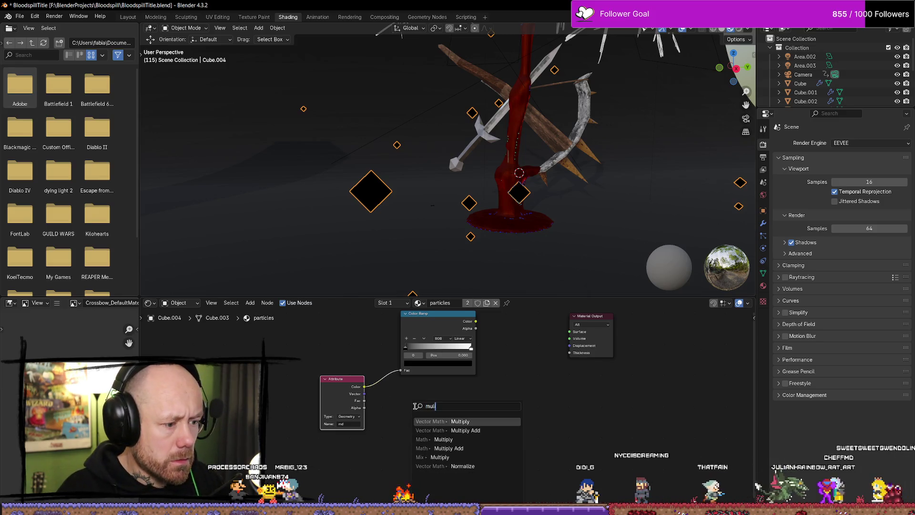
pyautogui.press('Down')
pyautogui.press('Down')
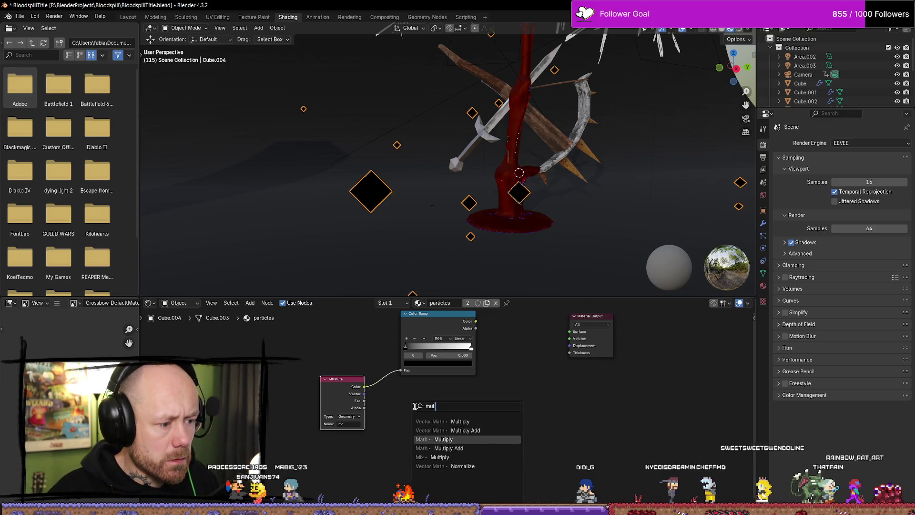
pyautogui.press('Return')
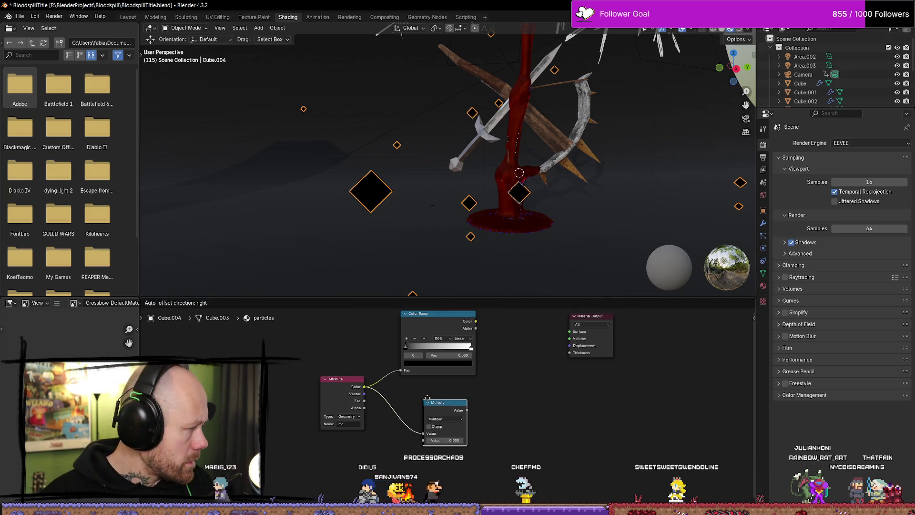
pyautogui.click(428, 400)
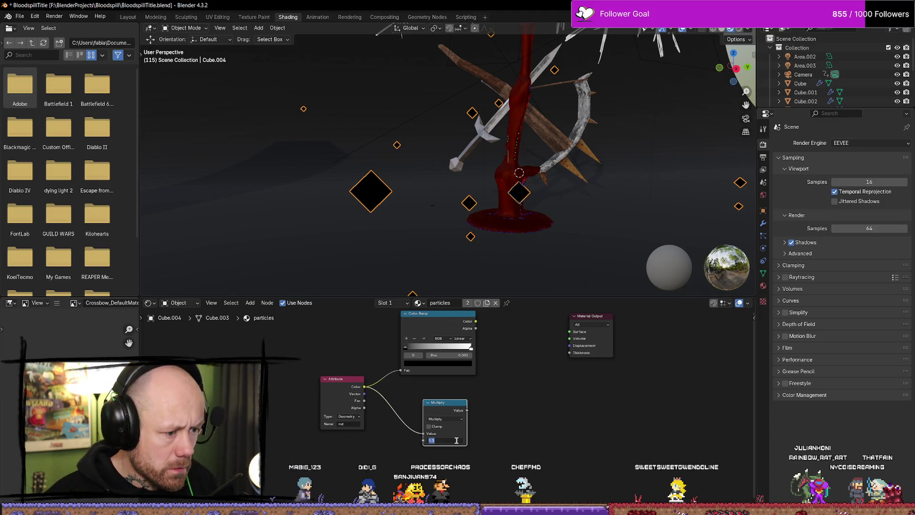
pyautogui.moveTo(546, 419); pyautogui.dragTo(522, 418, button='middle')
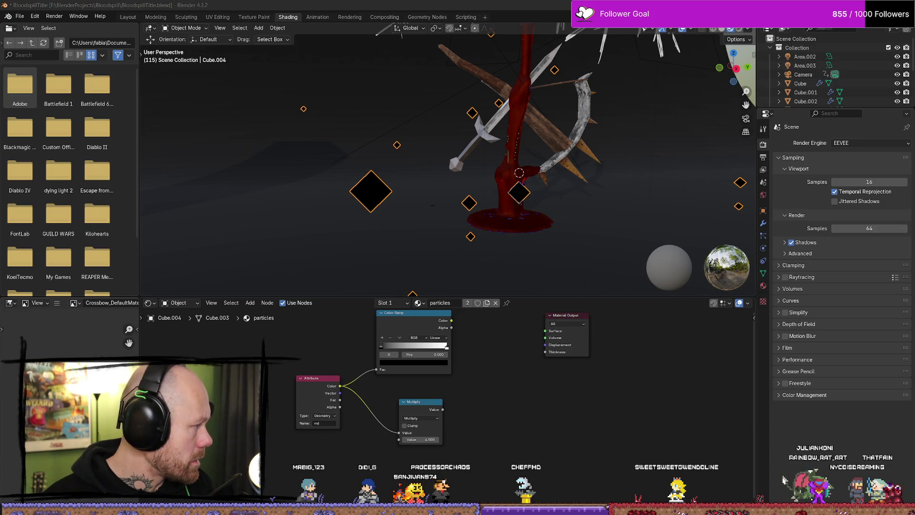
pyautogui.moveTo(521, 405); pyautogui.dragTo(496, 447, button='middle')
# Add a Material Output node from the Color Ramp's link search.
pyautogui.moveTo(426, 363); pyautogui.dragTo(452, 361)
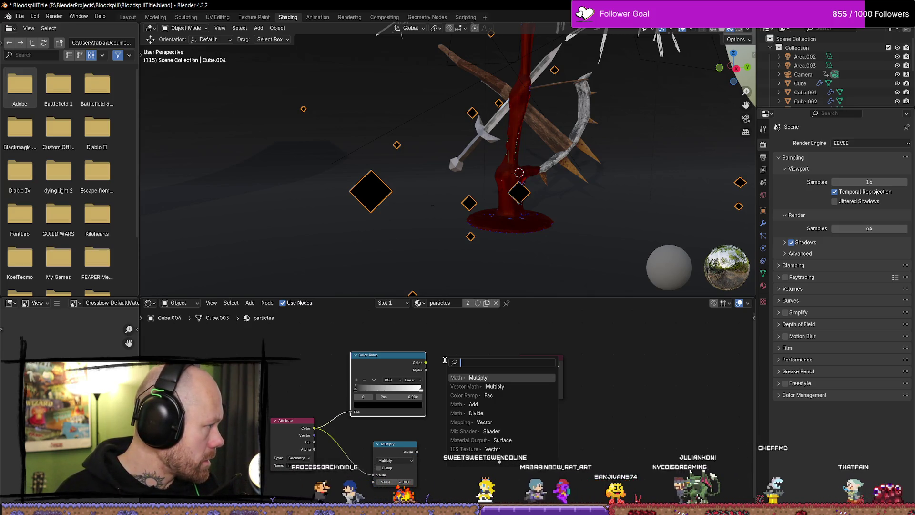
pyautogui.click(496, 440)
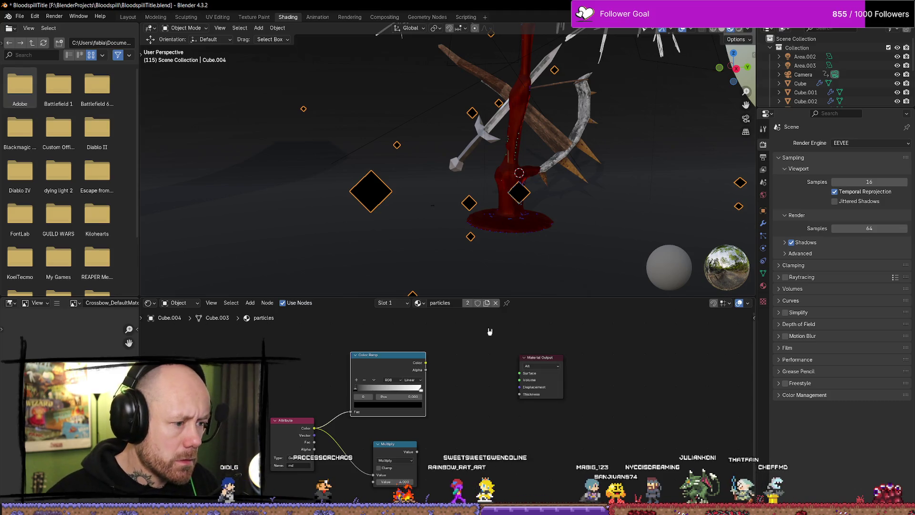
pyautogui.moveTo(427, 364); pyautogui.dragTo(458, 355)
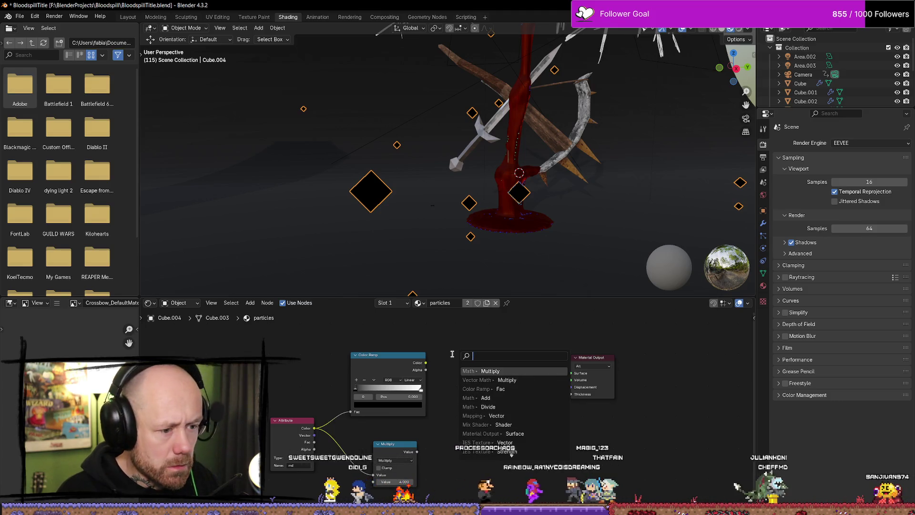
pyautogui.press('Escape')
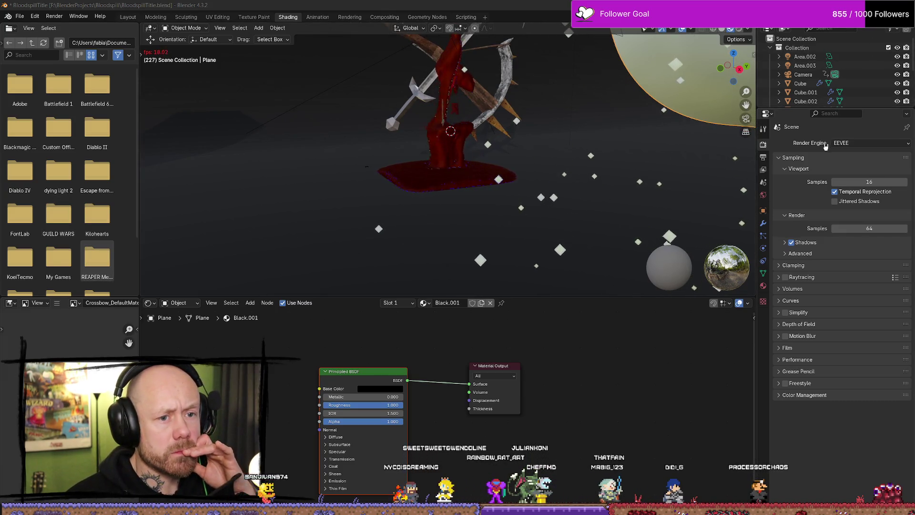
# Set the render engine to Cycles and preview the viewport in Rendered shading.
pyautogui.click(846, 143)
pyautogui.click(843, 172)
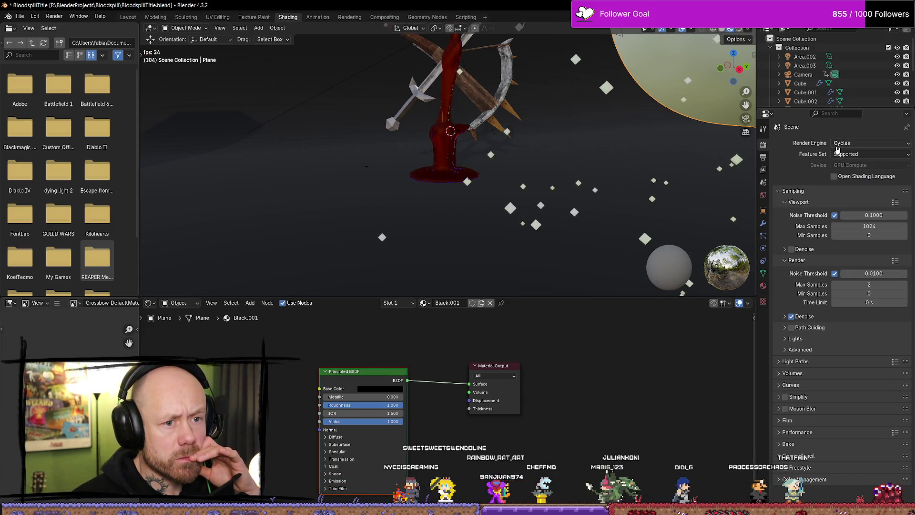
pyautogui.click(739, 29)
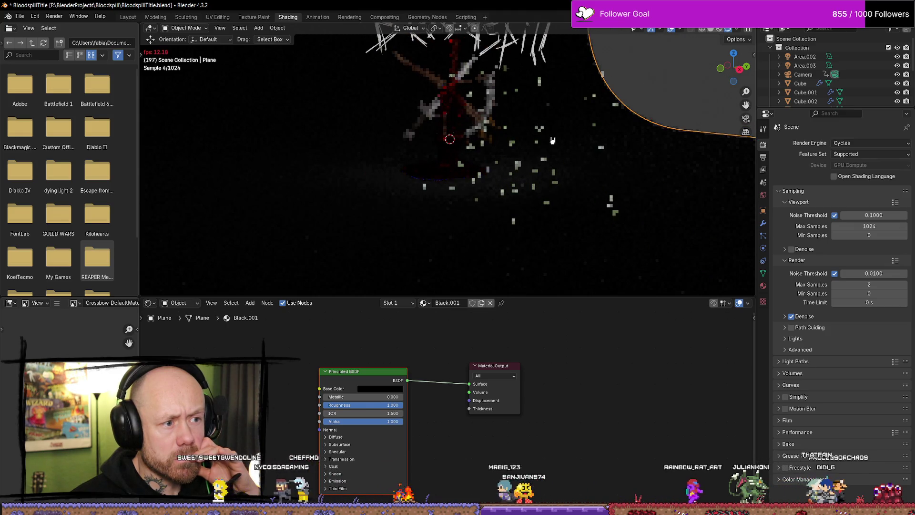
pyautogui.click(865, 143)
pyautogui.click(853, 153)
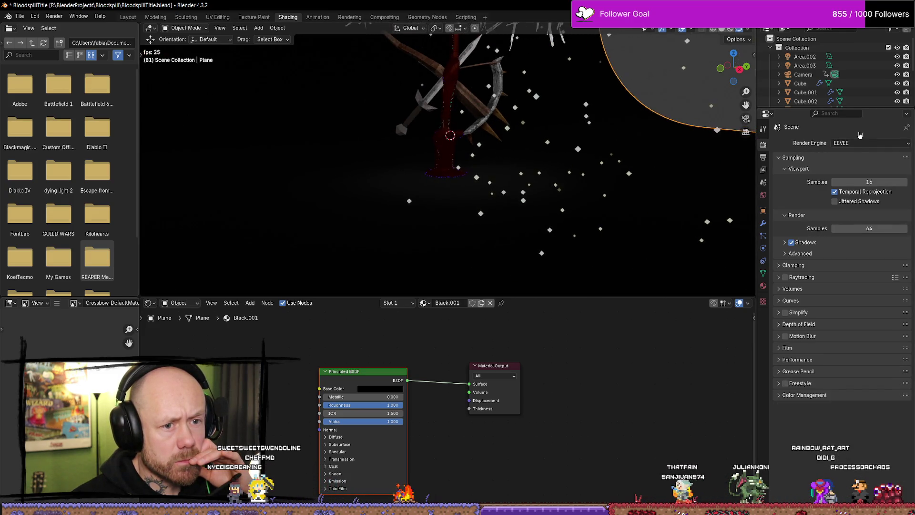
pyautogui.click(860, 146)
pyautogui.click(854, 173)
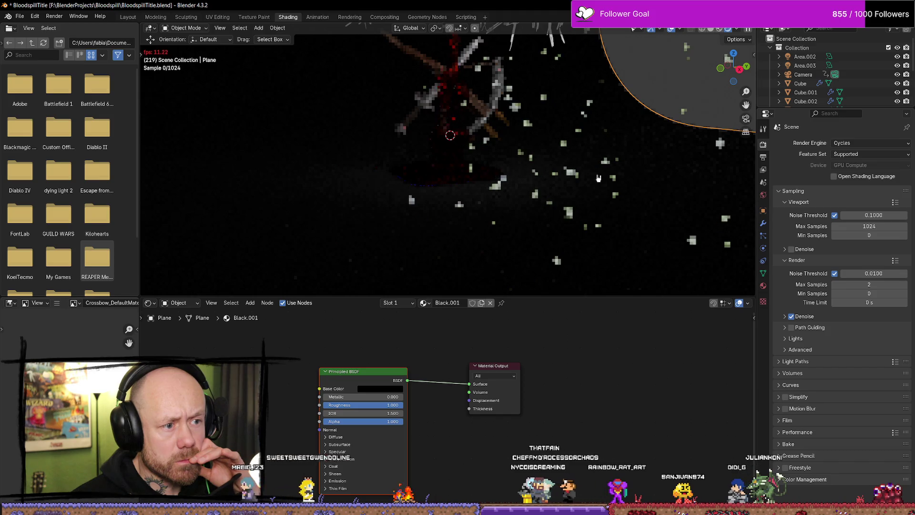
# Stop the animation playback and orbit and zoom to inspect the white particles.
pyautogui.press('space')
pyautogui.moveTo(605, 172)
pyautogui.mouseDown(button='middle')
pyautogui.moveTo(621, 156)
pyautogui.moveTo(596, 169)
pyautogui.mouseUp(button='middle')
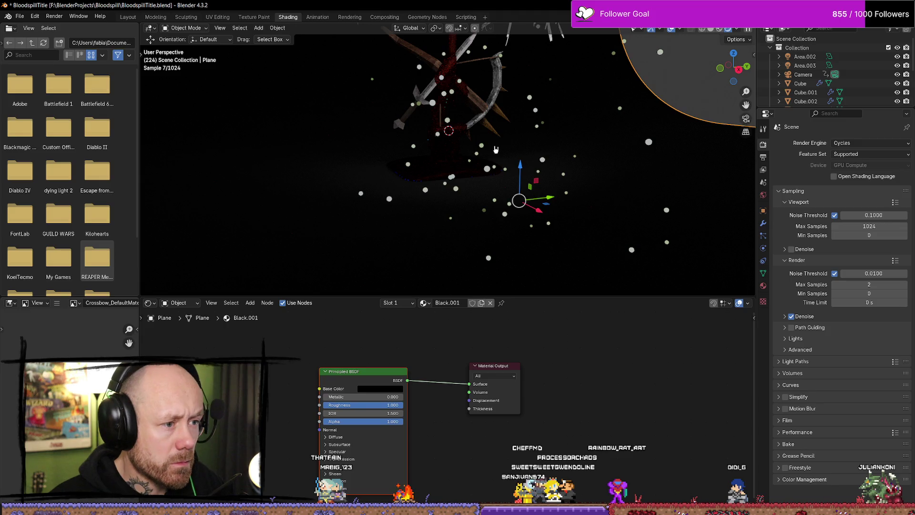
pyautogui.scroll(2, 495, 149)
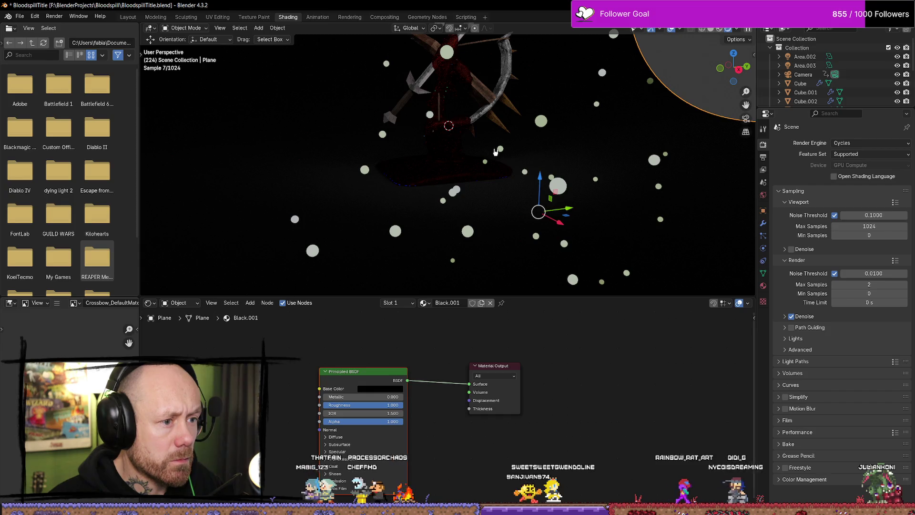
pyautogui.scroll(-2, 496, 151)
pyautogui.scroll(-1, 496, 152)
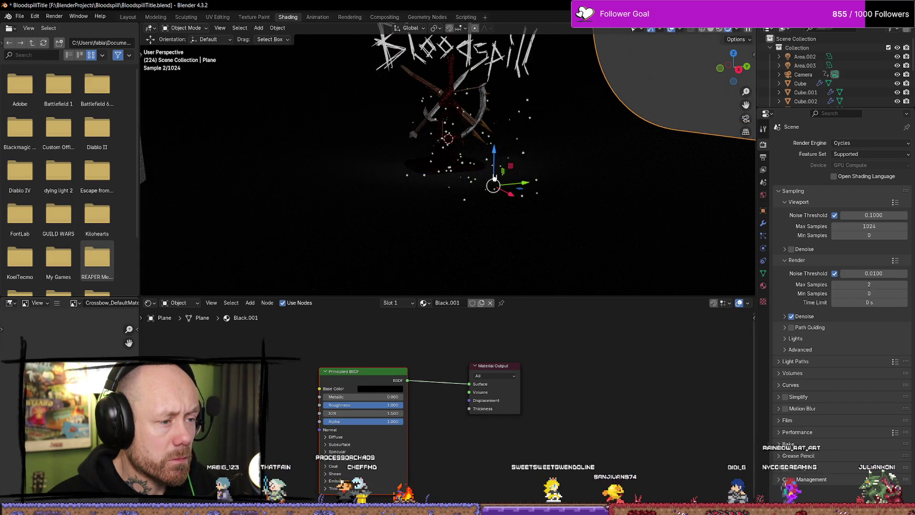
pyautogui.scroll(2, 494, 177)
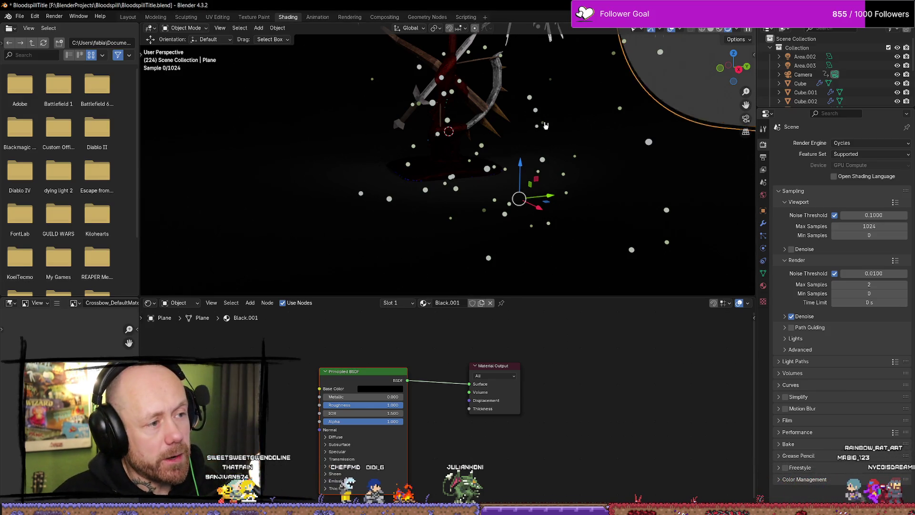
# Scale the plane along Z to about 0.9 of its height.
pyautogui.moveTo(532, 137); pyautogui.dragTo(536, 131, button='middle')
pyautogui.press('s')
pyautogui.press('z')
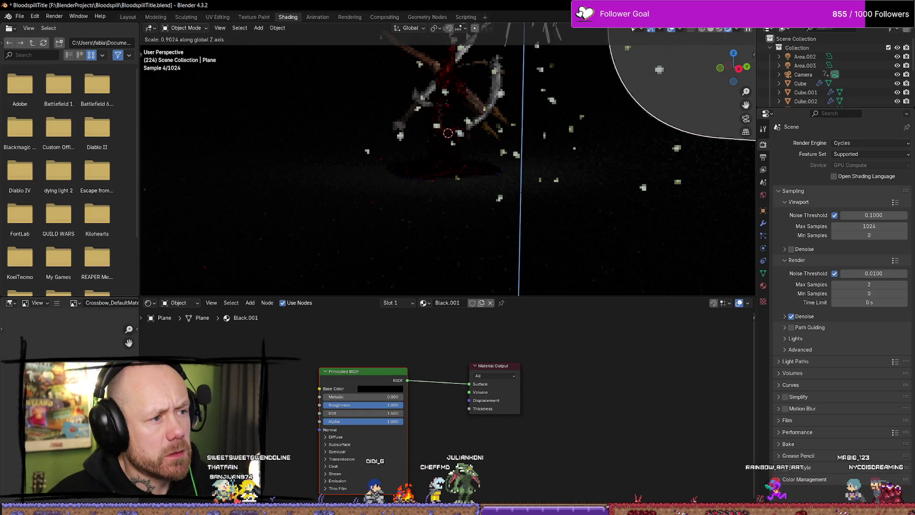
pyautogui.click(593, 180)
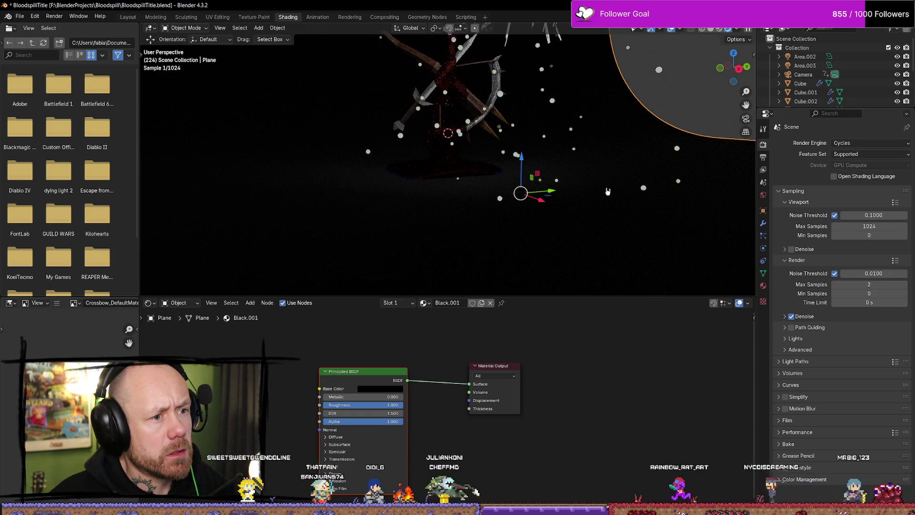
pyautogui.scroll(-3, 594, 180)
# Orbit to check the flattened plane and shift the Principled BSDF node down-right.
pyautogui.moveTo(592, 179)
pyautogui.mouseDown(button='middle')
pyautogui.moveTo(579, 195)
pyautogui.moveTo(547, 179)
pyautogui.mouseUp(button='middle')
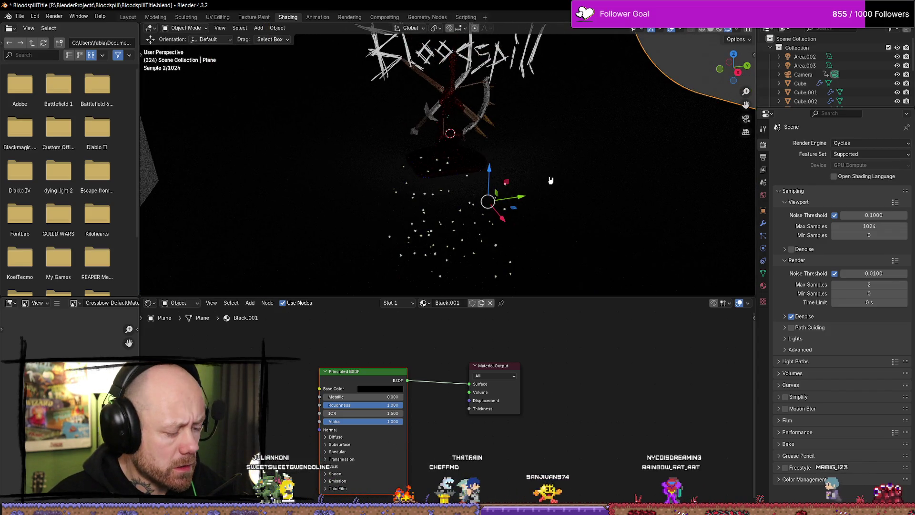
pyautogui.hotkey('ctrl', 'shift', 'z')
pyautogui.moveTo(550, 185); pyautogui.dragTo(494, 191, button='middle')
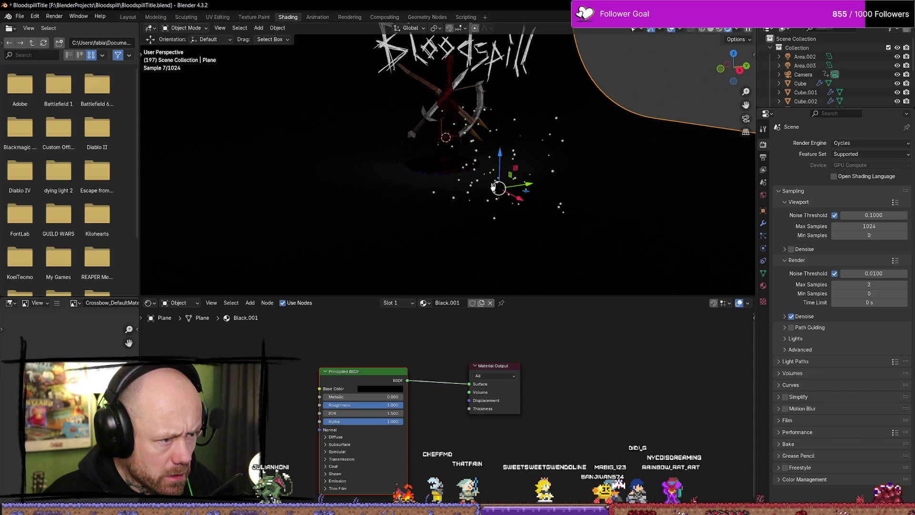
pyautogui.moveTo(385, 390); pyautogui.dragTo(414, 395)
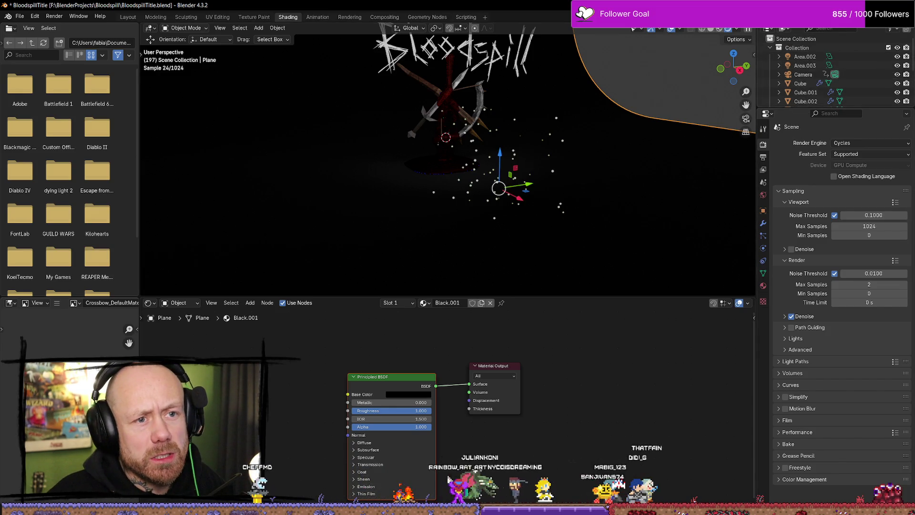
pyautogui.click(855, 144)
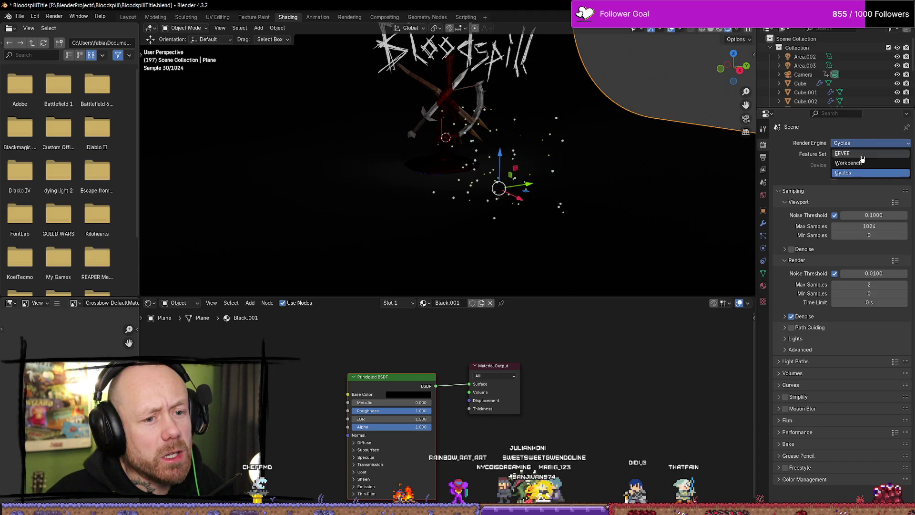
# Cycle the render engine through EEVEE and Workbench back to Cycles, using Material Preview shading.
pyautogui.click(860, 154)
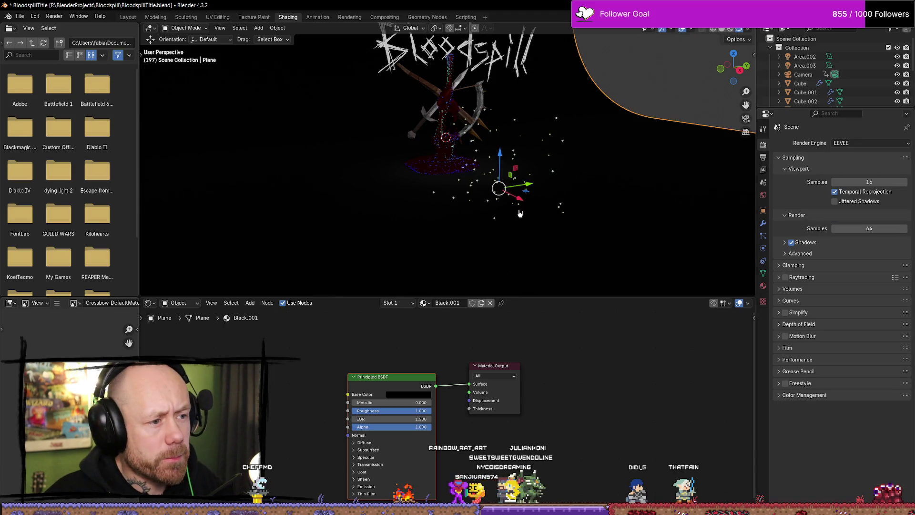
pyautogui.click(866, 144)
pyautogui.click(861, 153)
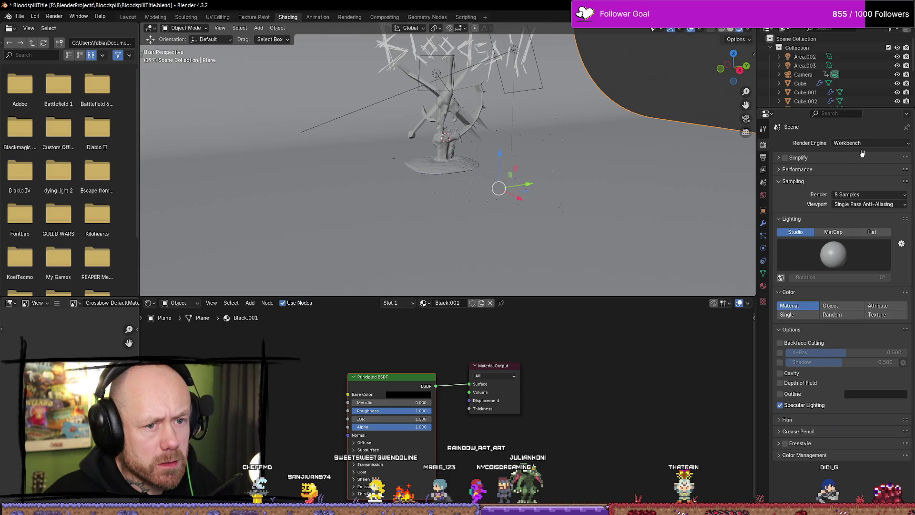
pyautogui.click(861, 144)
pyautogui.click(858, 174)
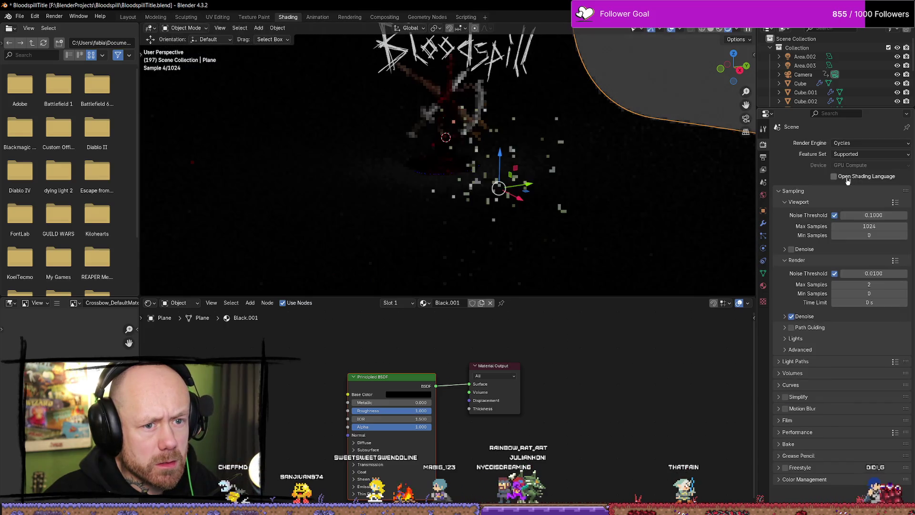
pyautogui.click(719, 30)
# Move the plane along X to the blood puddle, then shift Cube.004 along X and Y.
pyautogui.press('g')
pyautogui.press('x')
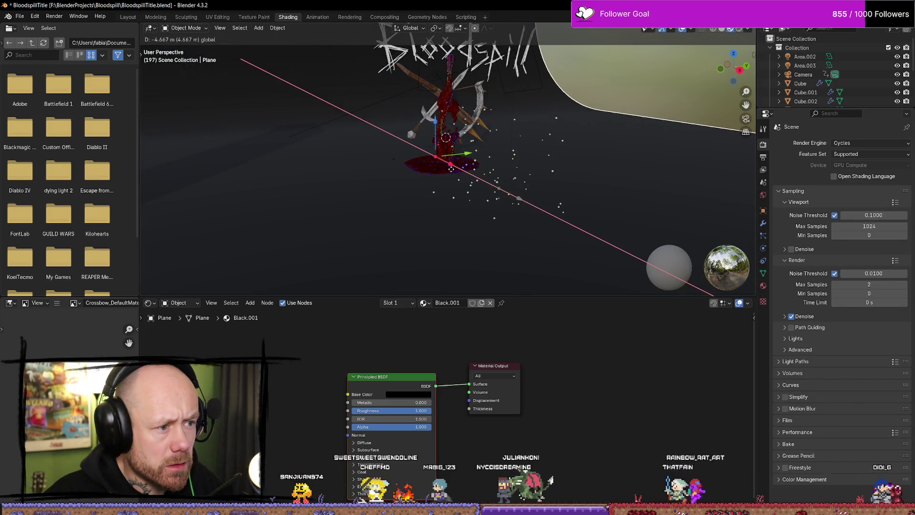
pyautogui.click(466, 183)
pyautogui.click(498, 200)
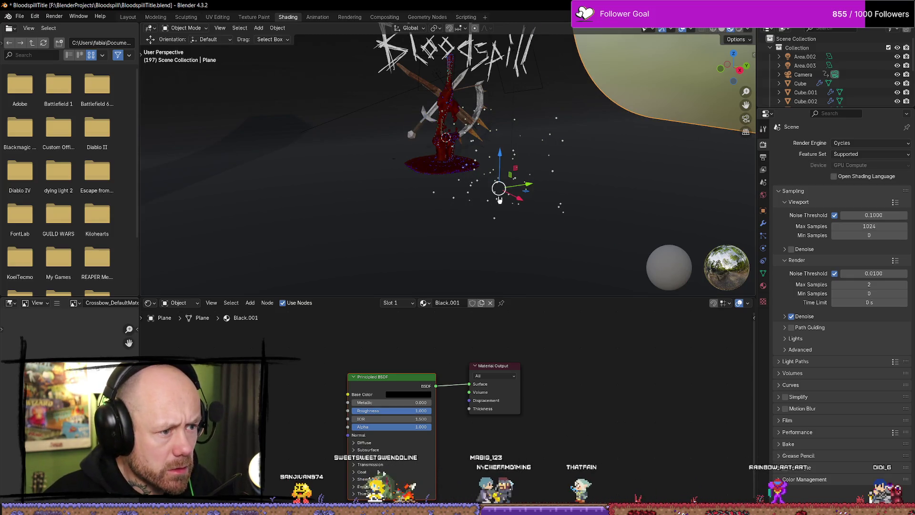
pyautogui.press('g')
pyautogui.press('x')
pyautogui.press('Return')
pyautogui.press('g')
pyautogui.press('y')
pyautogui.click(445, 137)
pyautogui.moveTo(446, 137); pyautogui.dragTo(474, 102, button='middle')
pyautogui.scroll(5, 474, 102)
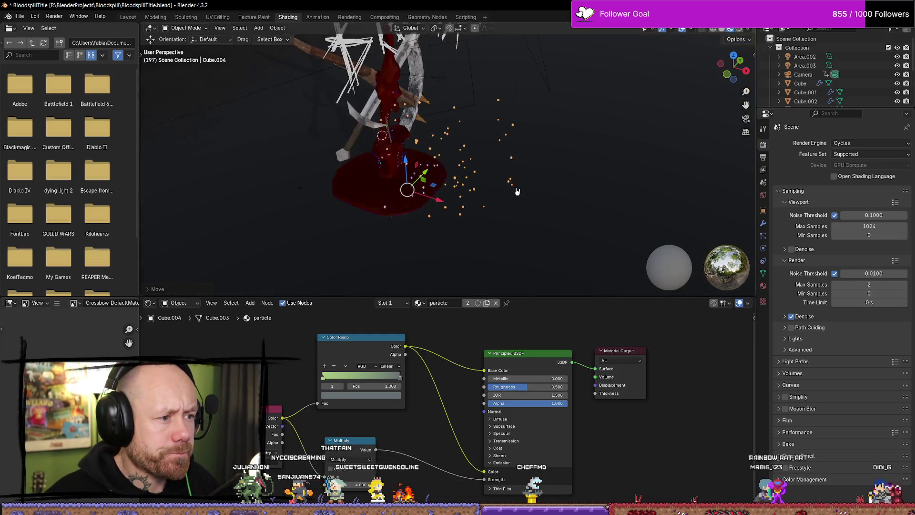
# Nudge the Cube.004 emitter further along X and Y and rotate it.
pyautogui.press('g')
pyautogui.press('x')
pyautogui.press('Return')
pyautogui.scroll(-5, 371, 132)
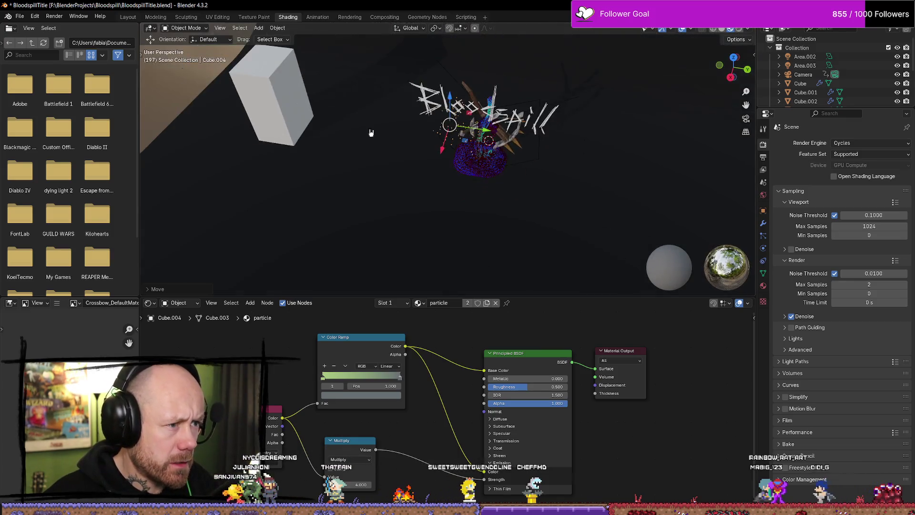
pyautogui.press('g')
pyautogui.press('y')
pyautogui.press('Return')
pyautogui.scroll(5, 524, 119)
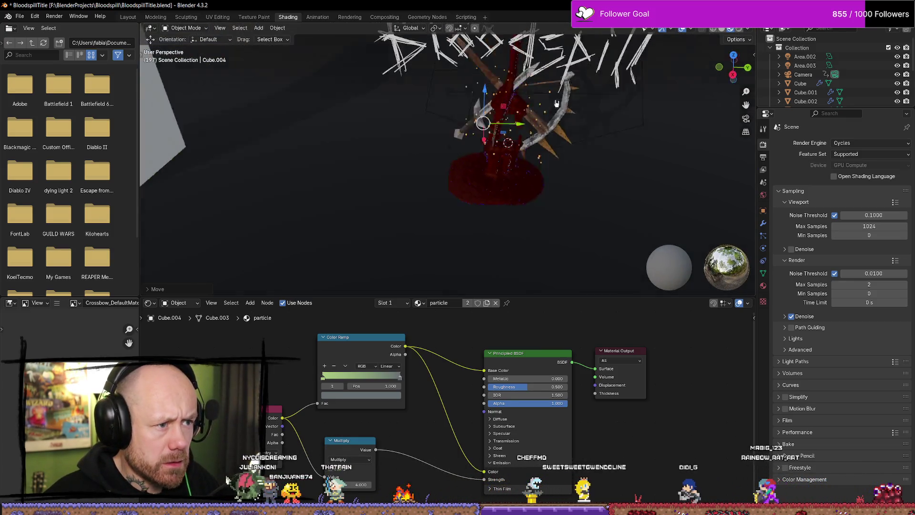
pyautogui.scroll(-2, 536, 110)
pyautogui.press('r')
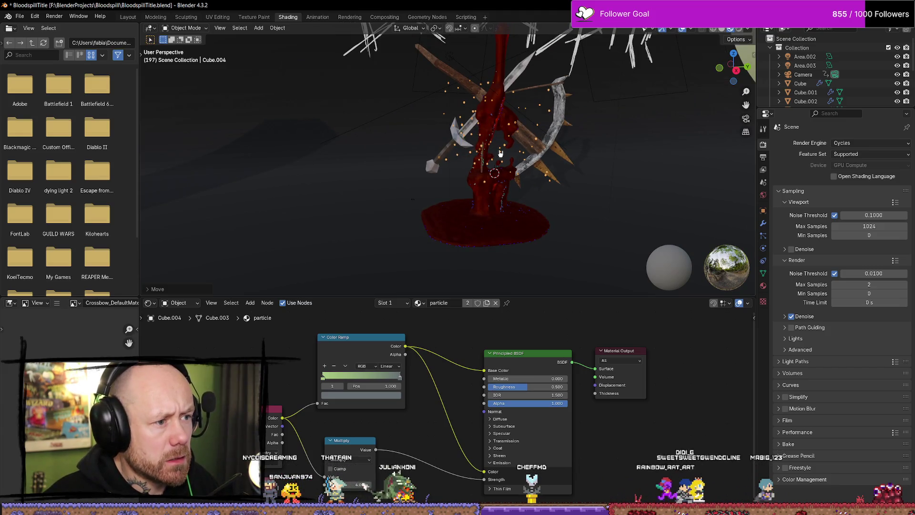
pyautogui.press('Return')
# Open the object options menu and switch to the Modeling workspace.
pyautogui.scroll(-2, 514, 154)
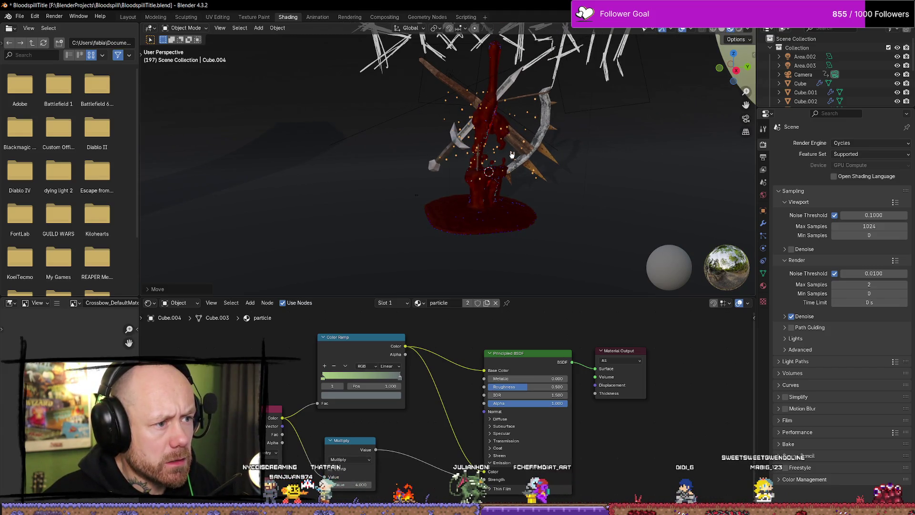
pyautogui.press('c')
pyautogui.rightClick(528, 149)
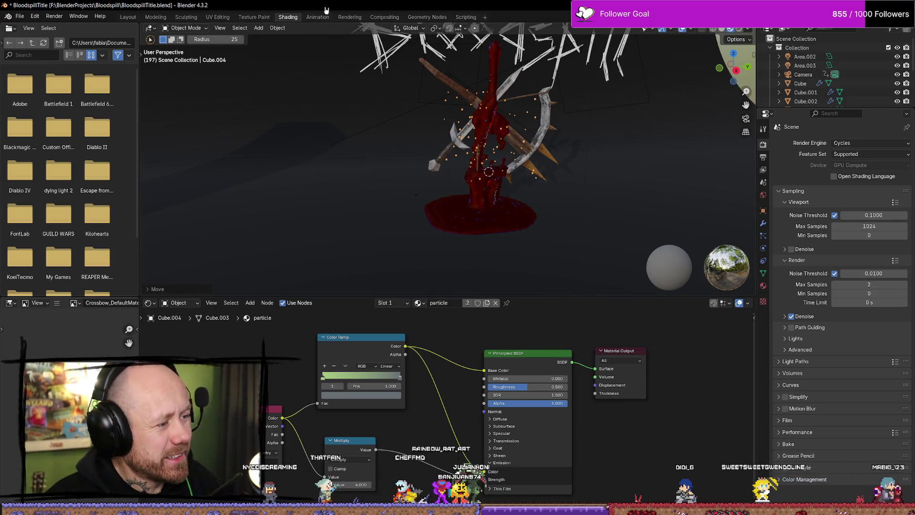
pyautogui.click(156, 16)
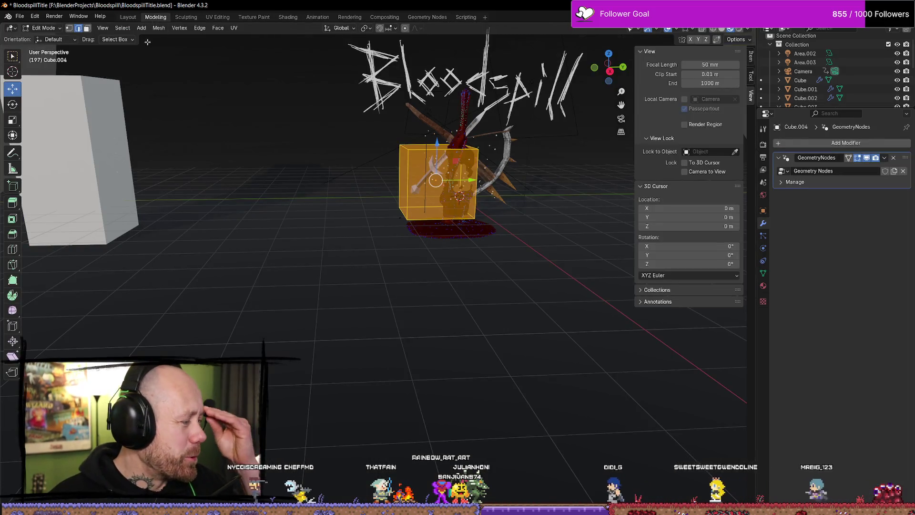
# Select Cube.004 and enter Edit Mode on it.
pyautogui.scroll(2, 484, 162)
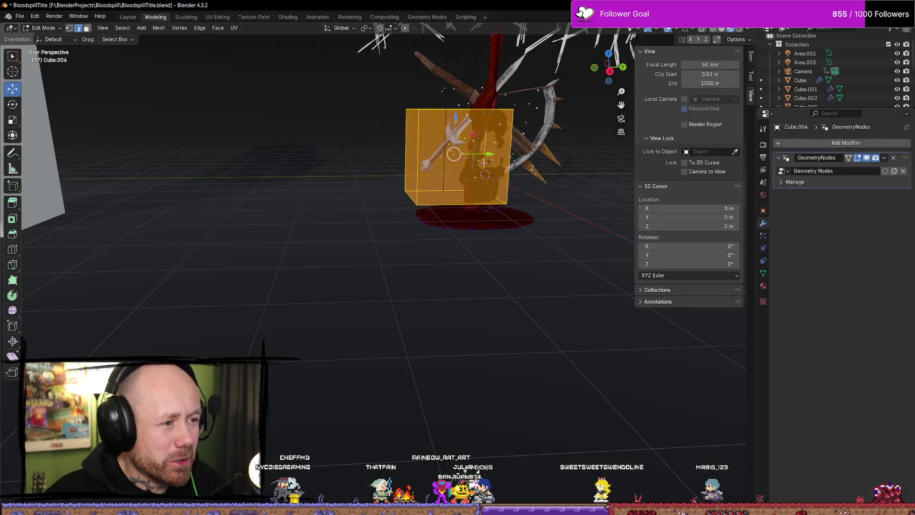
pyautogui.press('Tab')
pyautogui.click(480, 176)
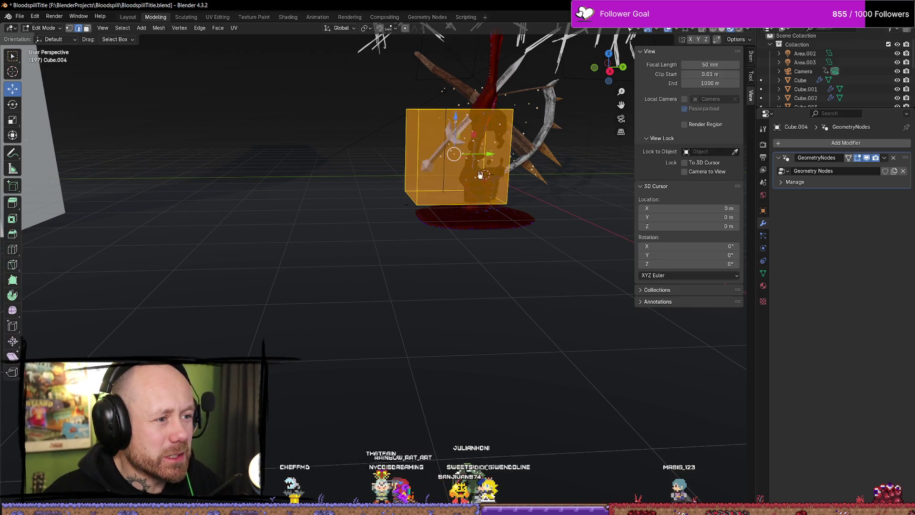
pyautogui.click(480, 176)
pyautogui.click(433, 121)
pyautogui.click(453, 153)
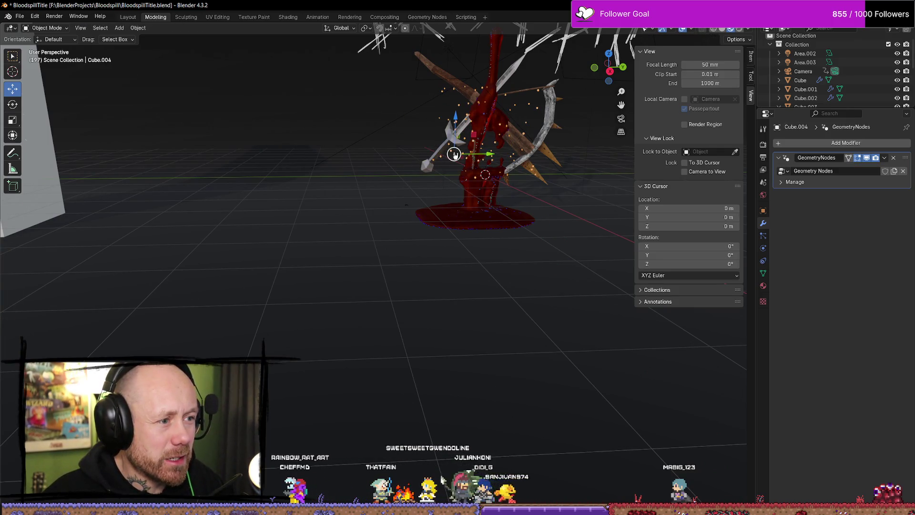
pyautogui.press('Tab')
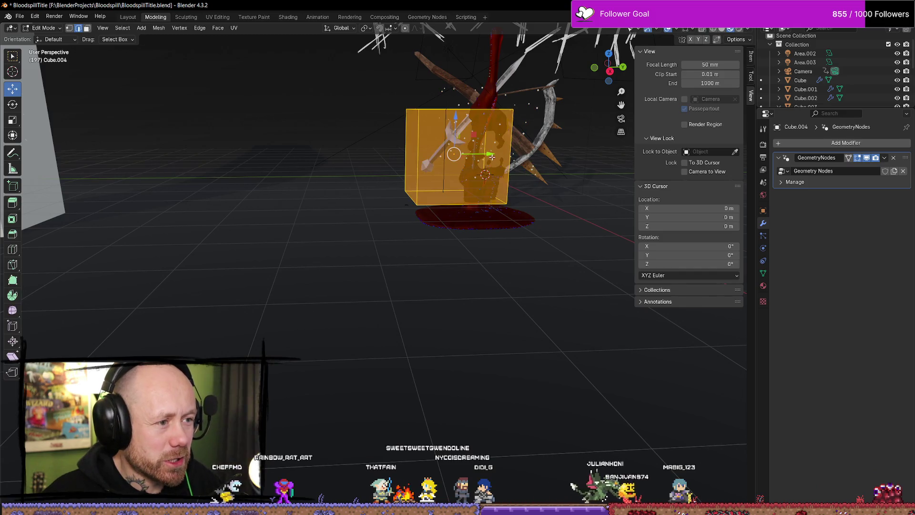
# Select the cube's top face and raise it along Z toward the Bloodspill title.
pyautogui.moveTo(489, 154)
pyautogui.mouseDown(button='middle')
pyautogui.moveTo(478, 149)
pyautogui.moveTo(453, 181)
pyautogui.moveTo(384, 221)
pyautogui.moveTo(420, 200)
pyautogui.mouseUp(button='middle')
pyautogui.scroll(5, 422, 198)
pyautogui.scroll(-5, 422, 197)
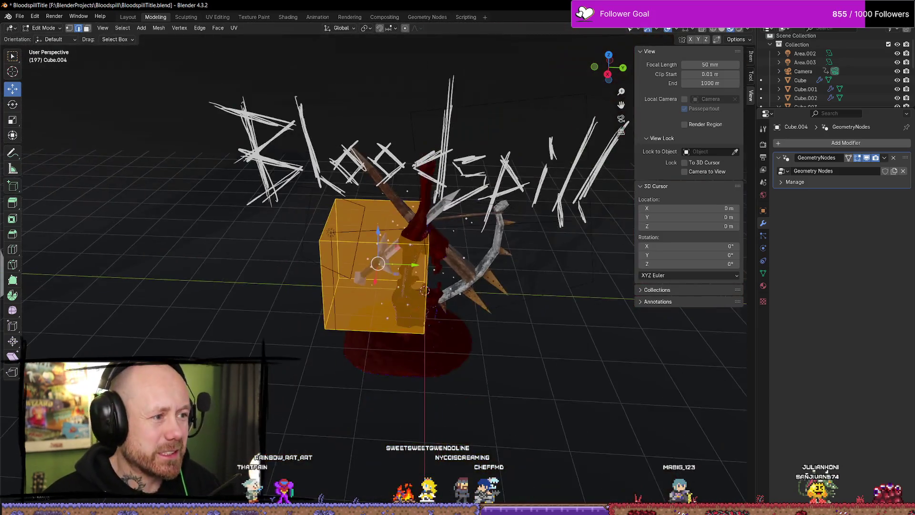
pyautogui.scroll(3, 451, 206)
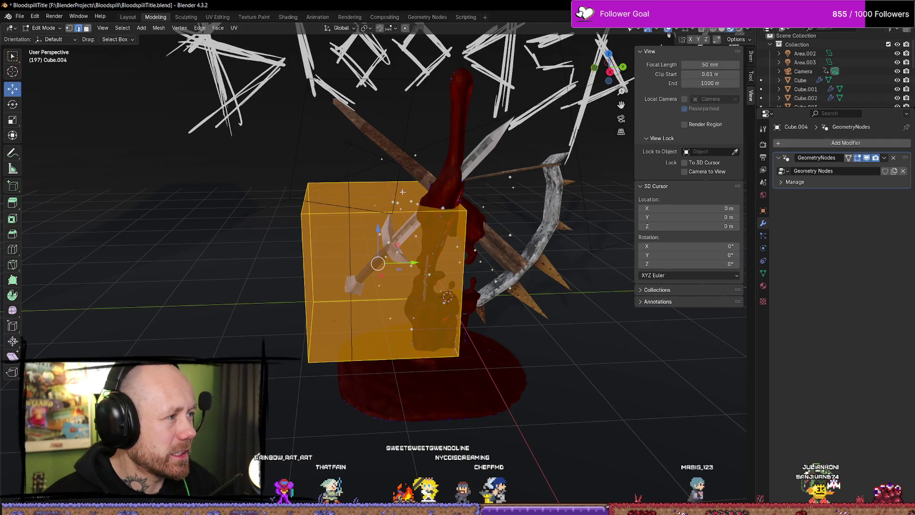
pyautogui.click(403, 191)
pyautogui.press('g')
pyautogui.press('z')
pyautogui.click(425, 169)
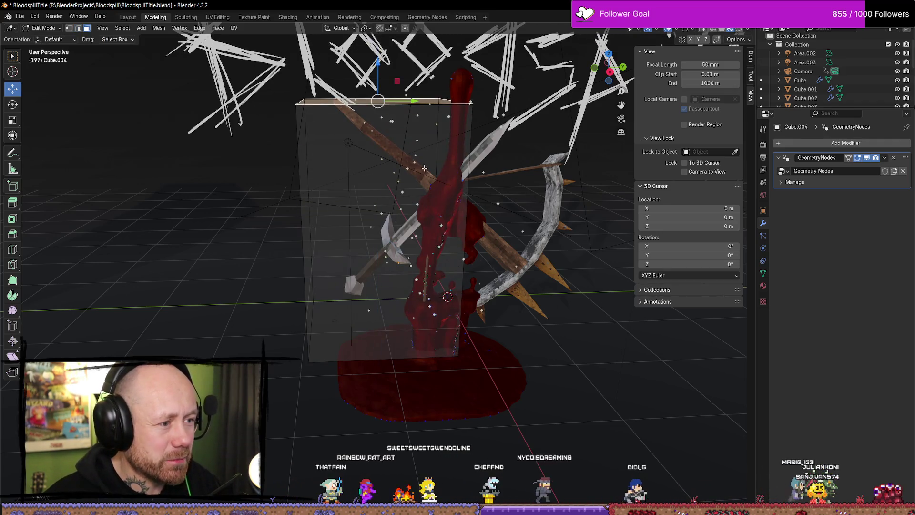
# Add a loop cut across the cube's vertical edges.
pyautogui.moveTo(424, 168); pyautogui.dragTo(453, 200, button='middle')
pyautogui.click(452, 205)
pyautogui.hotkey('ctrl', 'r')
pyautogui.click(452, 205)
# Raise the top face further along Z and view the scene through the camera.
pyautogui.moveTo(330, 219)
pyautogui.mouseDown(button='middle')
pyautogui.moveTo(362, 212)
pyautogui.moveTo(336, 221)
pyautogui.moveTo(422, 178)
pyautogui.mouseUp(button='middle')
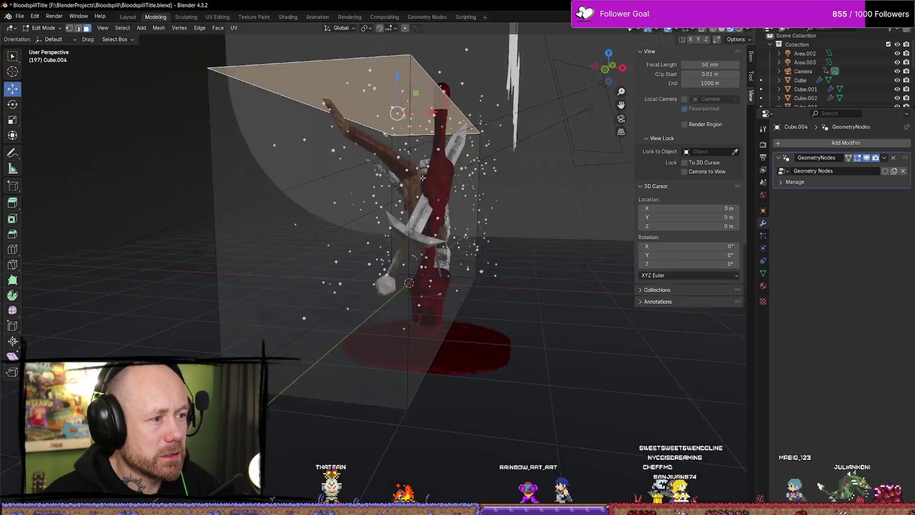
pyautogui.press('g')
pyautogui.press('z')
pyautogui.click(422, 133)
pyautogui.moveTo(440, 262)
pyautogui.mouseDown(button='middle')
pyautogui.moveTo(565, 215)
pyautogui.moveTo(488, 220)
pyautogui.mouseUp(button='middle')
pyautogui.press('KP_0')
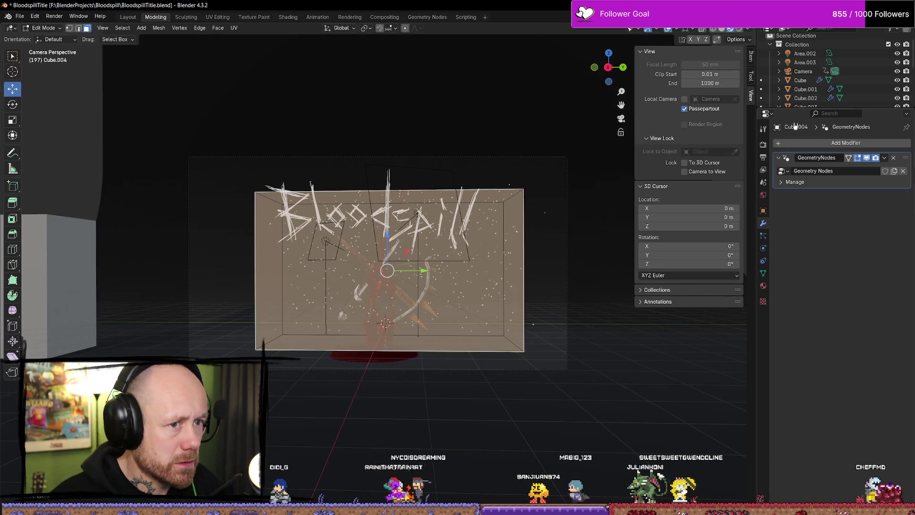
# Switch to Rendered shading, show Output Properties, and render the current frame as an image.
pyautogui.click(738, 28)
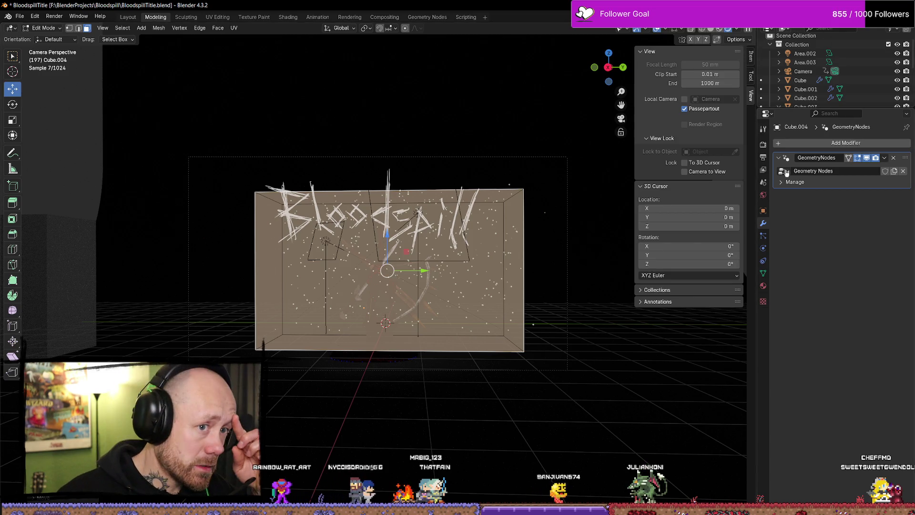
pyautogui.click(764, 157)
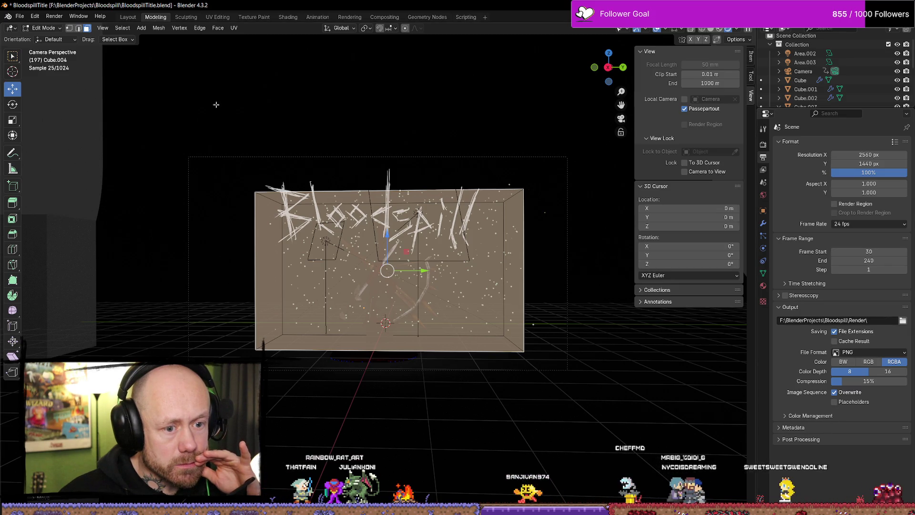
pyautogui.click(22, 18)
pyautogui.moveTo(37, 19)
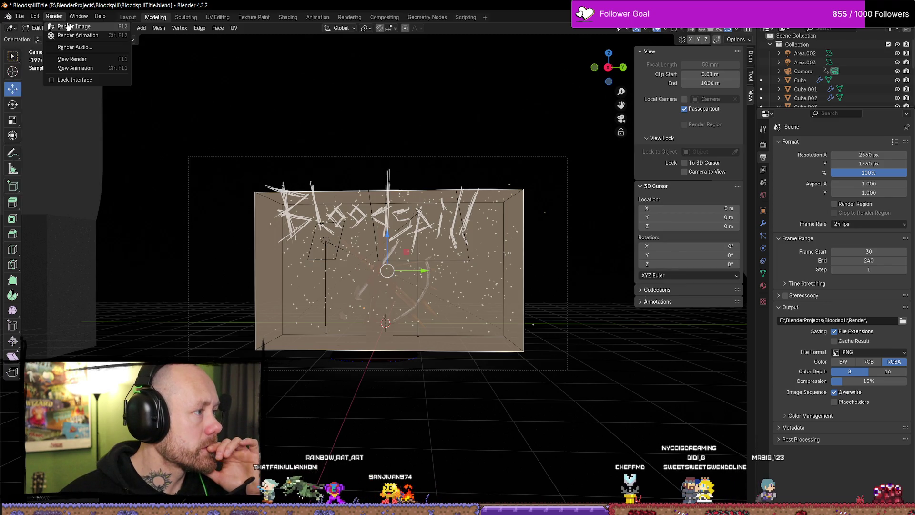
pyautogui.click(68, 27)
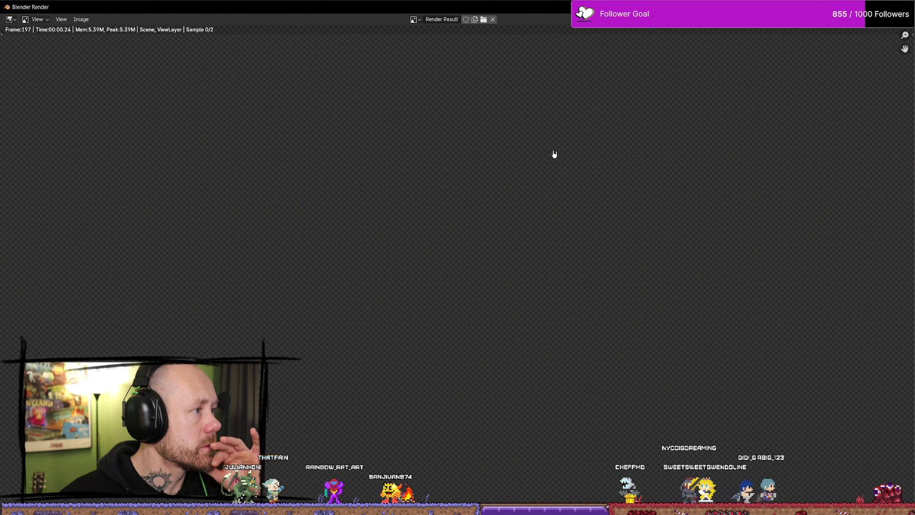
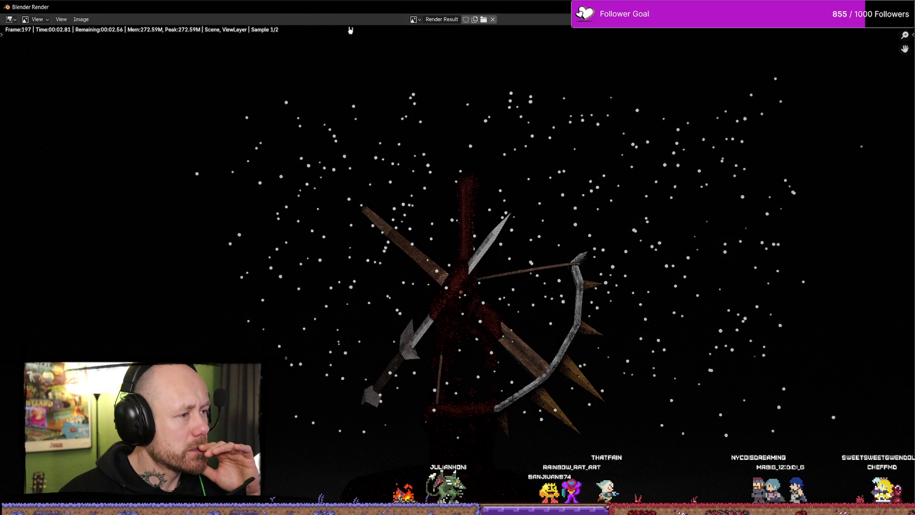
# Shrink the finished render window, move it aside and zoom into the Bloodspill image.
pyautogui.press('super+Down')
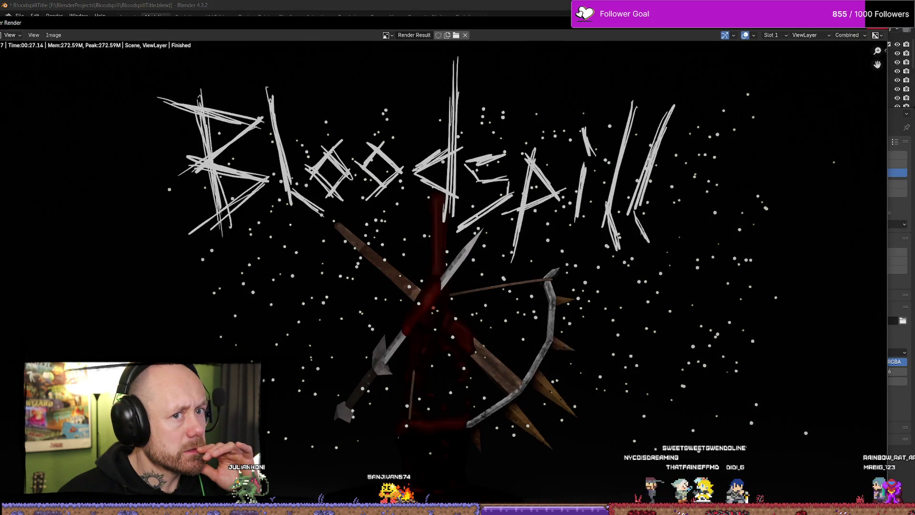
pyautogui.moveTo(715, 22)
pyautogui.mouseDown()
pyautogui.moveTo(709, 134)
pyautogui.moveTo(790, 44)
pyautogui.mouseUp()
pyautogui.scroll(3, 459, 247)
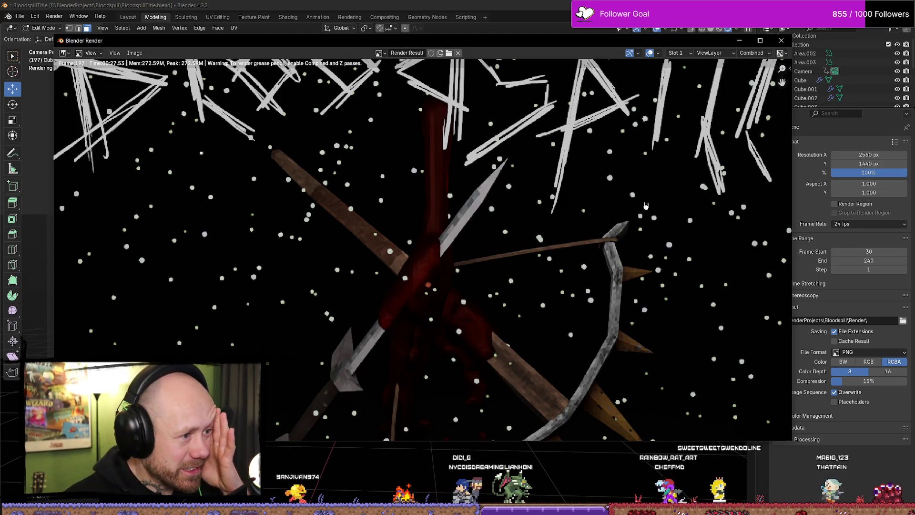
# Close the render window and leave camera view for a free perspective view of the scene.
pyautogui.click(781, 41)
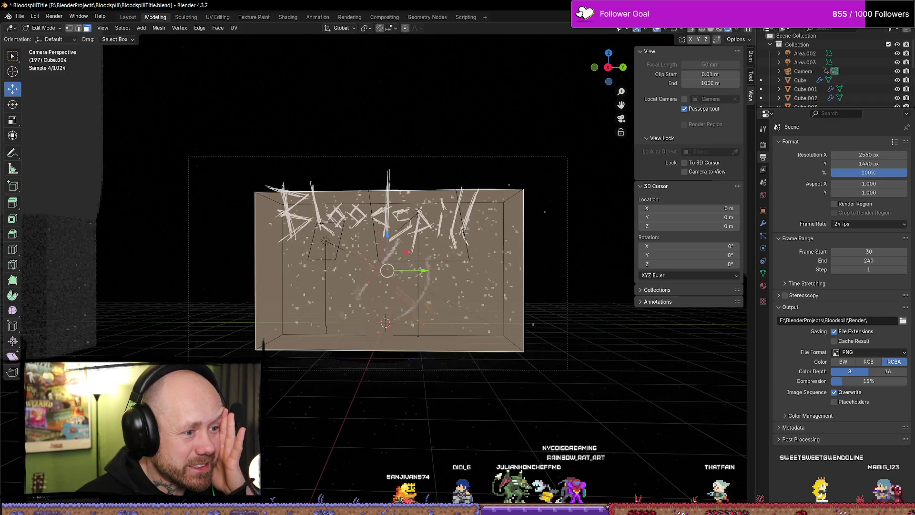
pyautogui.scroll(5, 462, 233)
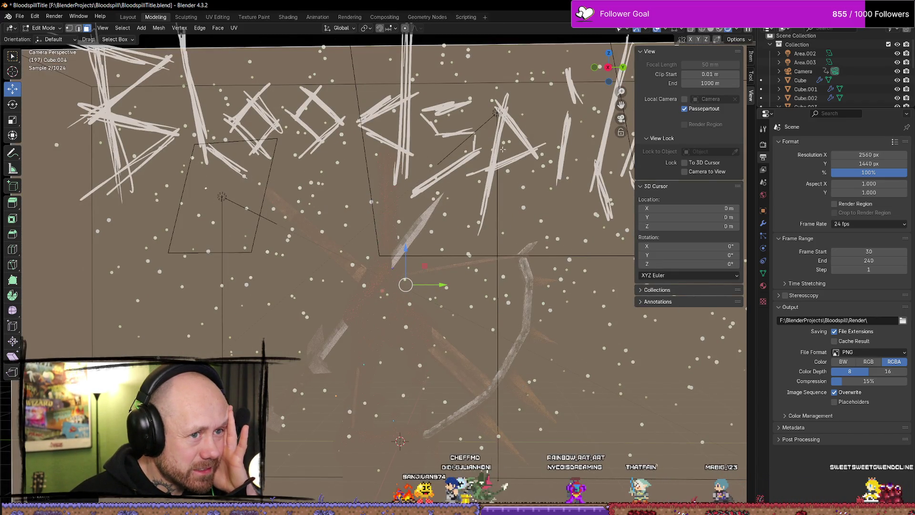
pyautogui.scroll(-3, 504, 144)
pyautogui.scroll(4, 504, 153)
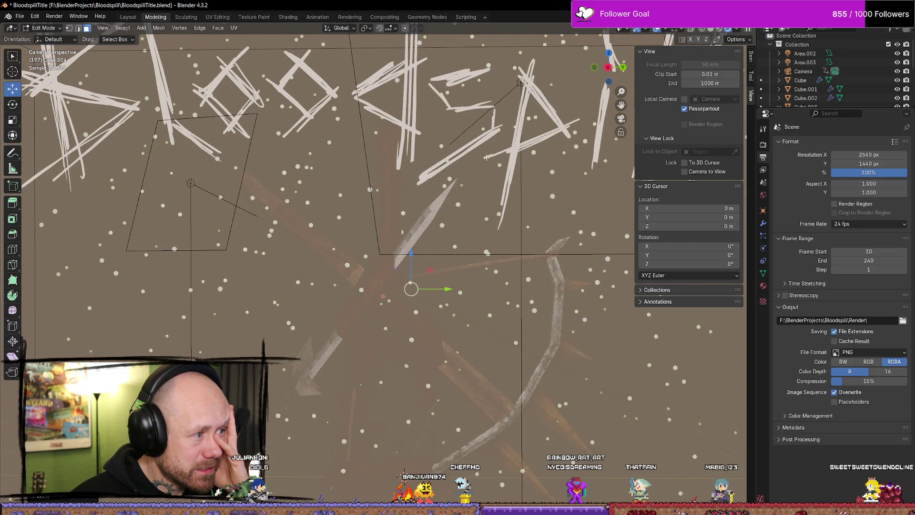
pyautogui.scroll(-5, 485, 157)
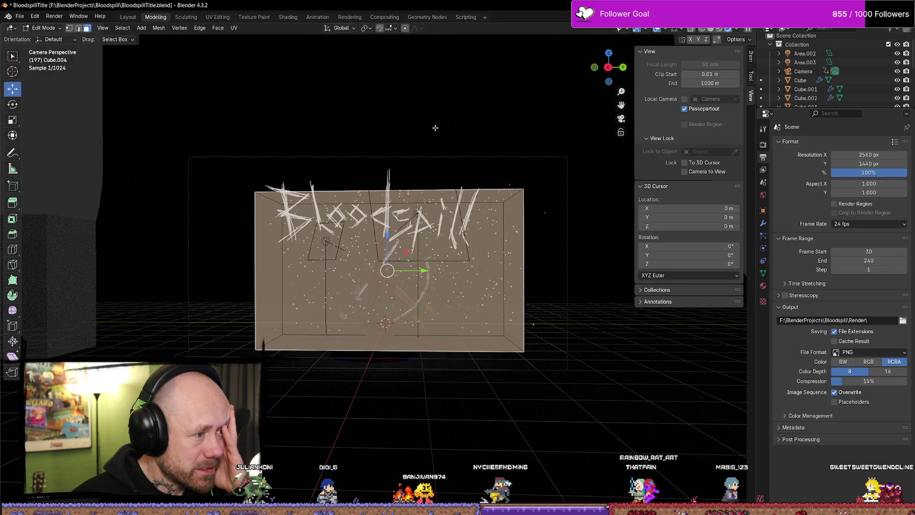
pyautogui.press('KP_0')
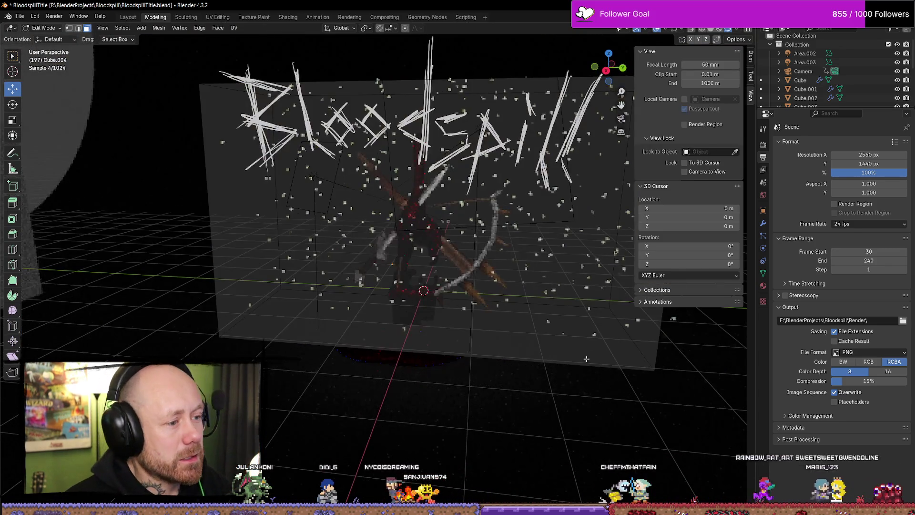
pyautogui.scroll(6, 472, 254)
# Select the whole mesh, toggle between Object and Edit mode, and switch to the Geometry Nodes workspace.
pyautogui.rightClick(472, 254)
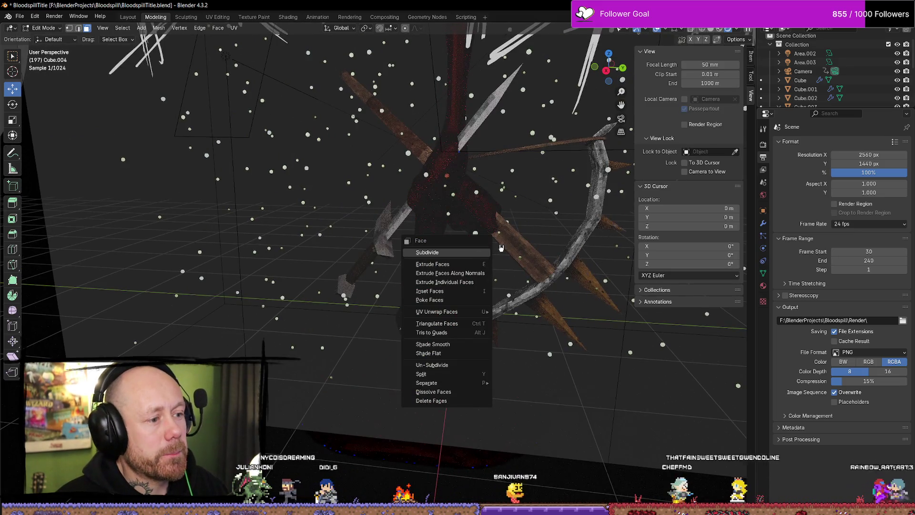
pyautogui.scroll(2, 500, 184)
pyautogui.scroll(-5, 499, 184)
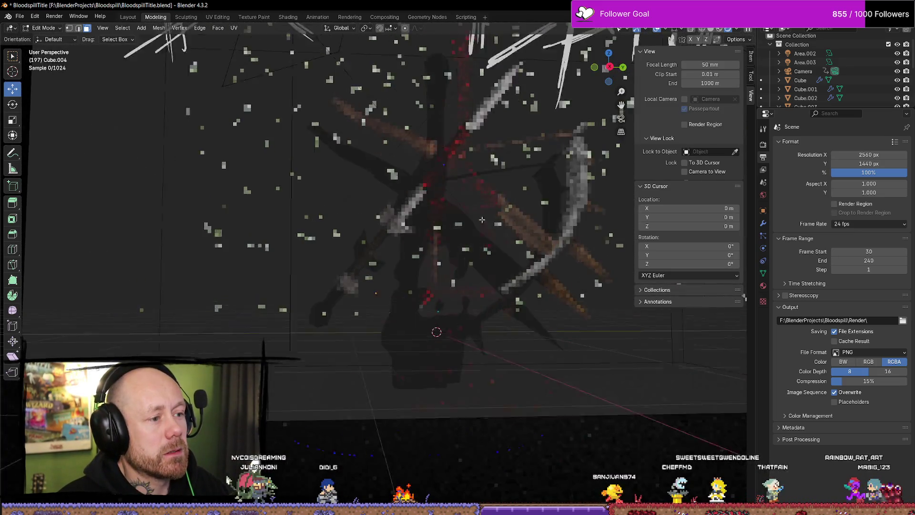
pyautogui.scroll(4, 633, 137)
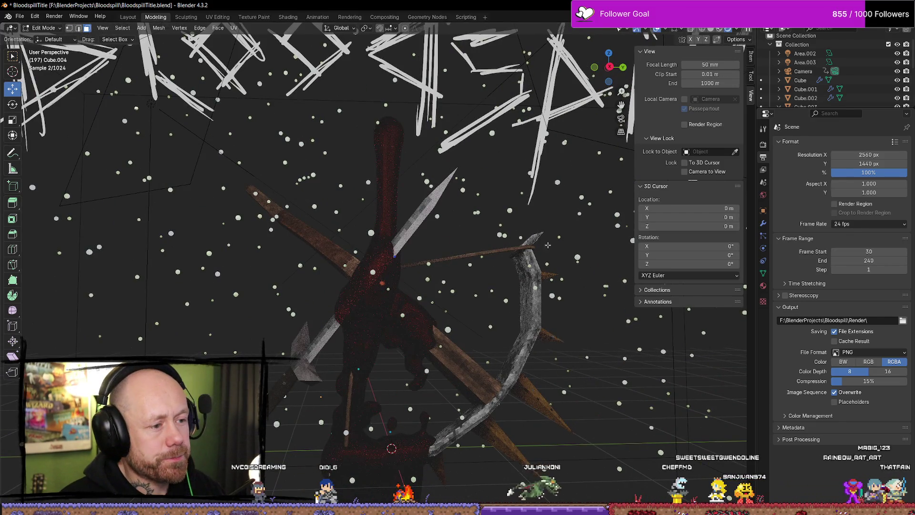
pyautogui.press('a')
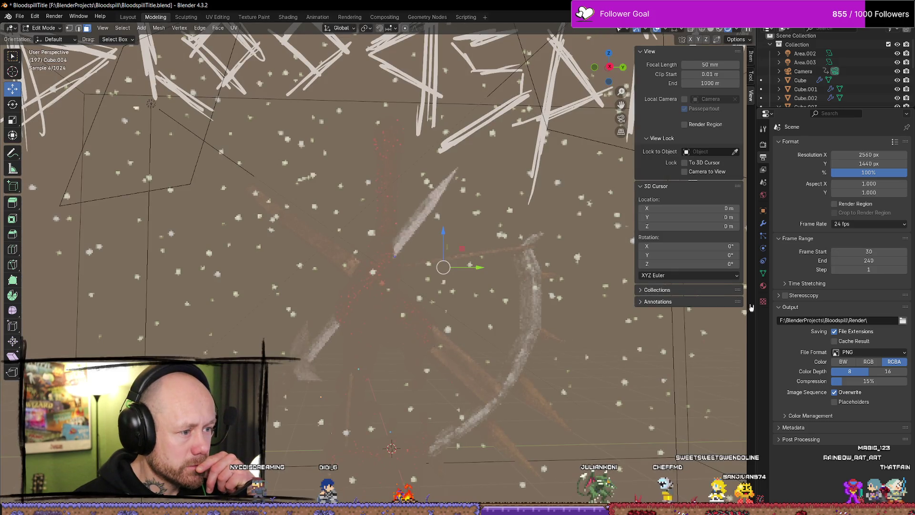
pyautogui.press('Tab')
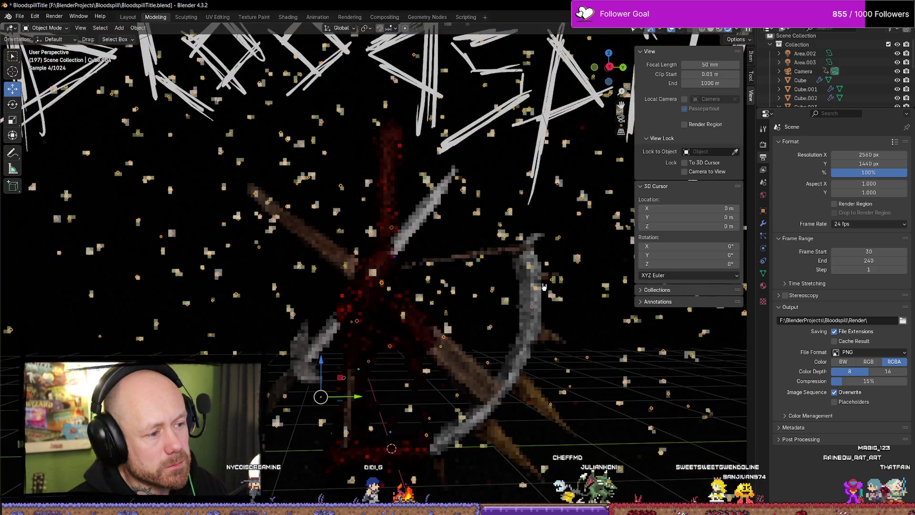
pyautogui.press('Tab')
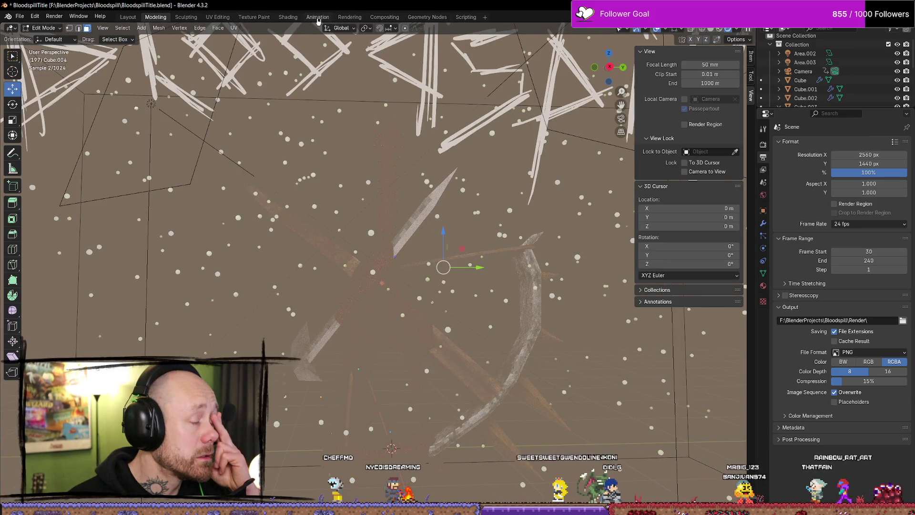
pyautogui.click(443, 18)
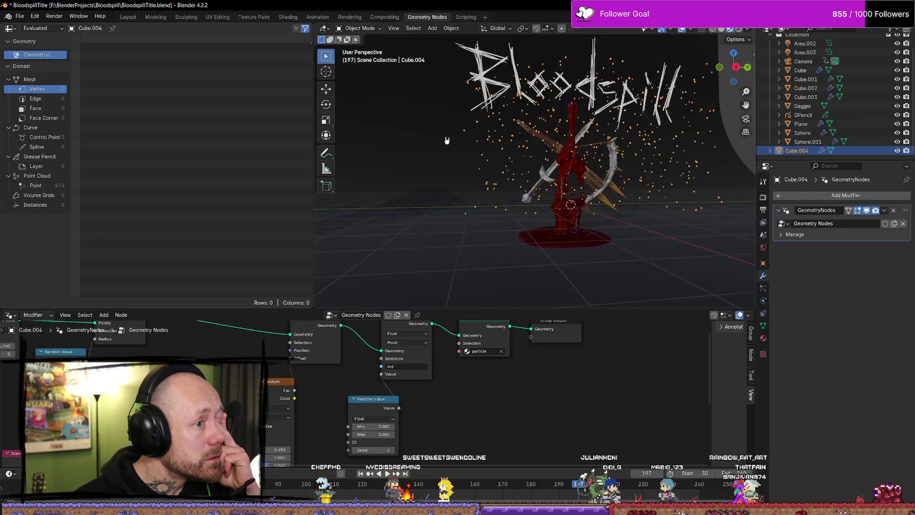
# Switch the viewport to Rendered shading and orbit around the crossed weapons.
pyautogui.scroll(-3, 502, 186)
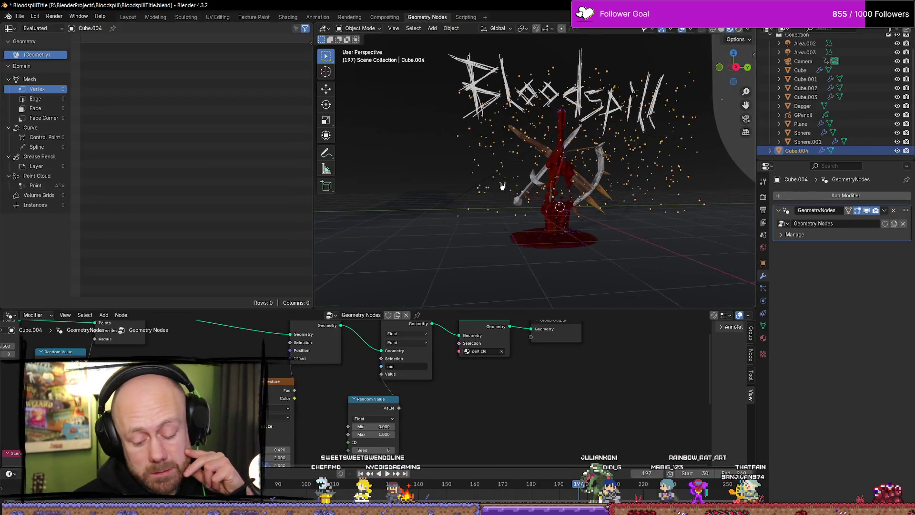
pyautogui.scroll(10, 505, 191)
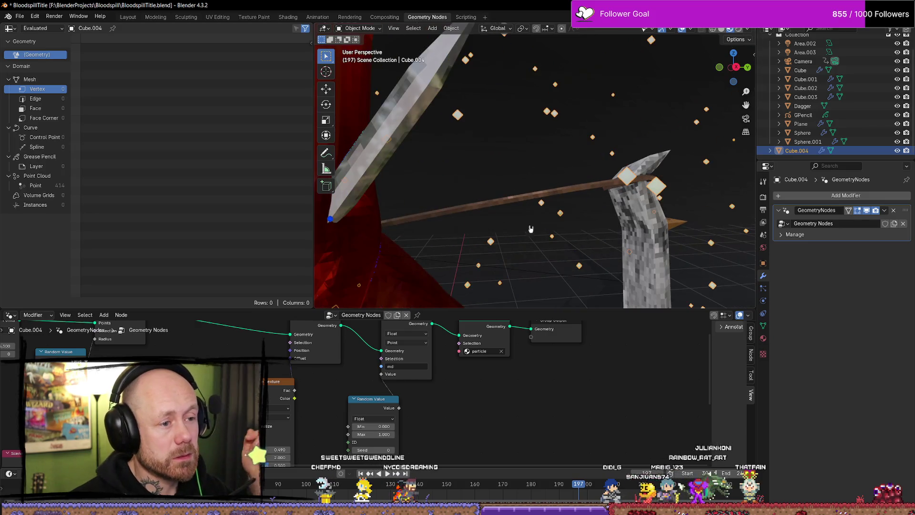
pyautogui.moveTo(513, 209)
pyautogui.mouseDown(button='middle')
pyautogui.moveTo(529, 222)
pyautogui.moveTo(635, 46)
pyautogui.mouseUp(button='middle')
pyautogui.click(737, 30)
pyautogui.scroll(-2, 551, 194)
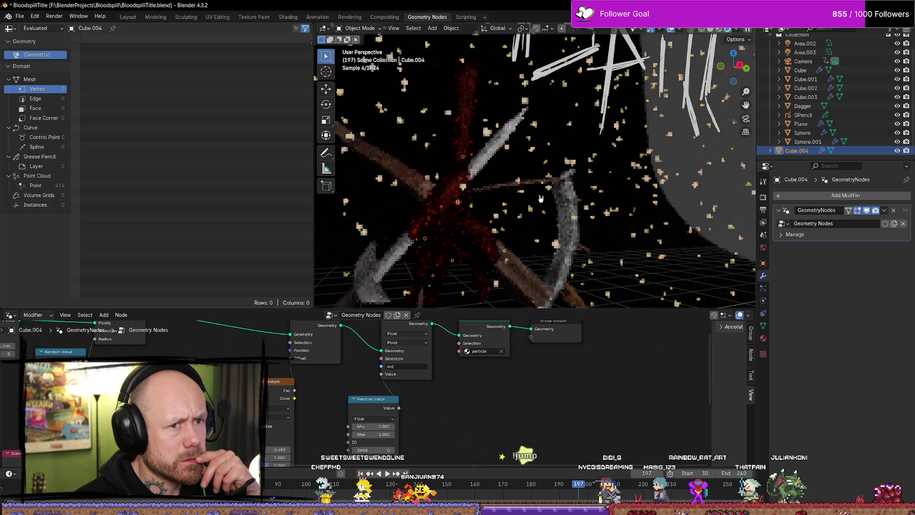
pyautogui.moveTo(551, 194); pyautogui.dragTo(541, 210, button='middle')
pyautogui.moveTo(419, 412); pyautogui.dragTo(668, 426, button='middle')
pyautogui.scroll(2, 330, 378)
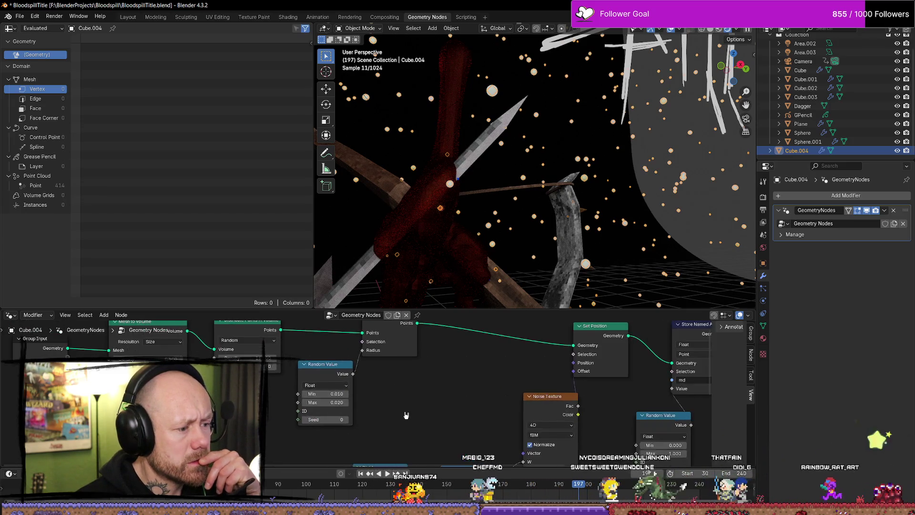
# Set the Random Value feeding Set Point Radius to Min 0 and Max 0.01.
pyautogui.moveTo(416, 344); pyautogui.dragTo(423, 336)
pyautogui.moveTo(357, 406)
pyautogui.mouseDown()
pyautogui.moveTo(367, 390)
pyautogui.moveTo(363, 411)
pyautogui.moveTo(376, 417)
pyautogui.mouseUp()
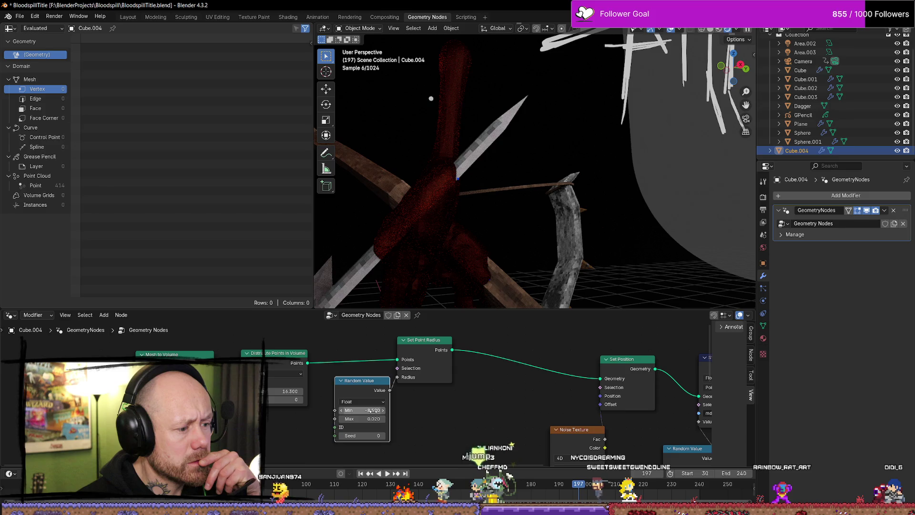
pyautogui.write('0')
pyautogui.press('Return')
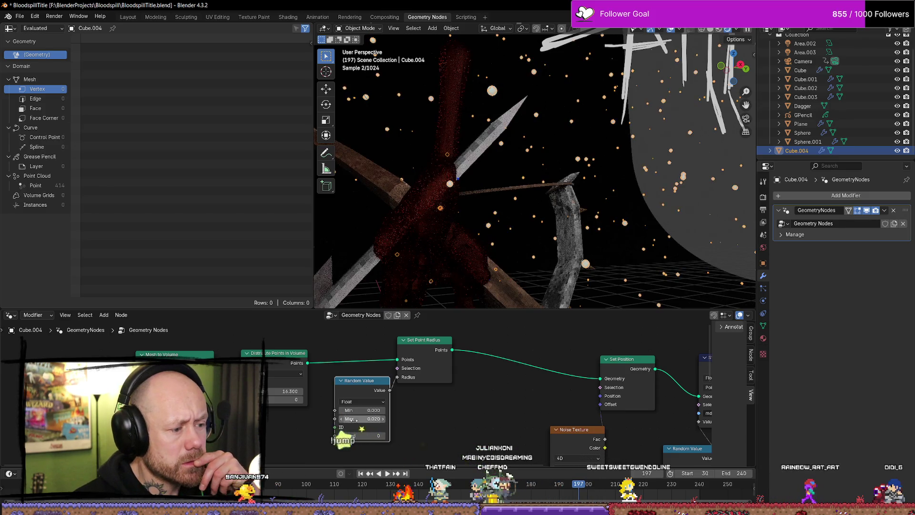
pyautogui.press('Tab')
pyautogui.write('0.02')
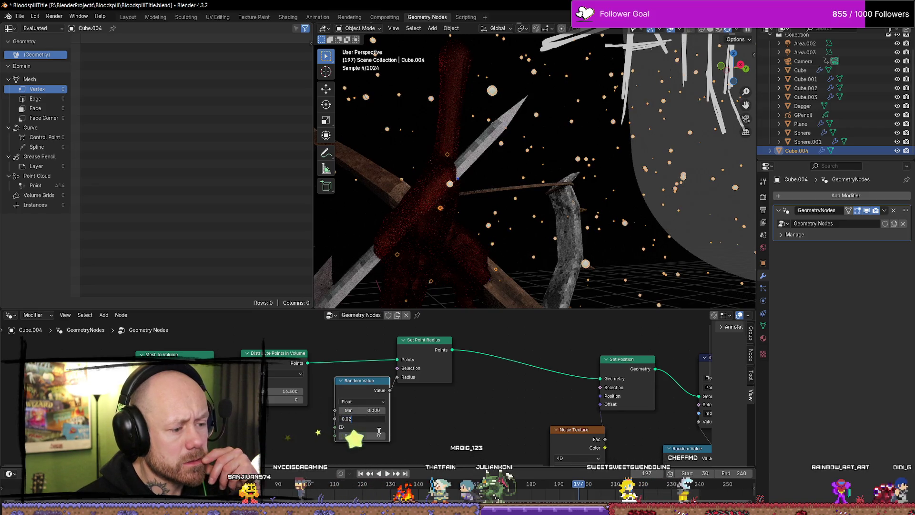
pyautogui.press('BackSpace')
pyautogui.write('10')
pyautogui.press('Return')
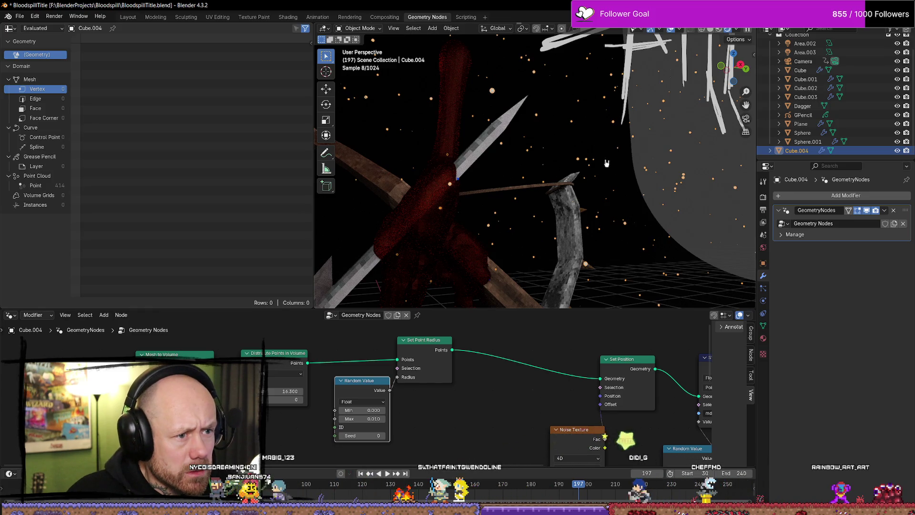
# Arrange the Random Value and Set Point Radius nodes side by side and re-orbit the view.
pyautogui.moveTo(423, 343); pyautogui.dragTo(423, 346)
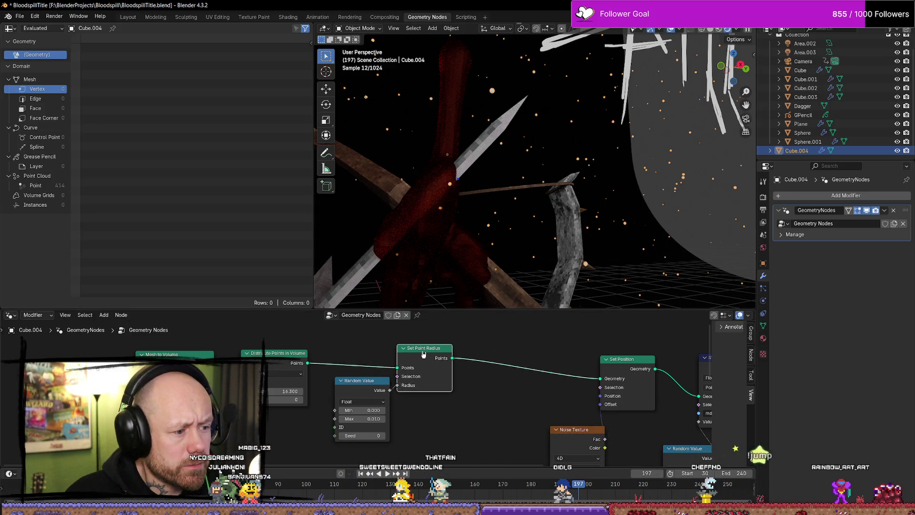
pyautogui.moveTo(360, 381); pyautogui.dragTo(354, 384)
pyautogui.moveTo(433, 347); pyautogui.dragTo(436, 350)
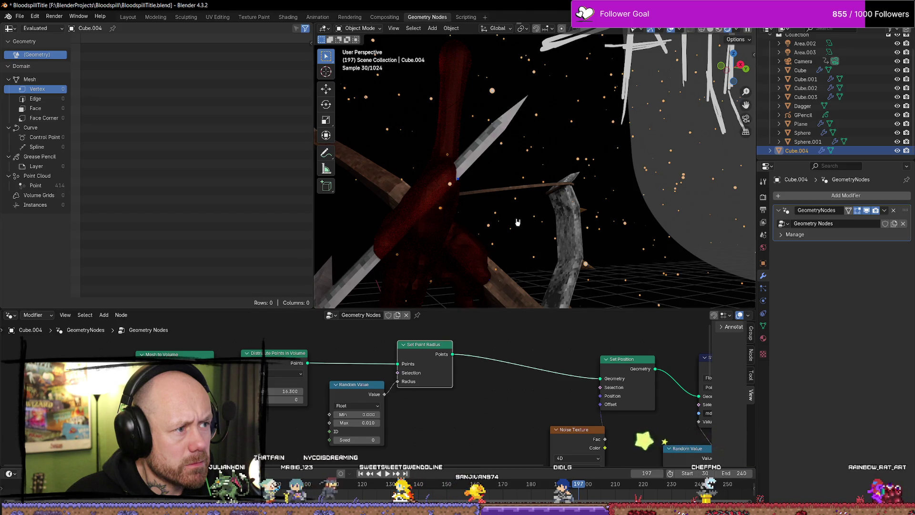
pyautogui.moveTo(517, 222); pyautogui.dragTo(514, 244, button='middle')
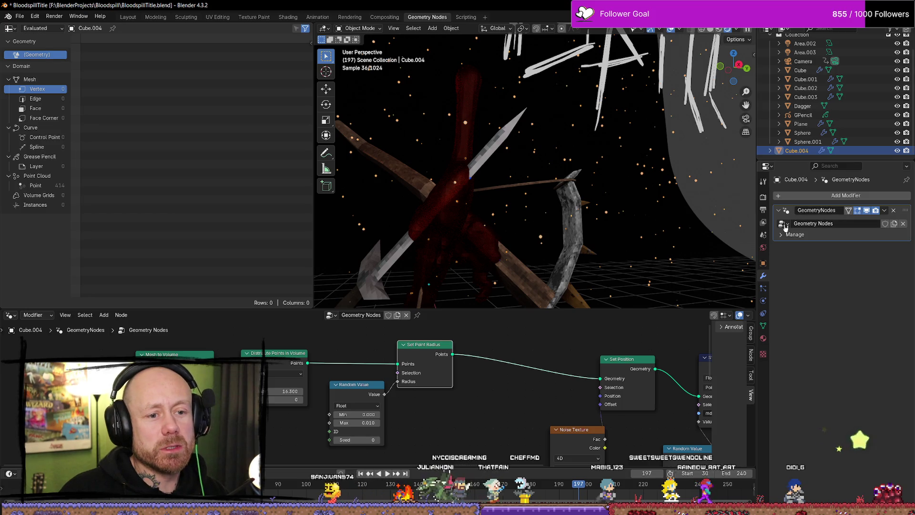
# Change the render engine from Cycles to EEVEE in Render Properties.
pyautogui.click(764, 210)
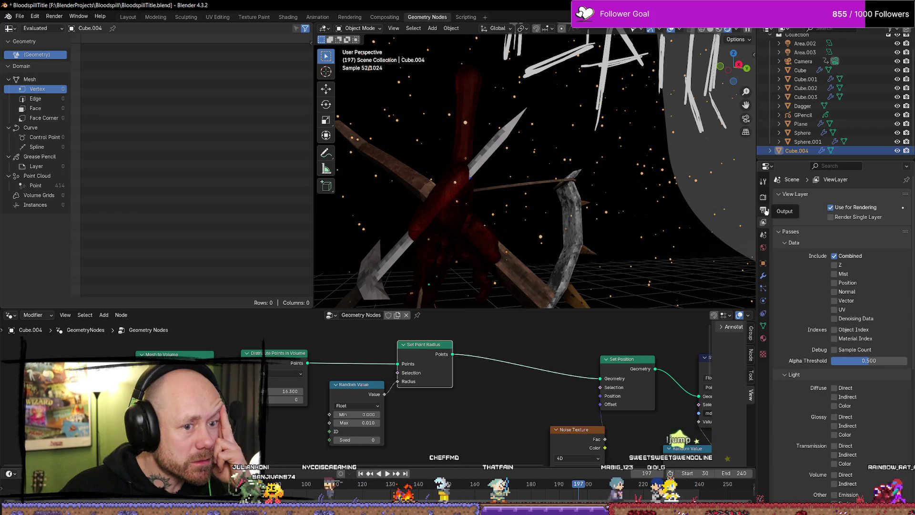
pyautogui.click(763, 211)
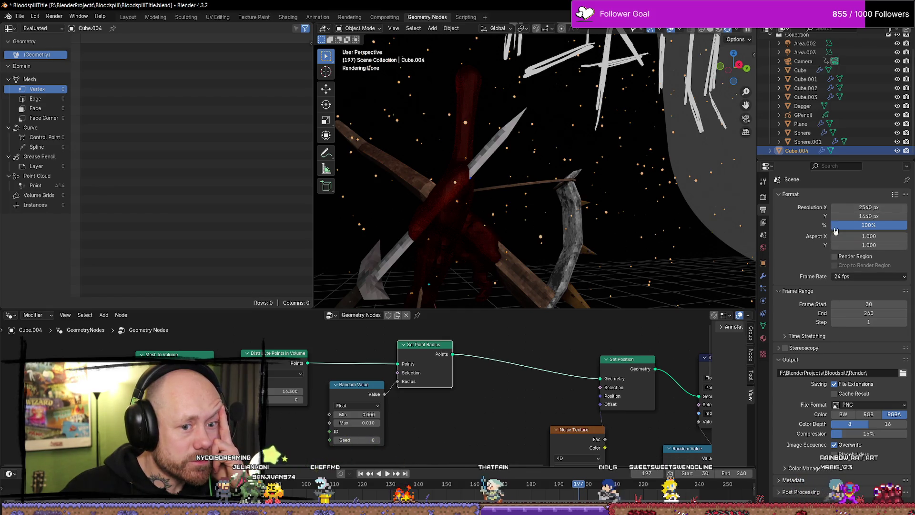
pyautogui.click(765, 198)
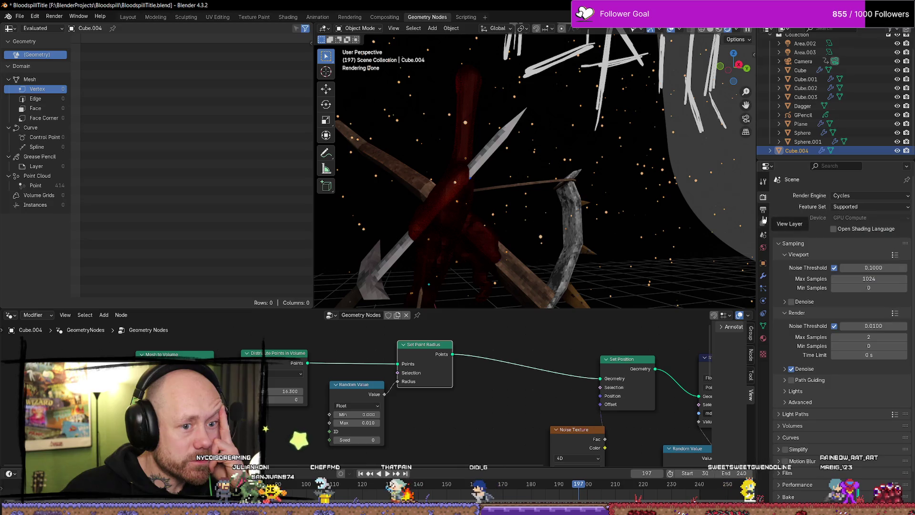
pyautogui.click(862, 195)
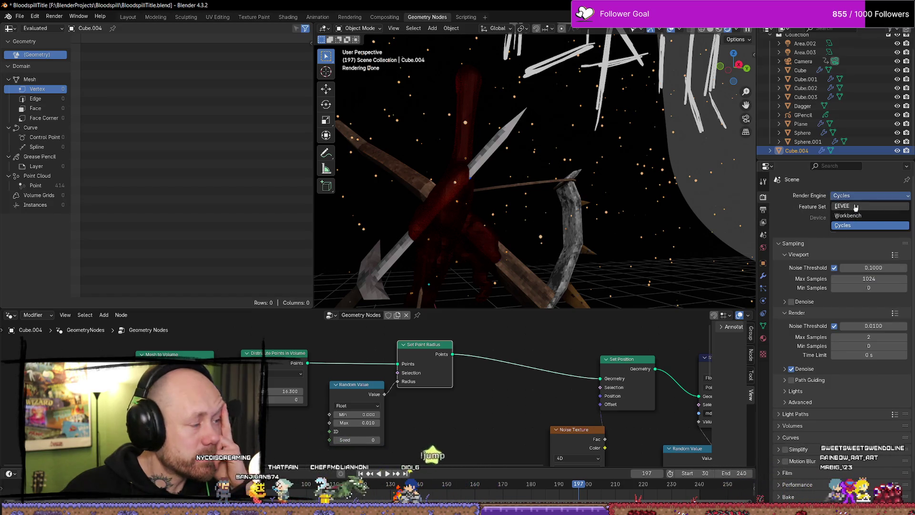
pyautogui.moveTo(432, 175); pyautogui.dragTo(545, 183, button='middle')
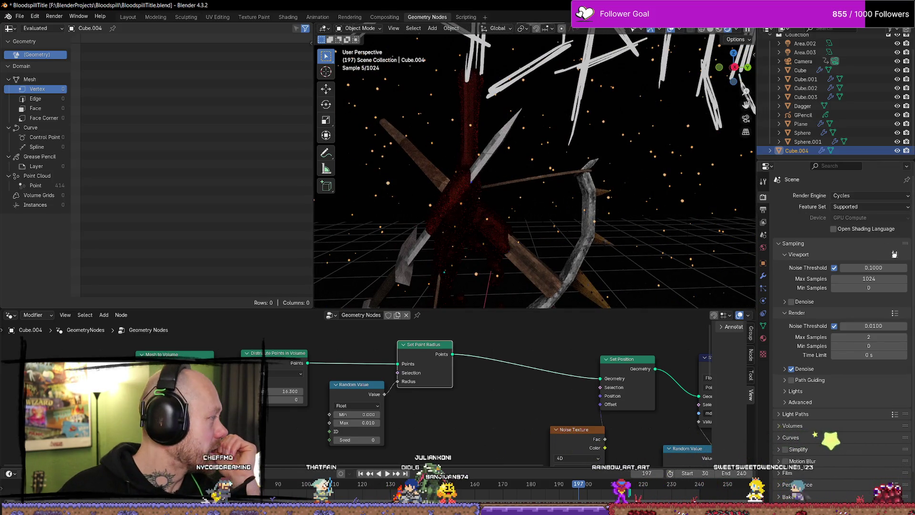
pyautogui.click(852, 196)
pyautogui.click(842, 206)
pyautogui.moveTo(539, 185); pyautogui.dragTo(558, 167, button='middle')
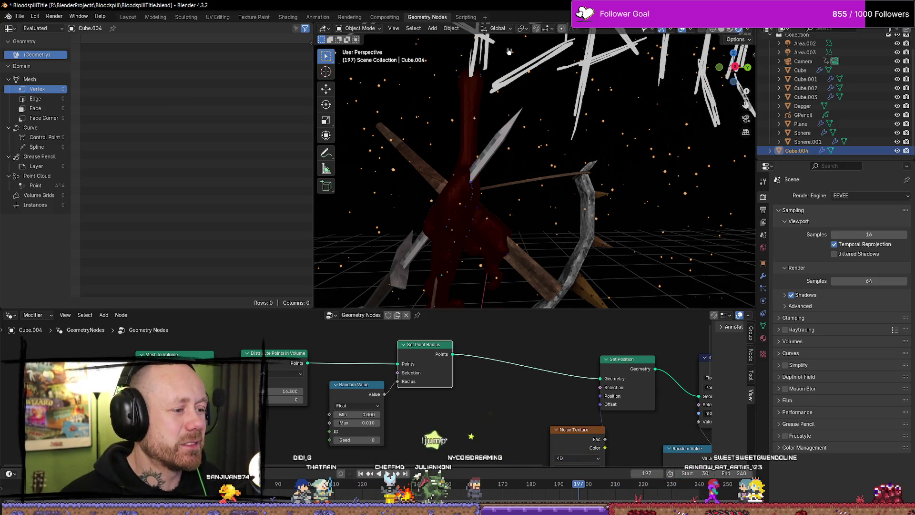
# Enlarge the 3D viewport by dragging its area borders, then open a new Firefox tab.
pyautogui.moveTo(501, 308); pyautogui.dragTo(500, 353)
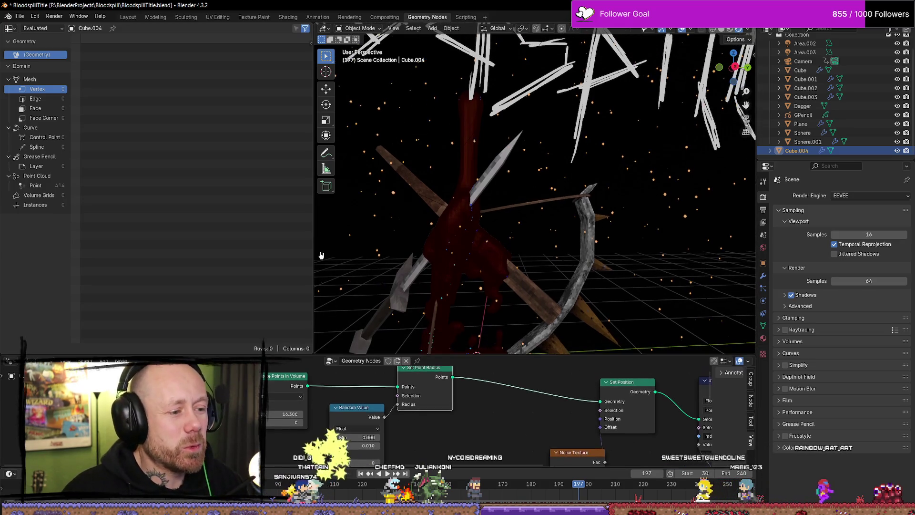
pyautogui.moveTo(313, 223); pyautogui.dragTo(205, 224)
pyautogui.scroll(-5, 447, 262)
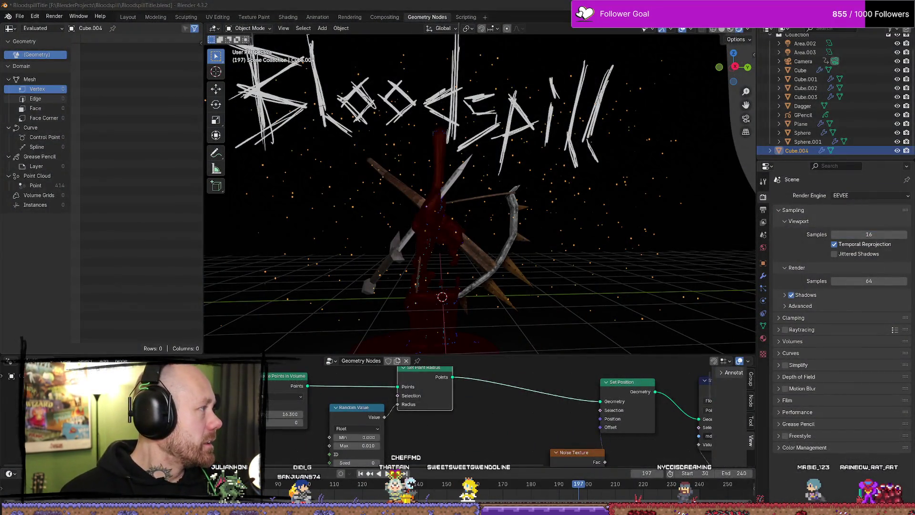
pyautogui.moveTo(494, 74); pyautogui.dragTo(526, 74)
pyautogui.click(457, 69)
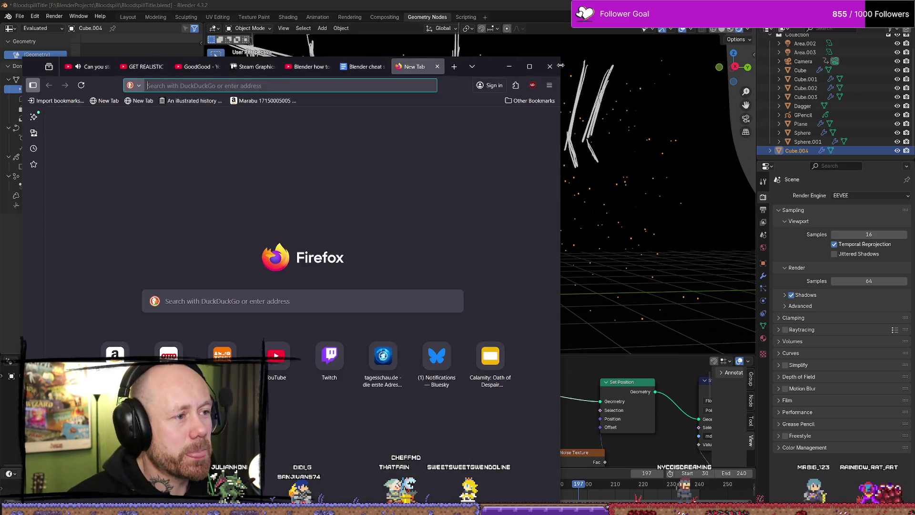
# Type 'blender' in the address bar, clear it, and minimize Firefox.
pyautogui.write('blender')
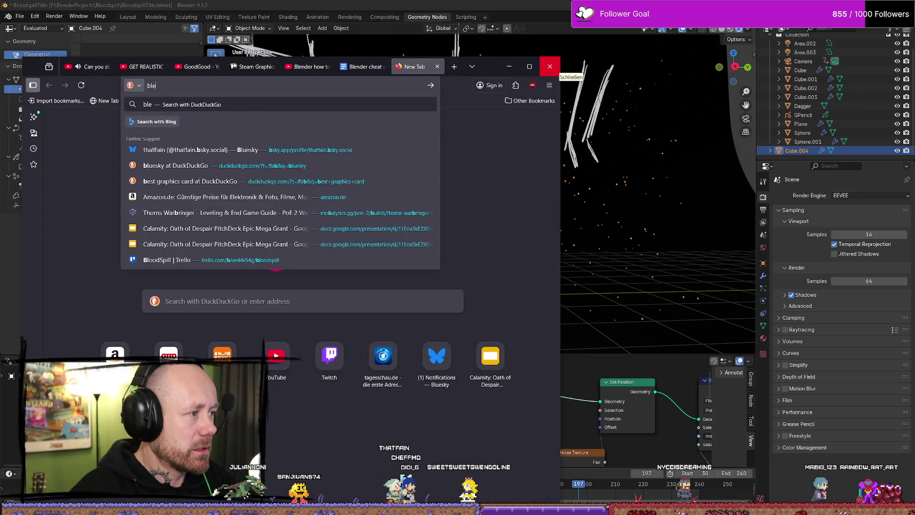
pyautogui.press('BackSpace')
pyautogui.press('BackSpace')
pyautogui.press('BackSpace')
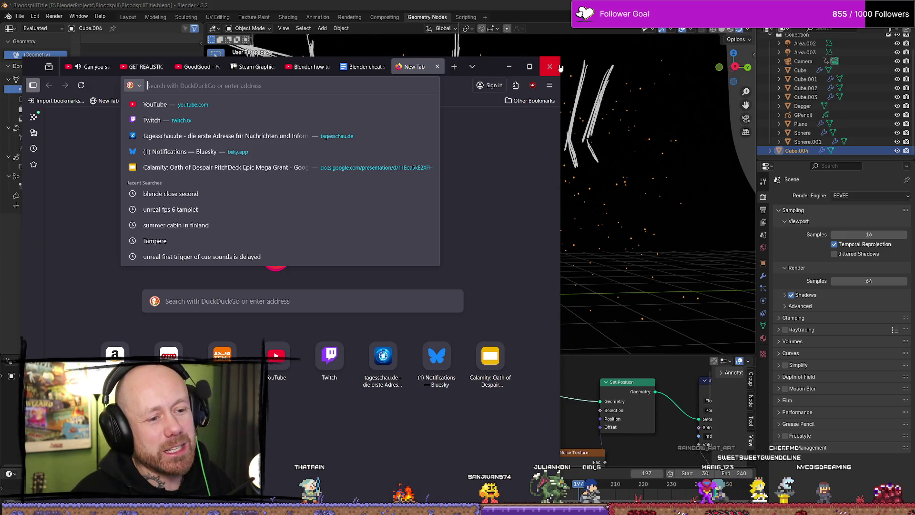
pyautogui.click(509, 66)
pyautogui.scroll(4, 482, 194)
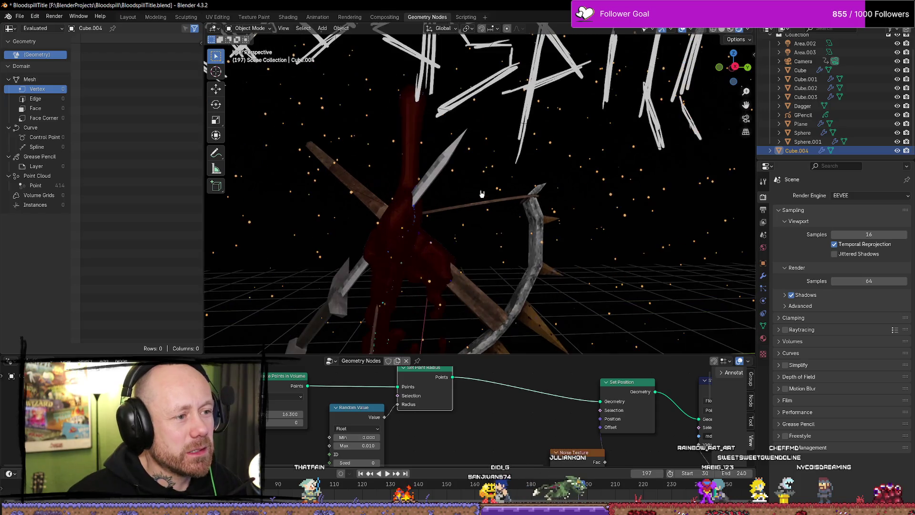
# Orbit lower and drag the left area border to widen the 3D viewport, then return to Firefox.
pyautogui.moveTo(482, 197)
pyautogui.mouseDown(button='middle')
pyautogui.moveTo(492, 212)
pyautogui.moveTo(220, 243)
pyautogui.moveTo(260, 213)
pyautogui.moveTo(378, 172)
pyautogui.moveTo(475, 204)
pyautogui.moveTo(457, 208)
pyautogui.mouseUp(button='middle')
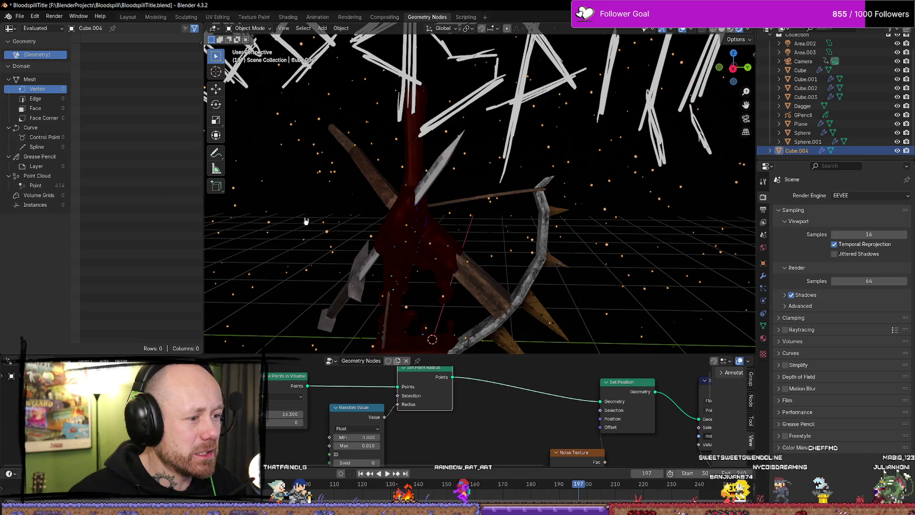
pyautogui.moveTo(202, 221); pyautogui.dragTo(171, 220)
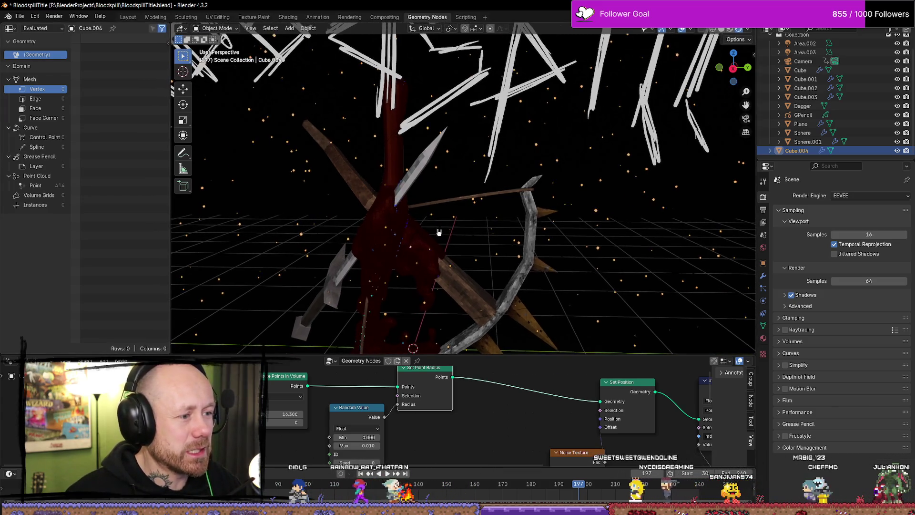
pyautogui.moveTo(172, 221); pyautogui.dragTo(388, 228, button='middle')
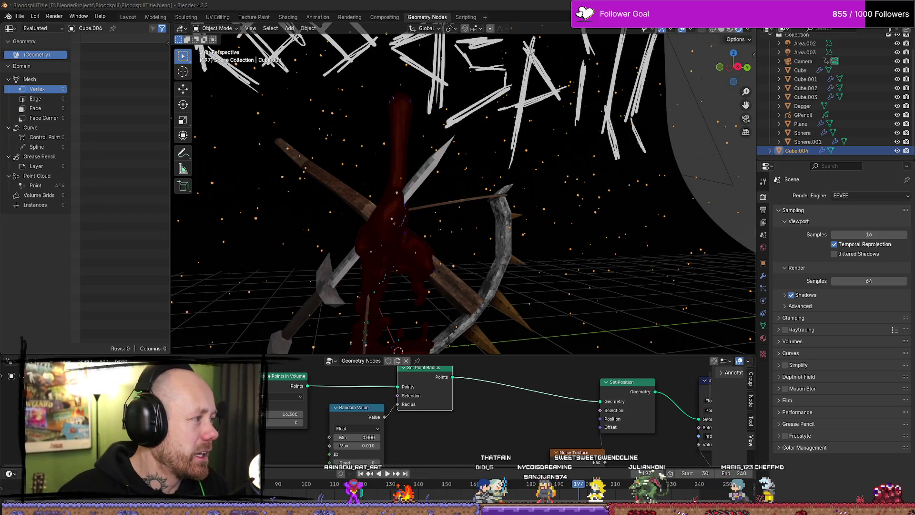
pyautogui.hotkey('alt', 'Tab')
# Search 'restrict blender cp' and read the Stack Exchange answer on limiting Blender's CPU use.
pyautogui.click(295, 84)
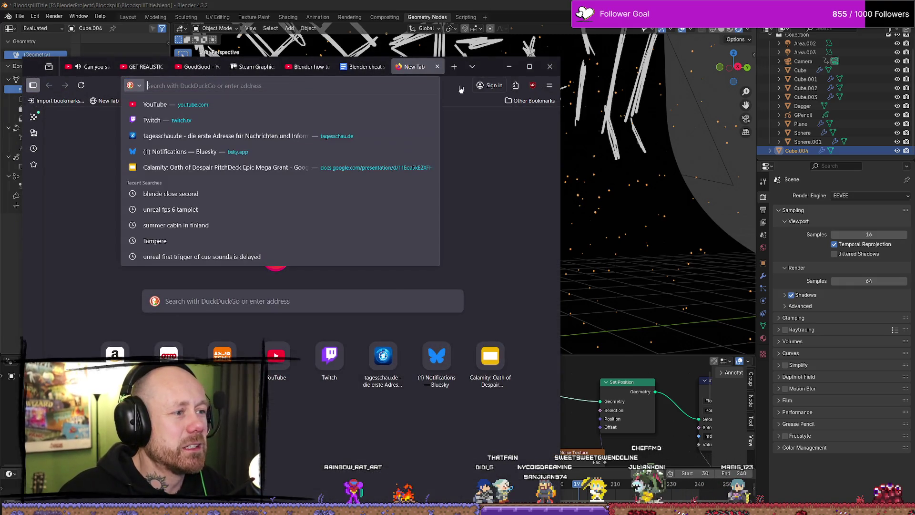
pyautogui.write('bl')
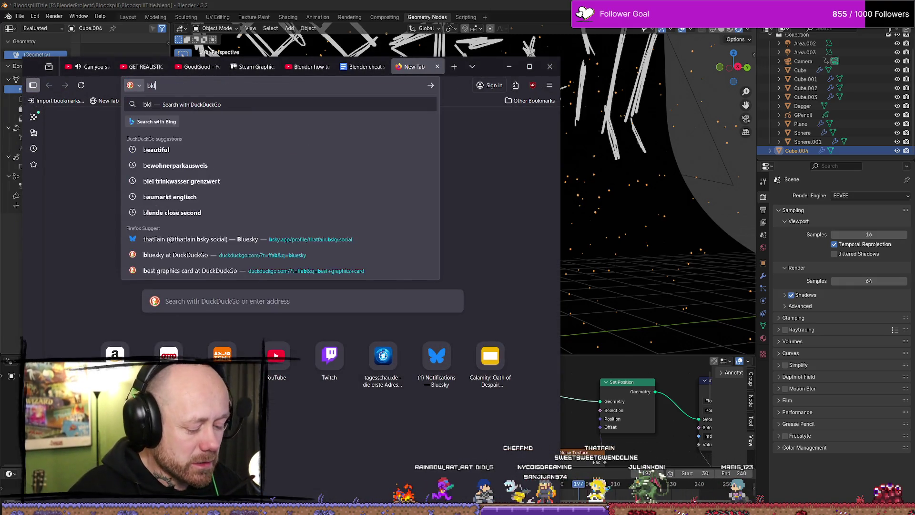
pyautogui.press('BackSpace')
pyautogui.press('BackSpace')
pyautogui.write('restrict b')
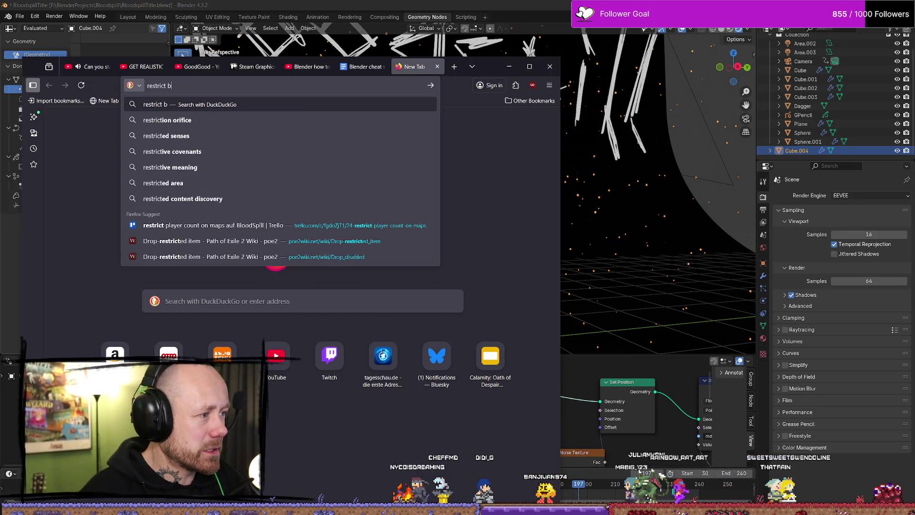
pyautogui.write('lender cps')
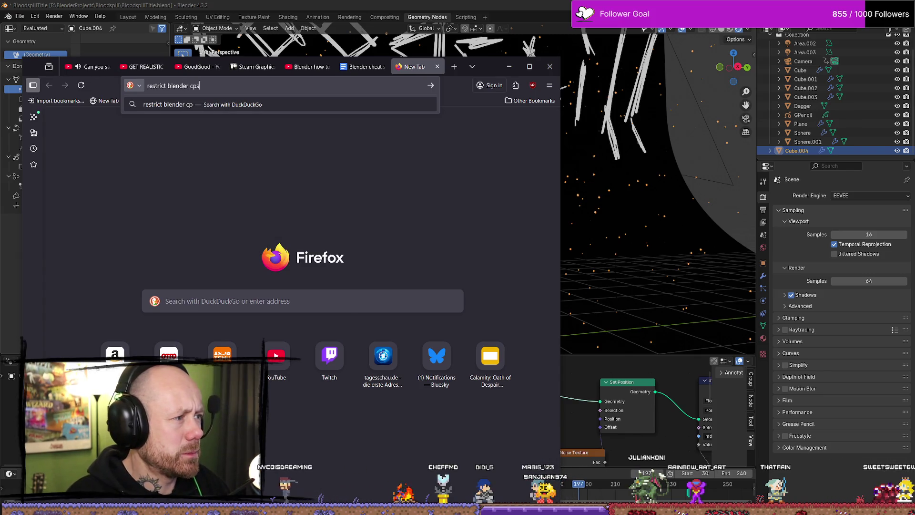
pyautogui.press('BackSpace')
pyautogui.press('Return')
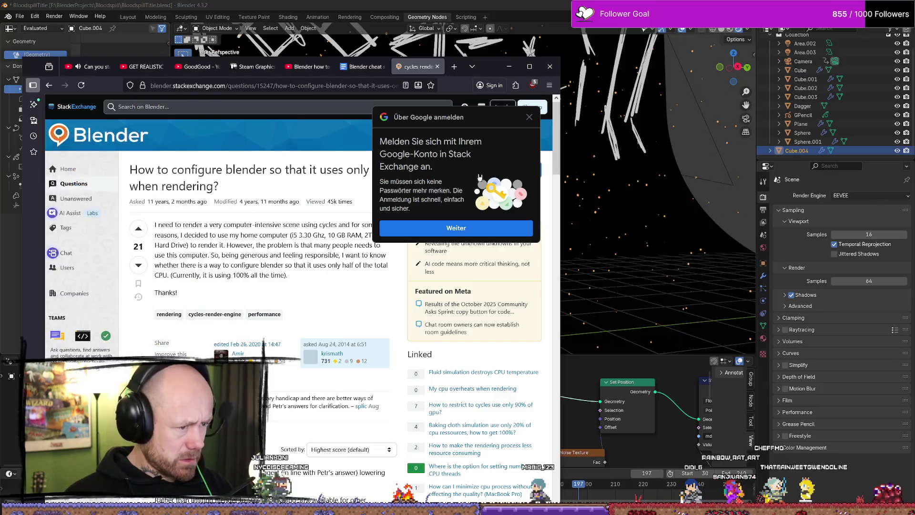
pyautogui.scroll(-5, 360, 258)
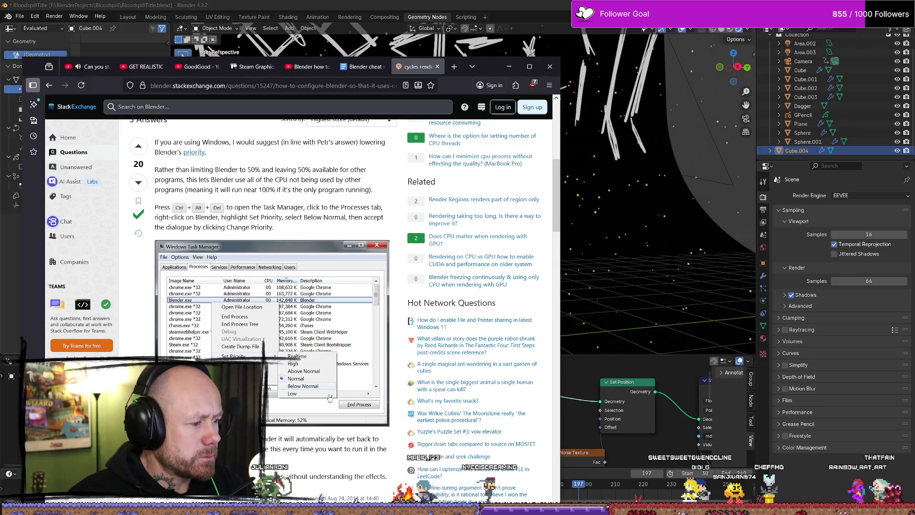
pyautogui.scroll(-3, 309, 305)
pyautogui.scroll(1, 340, 263)
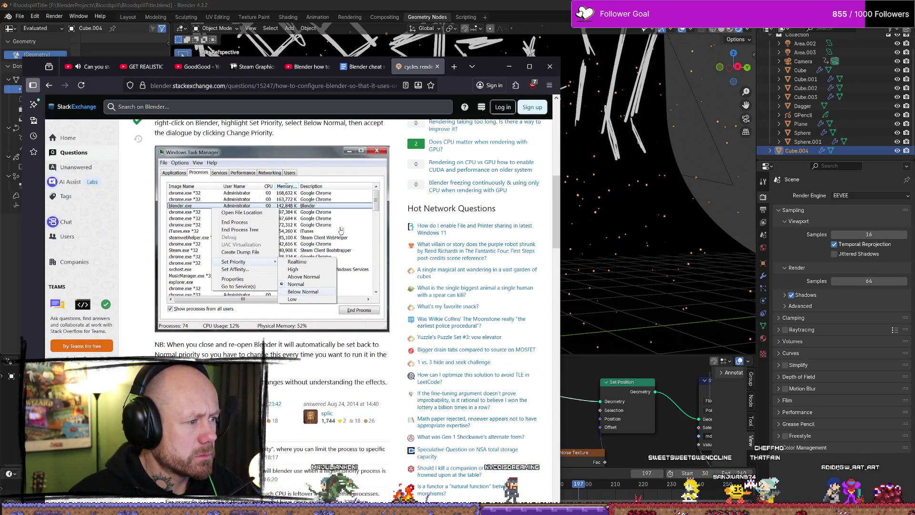
pyautogui.scroll(1, 316, 230)
pyautogui.scroll(2, 317, 230)
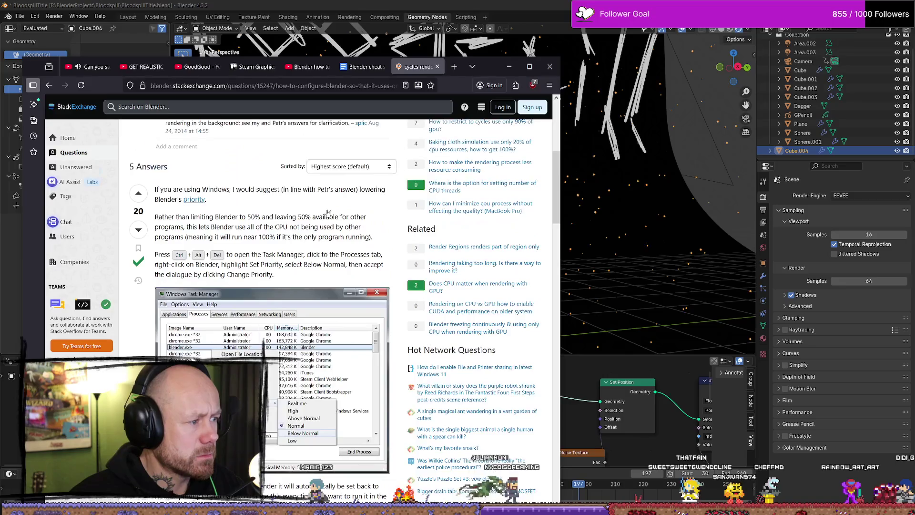
pyautogui.scroll(-10, 326, 217)
pyautogui.scroll(-3, 326, 217)
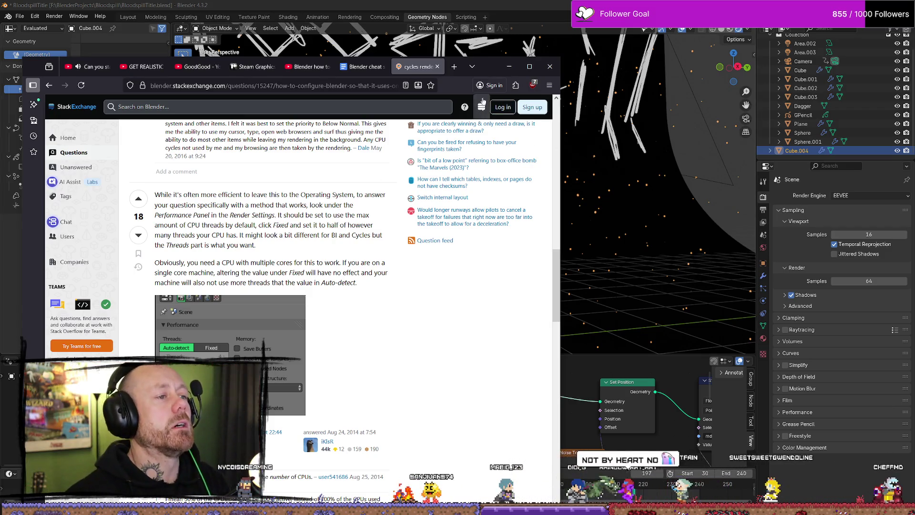
# Search 'blender cycles restrict usage for streaming' in a new tab and open the Stack Exchange result.
pyautogui.click(454, 67)
pyautogui.write('blend')
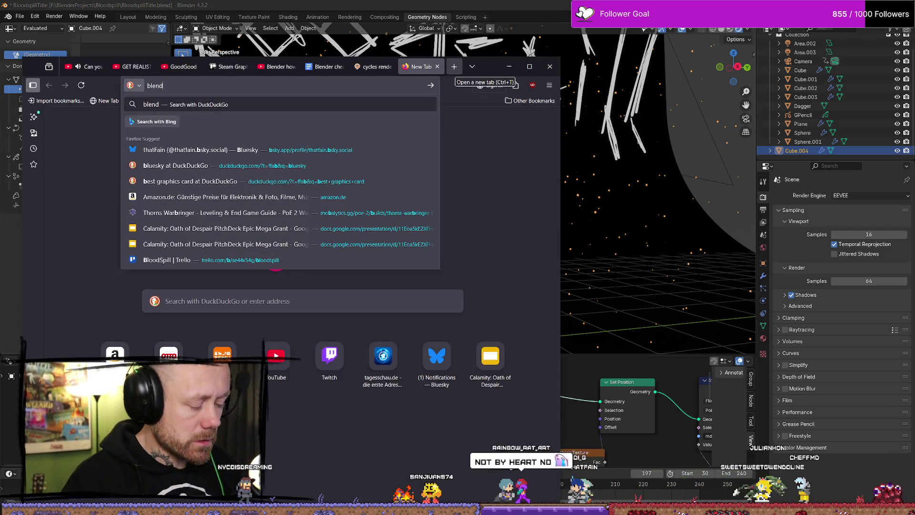
pyautogui.write('er cycles ')
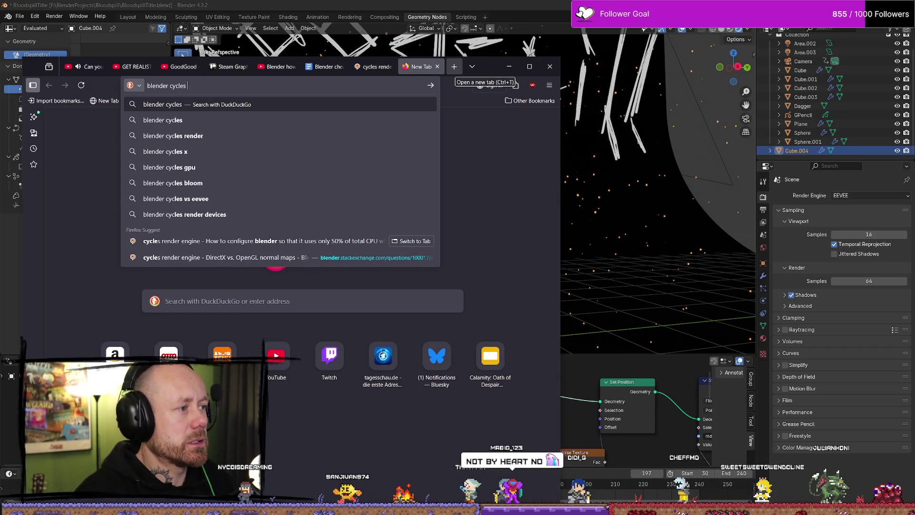
pyautogui.write('restrict ')
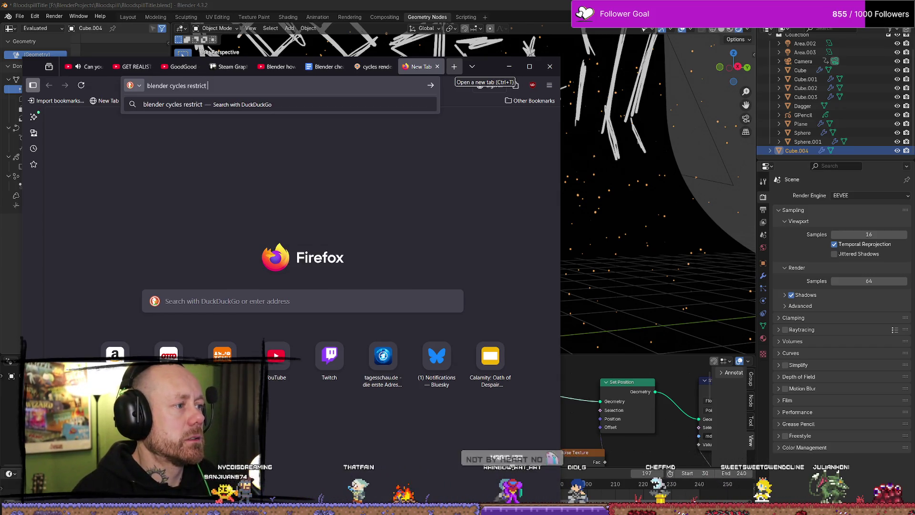
pyautogui.write('us')
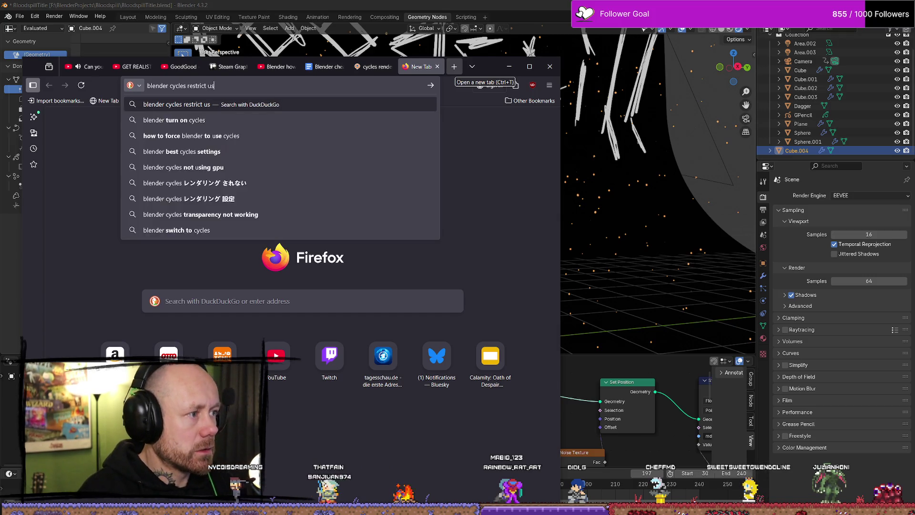
pyautogui.write('age for satre')
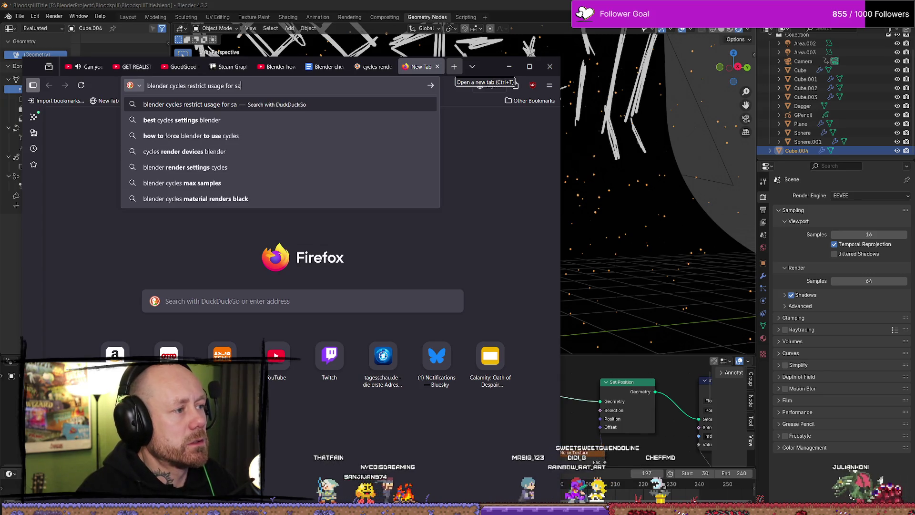
pyautogui.press('BackSpace')
pyautogui.press('BackSpace')
pyautogui.press('BackSpace')
pyautogui.write('treaming')
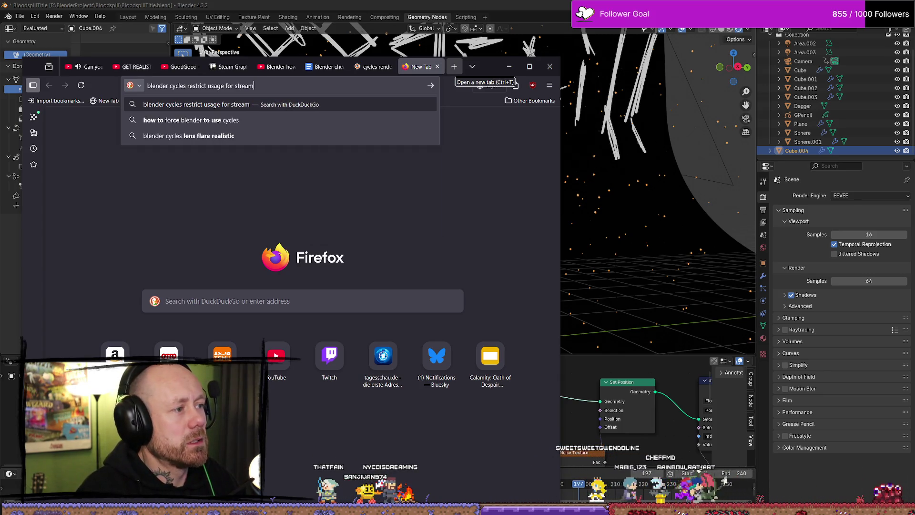
pyautogui.press('Return')
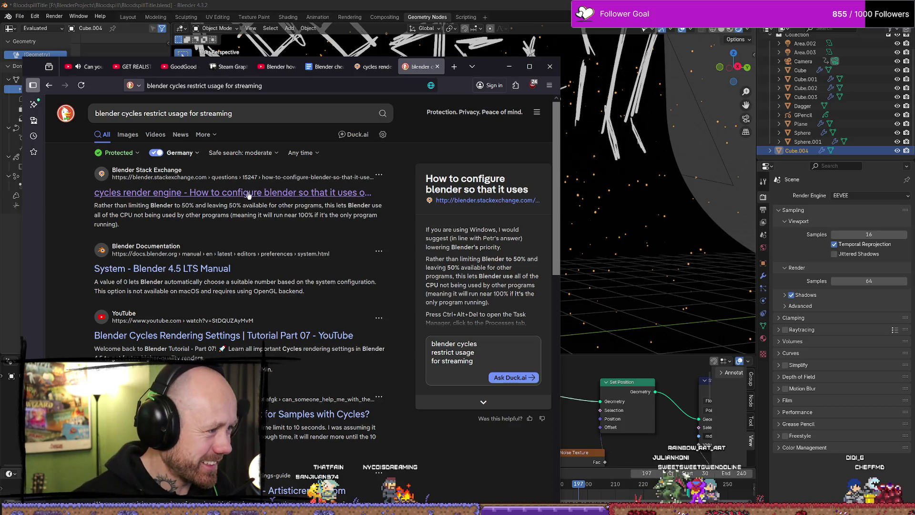
pyautogui.click(322, 193)
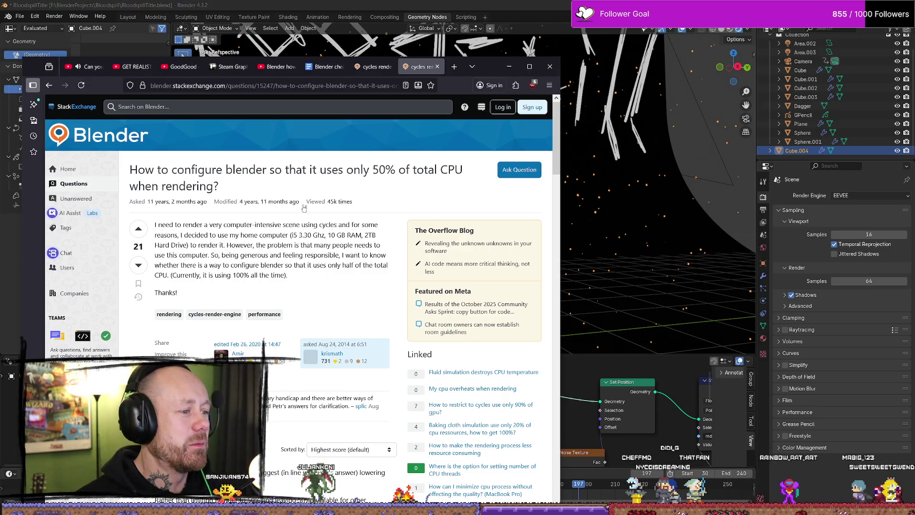
# Read the 50%-CPU question and its answers, then go back to the DuckDuckGo results.
pyautogui.moveTo(484, 66)
pyautogui.mouseDown()
pyautogui.moveTo(590, 34)
pyautogui.moveTo(597, 45)
pyautogui.mouseUp()
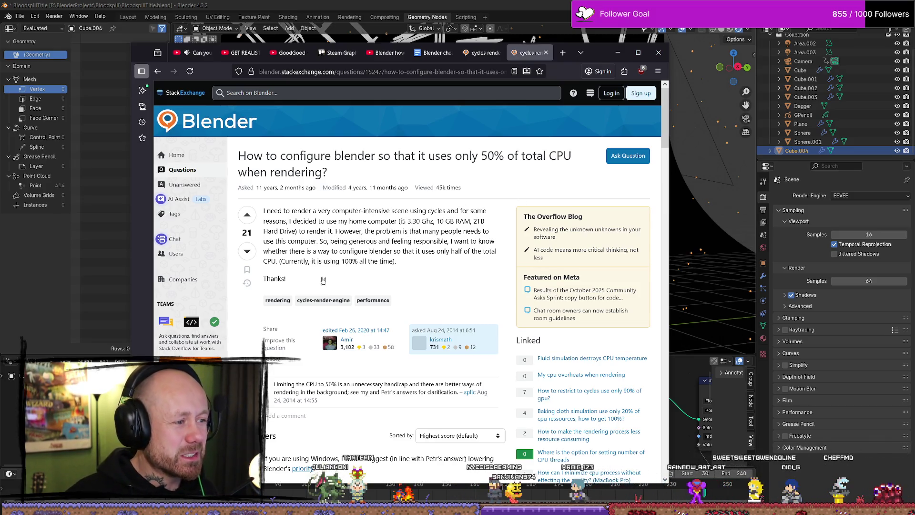
pyautogui.moveTo(337, 231)
pyautogui.mouseDown()
pyautogui.moveTo(491, 241)
pyautogui.moveTo(336, 231)
pyautogui.moveTo(490, 231)
pyautogui.moveTo(336, 230)
pyautogui.moveTo(319, 241)
pyautogui.moveTo(382, 249)
pyautogui.mouseUp()
pyautogui.click(381, 248)
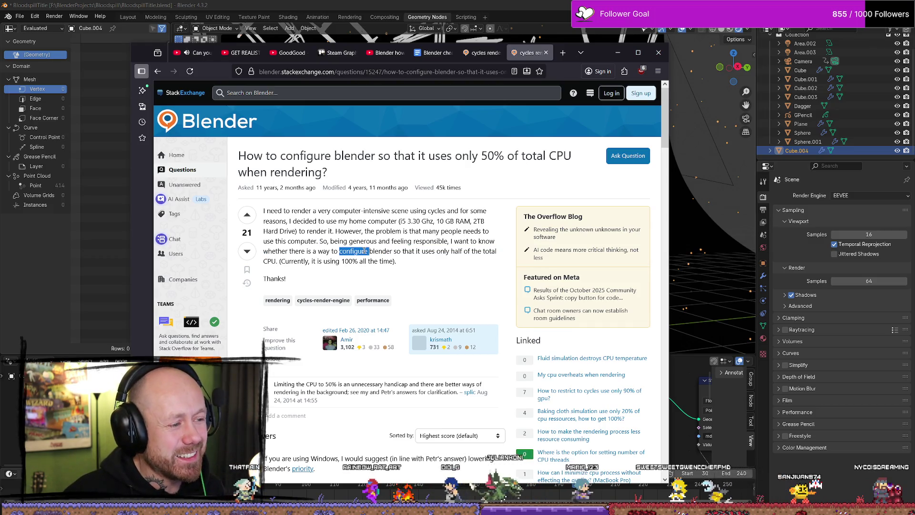
pyautogui.scroll(-2, 400, 240)
pyautogui.scroll(2, 391, 236)
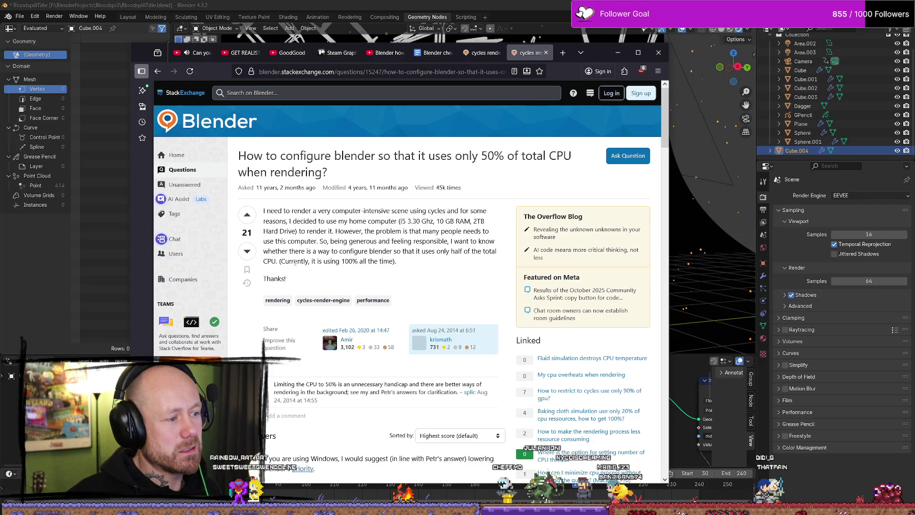
pyautogui.scroll(-15, 390, 260)
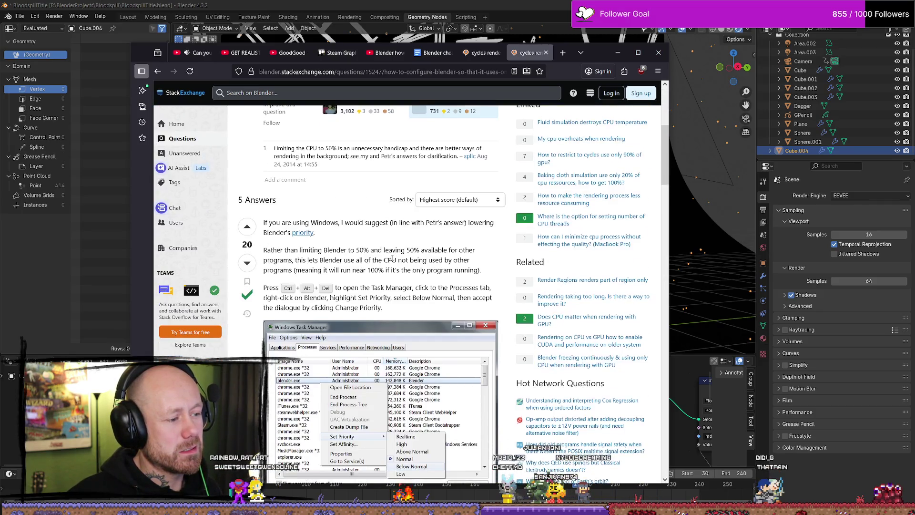
pyautogui.scroll(-5, 384, 232)
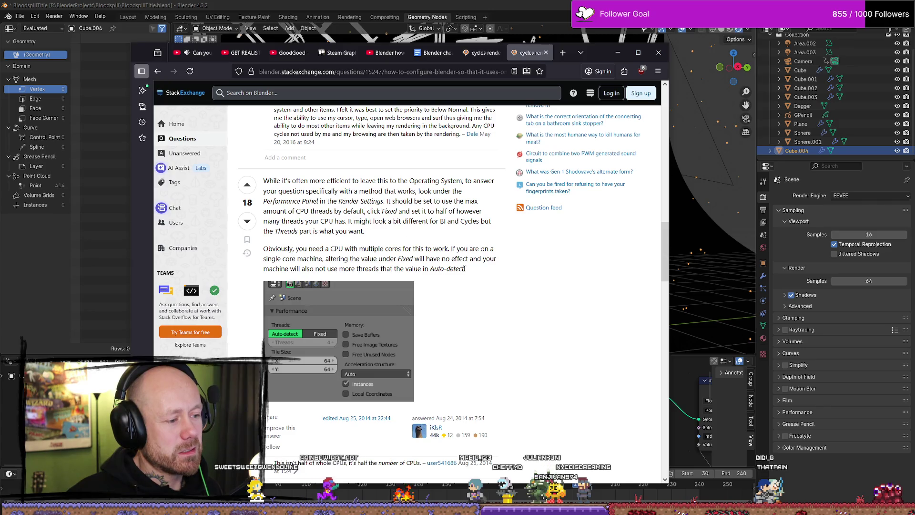
pyautogui.scroll(-7, 465, 269)
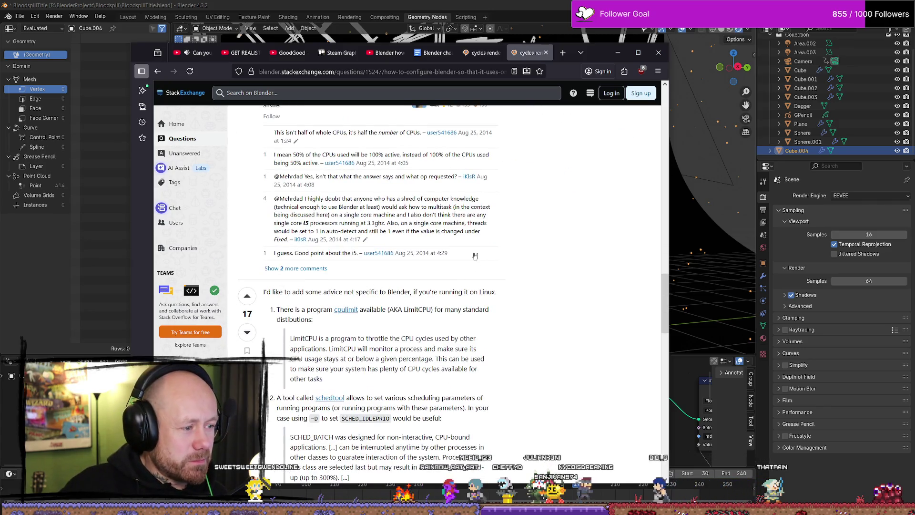
pyautogui.scroll(-2, 484, 224)
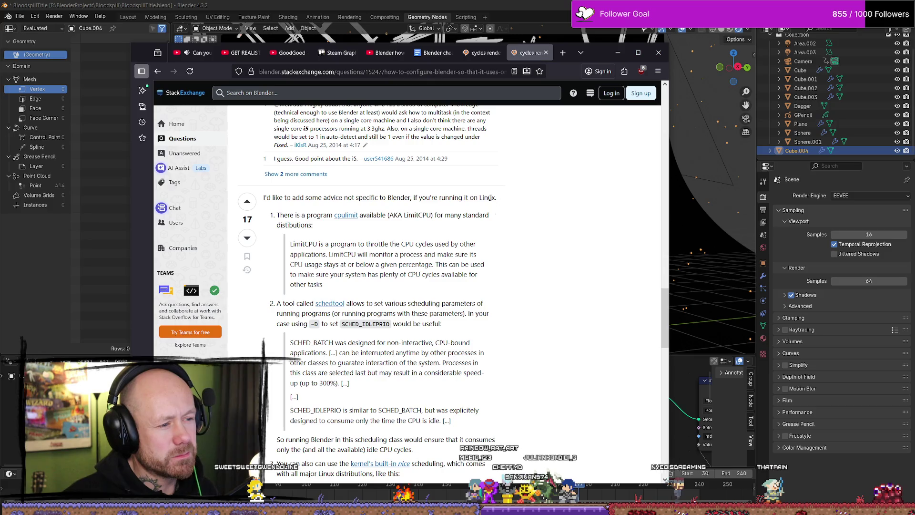
pyautogui.scroll(-15, 512, 212)
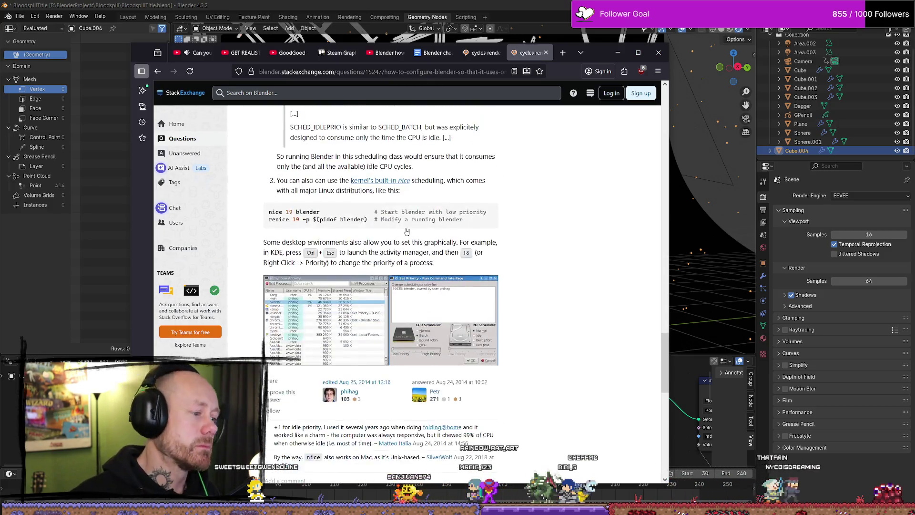
pyautogui.scroll(3, 506, 210)
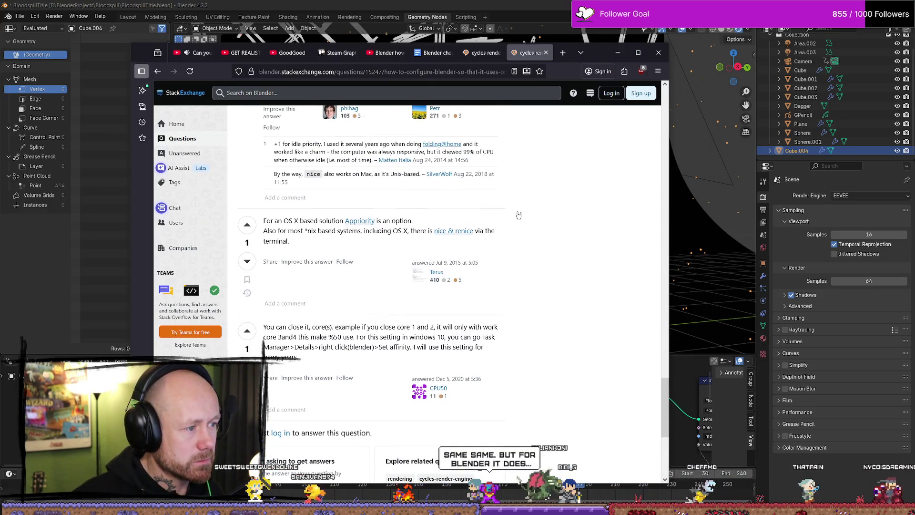
pyautogui.hotkey('alt', 'Left')
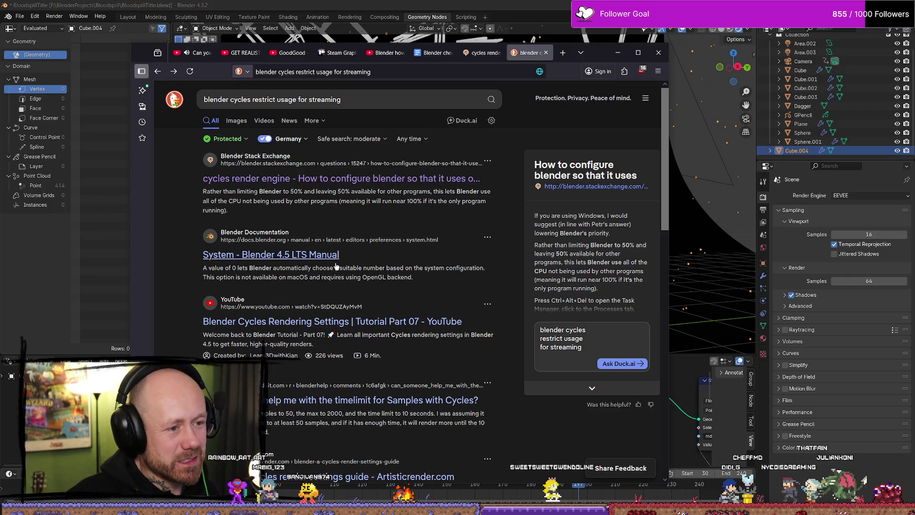
# Reopen the Stack Exchange answer from the results, skim it, and minimize the browser.
pyautogui.scroll(-3, 365, 244)
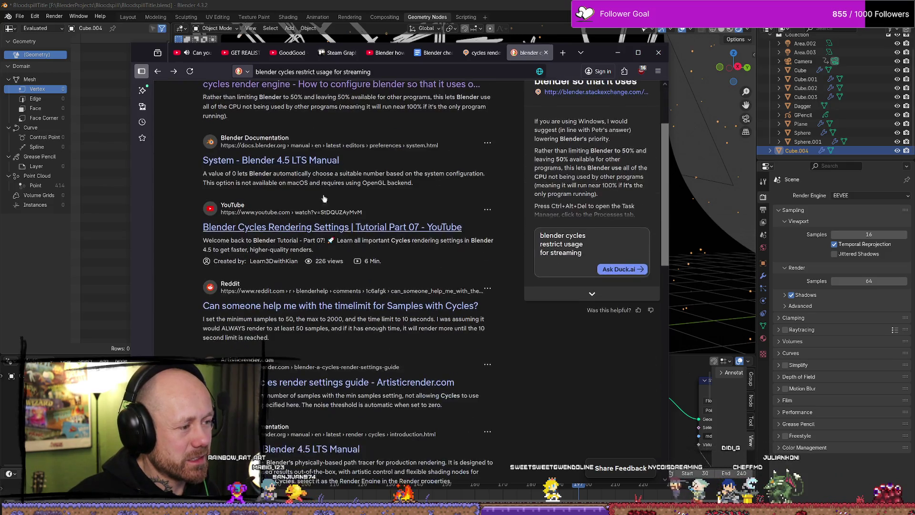
pyautogui.scroll(3, 340, 220)
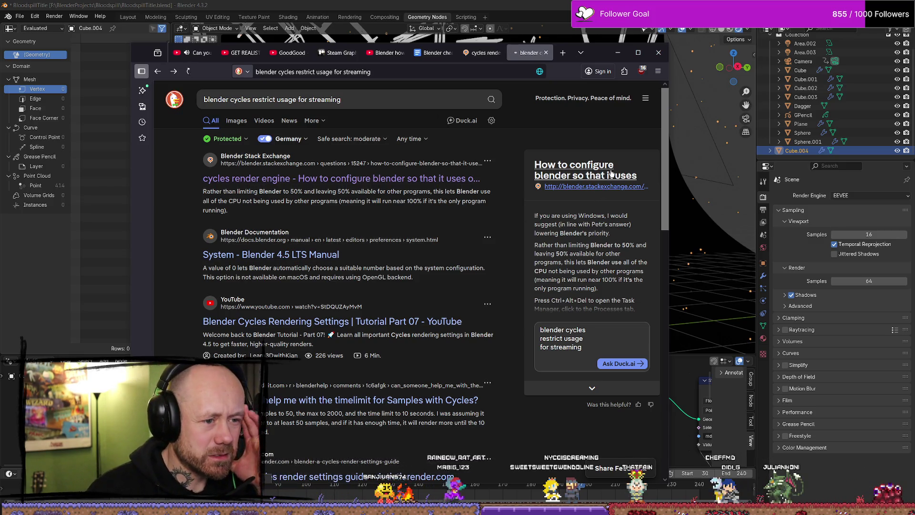
pyautogui.click(611, 174)
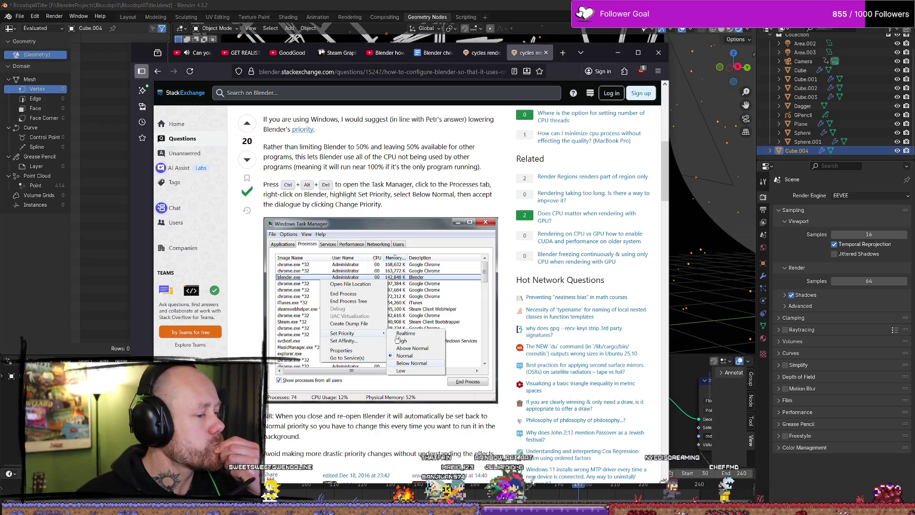
pyautogui.scroll(-3, 315, 398)
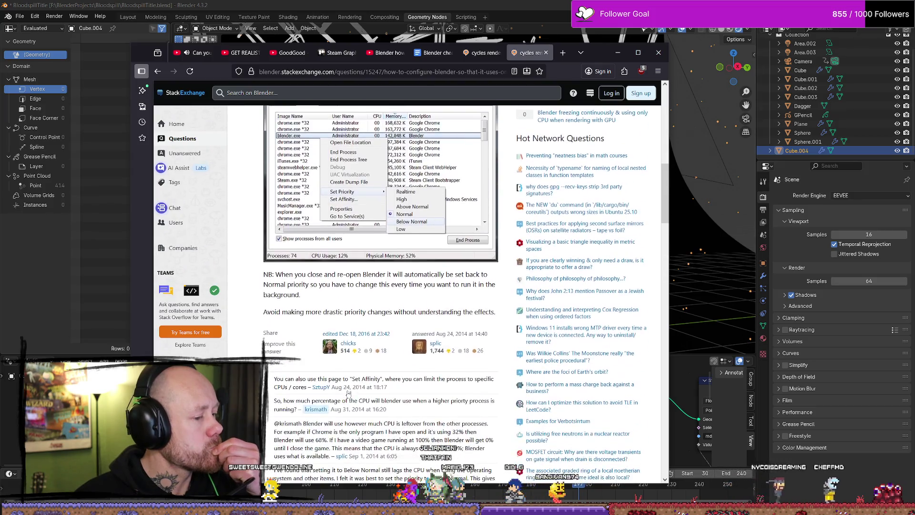
pyautogui.scroll(1, 348, 394)
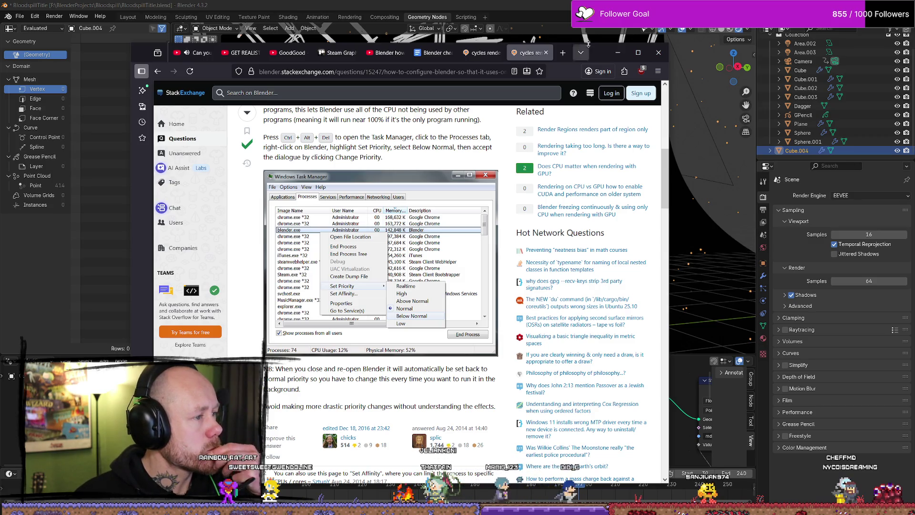
pyautogui.click(618, 53)
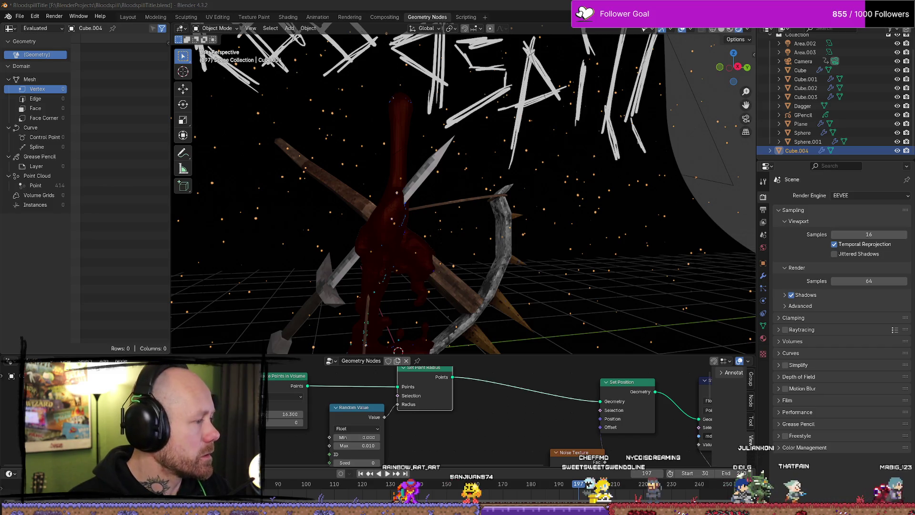
# Bring the Firefox Stack Exchange answer on CPU priority back in front of Blender.
pyautogui.hotkey('alt', 'Tab')
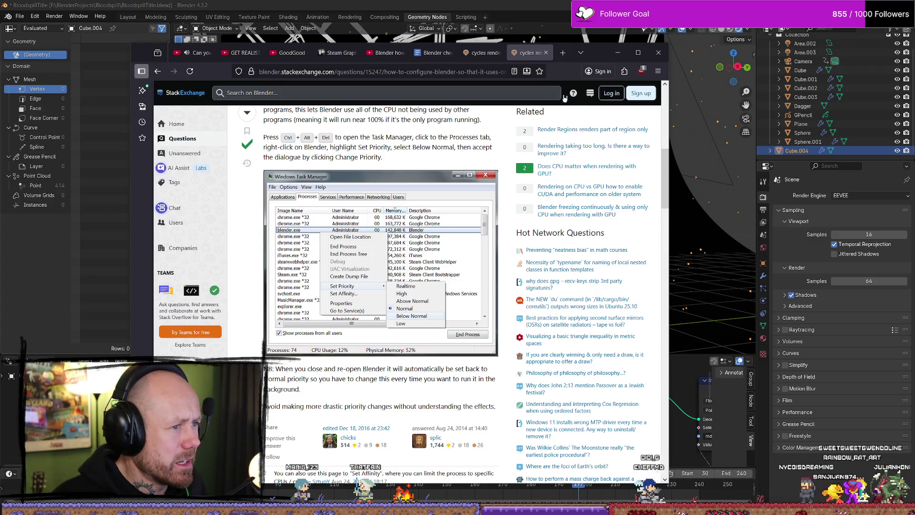
pyautogui.click(618, 54)
# Save the BloodspillTitle file and orbit in close to the dagger and stick.
pyautogui.hotkey('ctrl', 's')
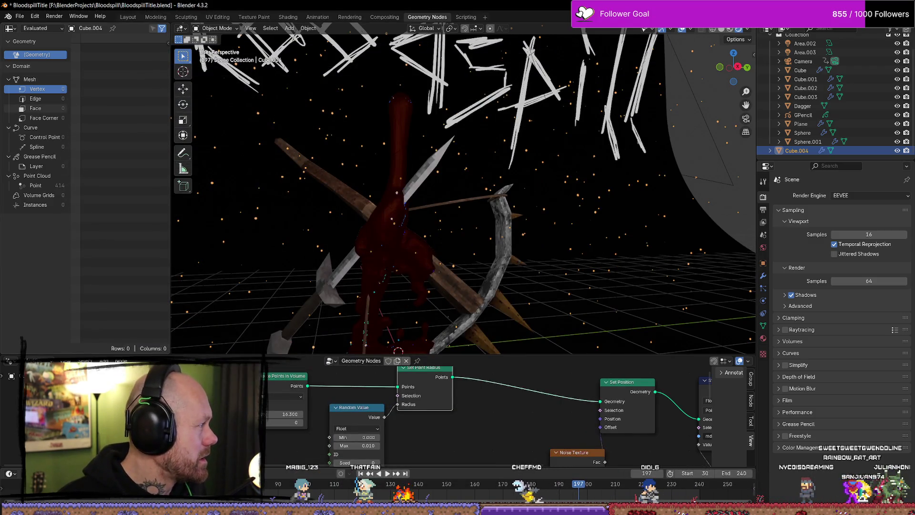
pyautogui.rightClick(514, 191)
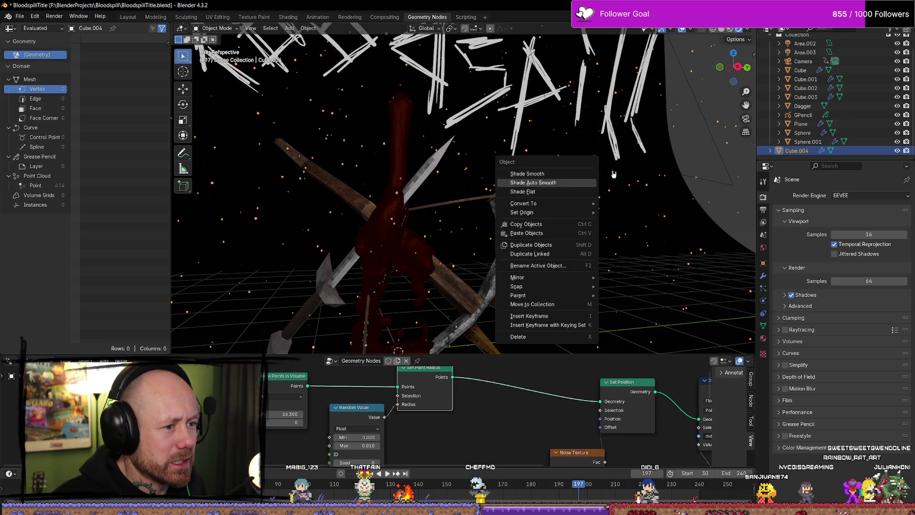
pyautogui.moveTo(614, 174); pyautogui.dragTo(548, 191, button='middle')
pyautogui.scroll(6, 525, 195)
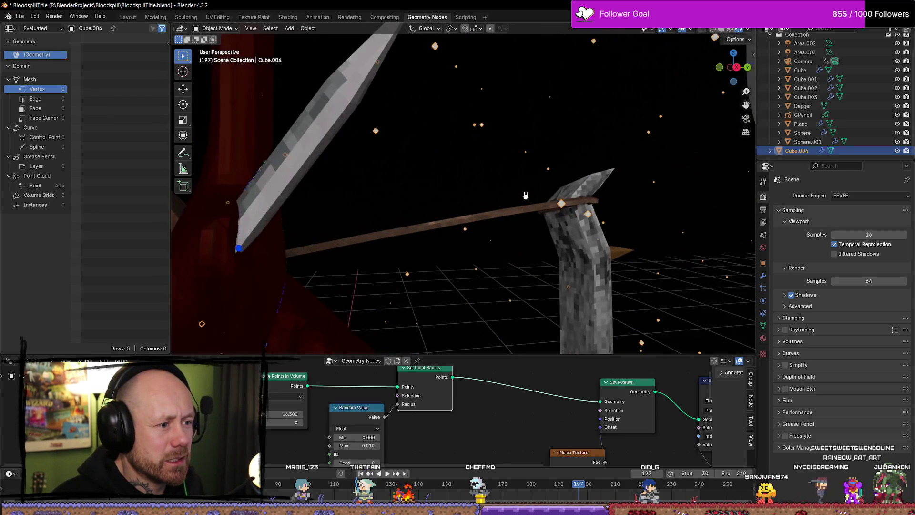
pyautogui.scroll(-5, 525, 195)
# Select the Plane, then the blood mesh Cube.003, orbit around it, and browse the Edit and Render menus.
pyautogui.click(549, 196)
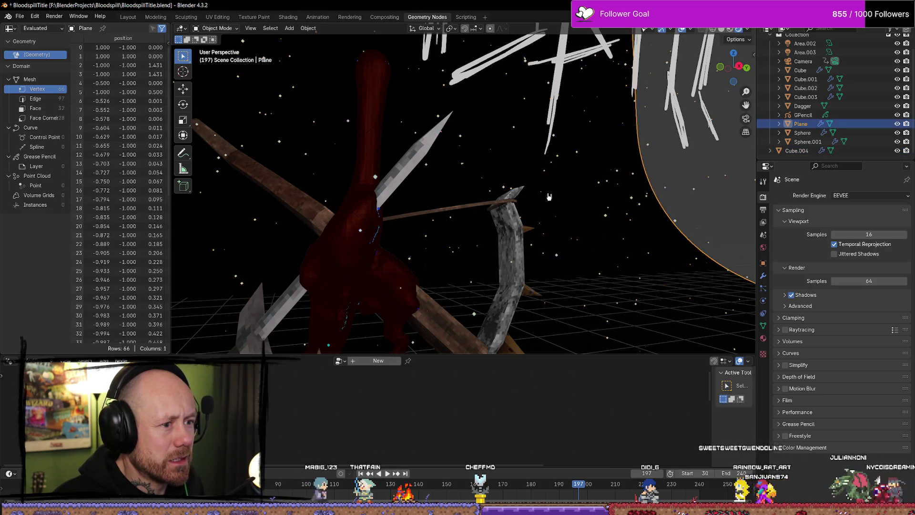
pyautogui.click(548, 196)
pyautogui.moveTo(548, 197)
pyautogui.mouseDown(button='middle')
pyautogui.moveTo(530, 214)
pyautogui.moveTo(531, 262)
pyautogui.moveTo(571, 249)
pyautogui.mouseUp(button='middle')
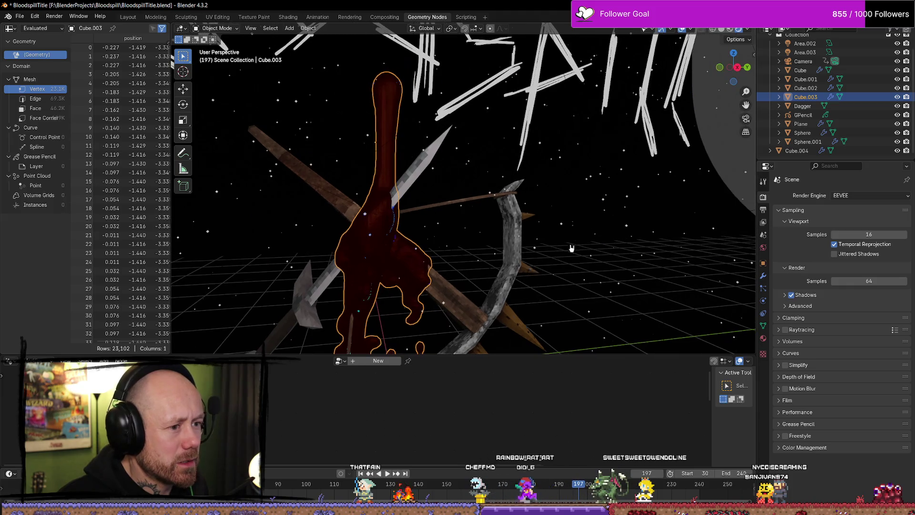
pyautogui.click(35, 16)
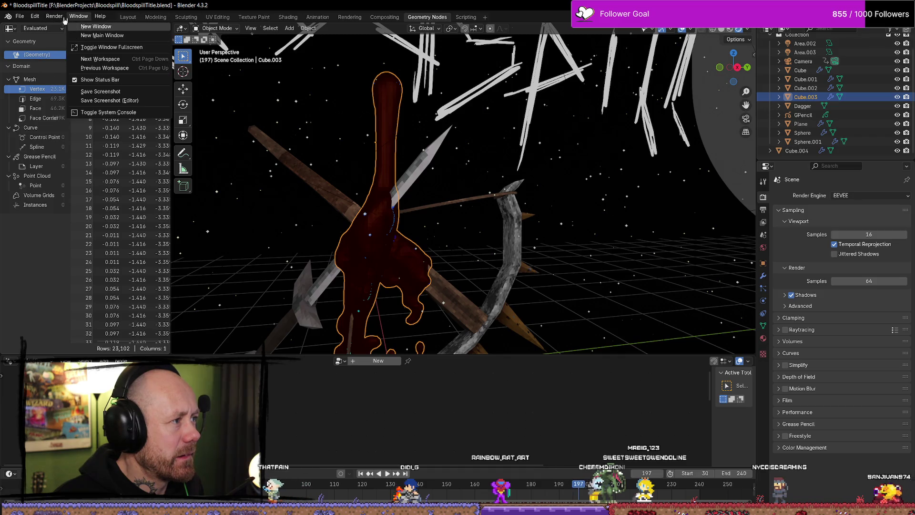
pyautogui.click(54, 16)
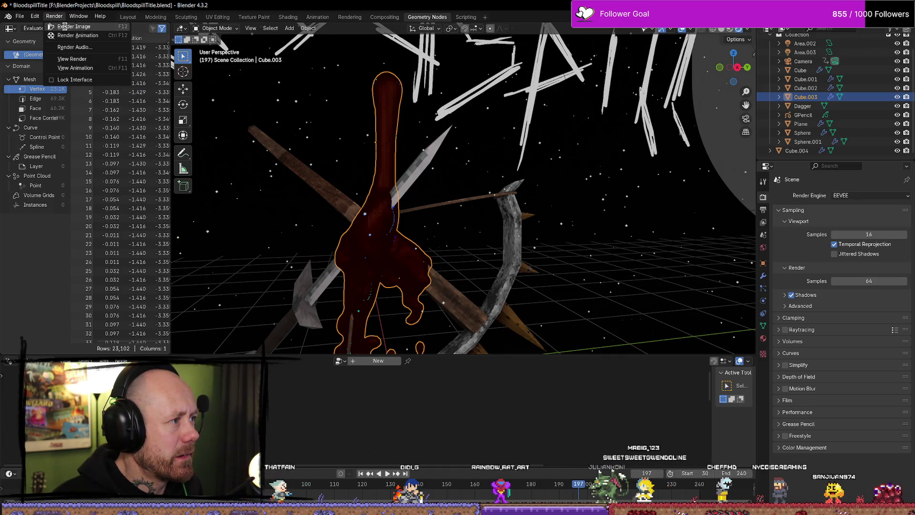
# Render frame 197 as a still image, inspect the result, and close the render window.
pyautogui.click(65, 26)
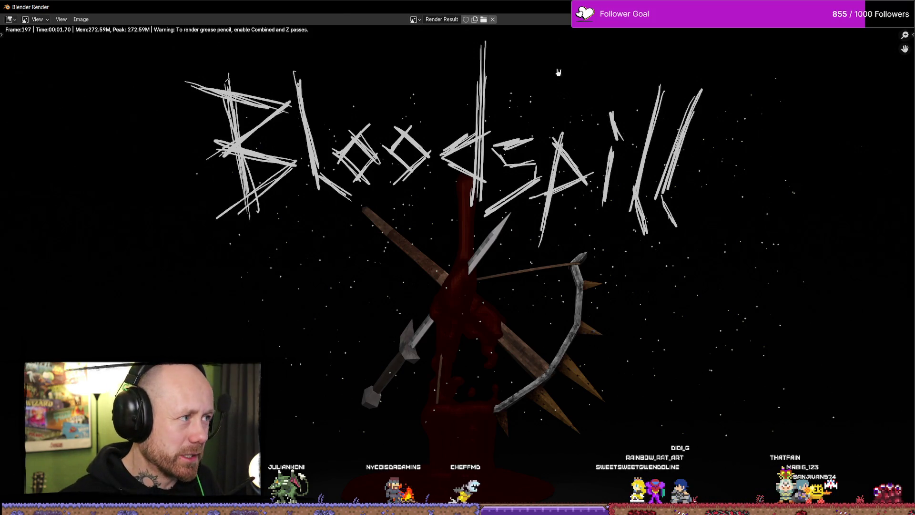
pyautogui.moveTo(299, 8); pyautogui.dragTo(460, 22)
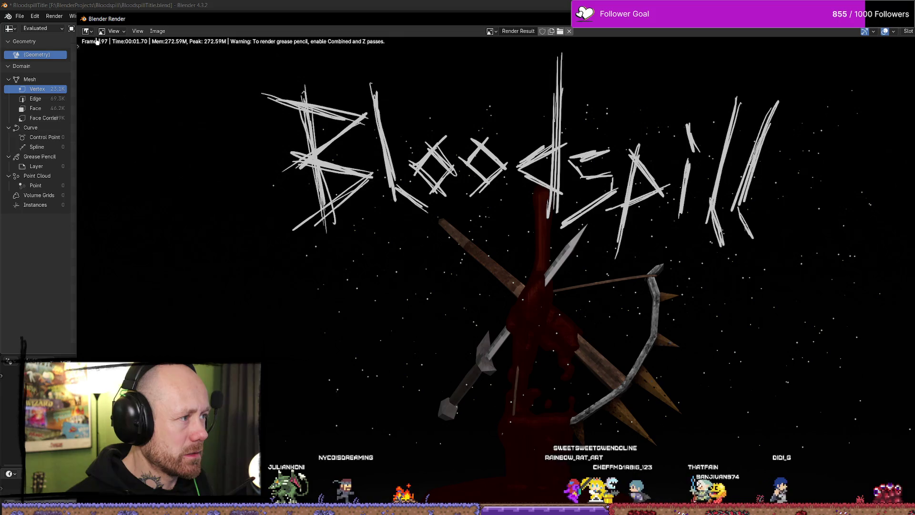
pyautogui.click(78, 47)
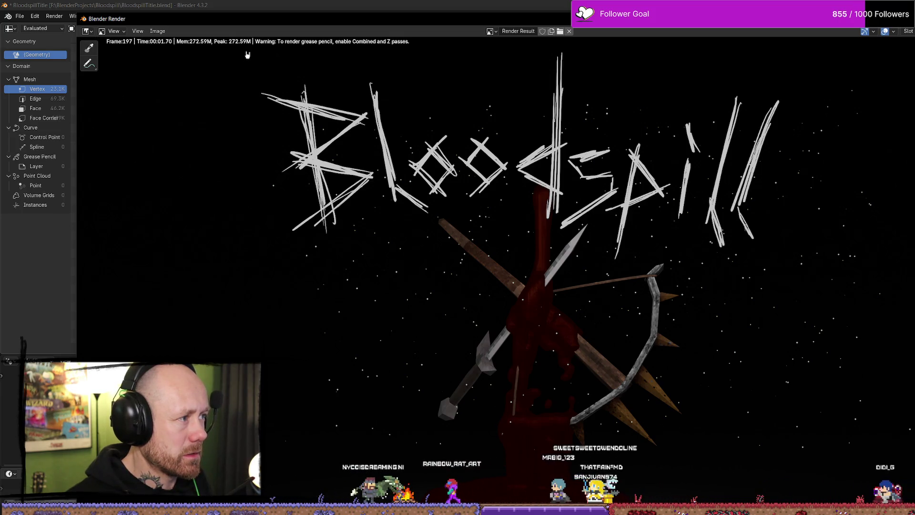
pyautogui.moveTo(143, 19); pyautogui.dragTo(79, 18)
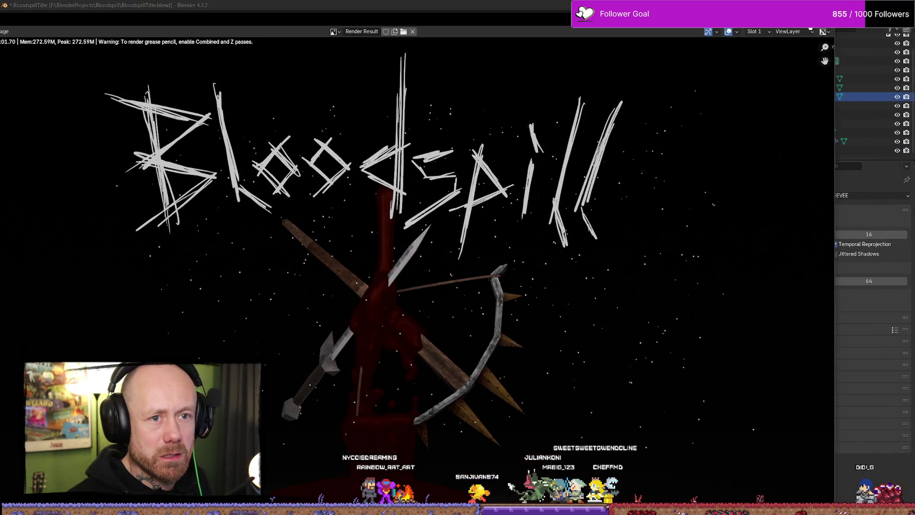
pyautogui.press('Escape')
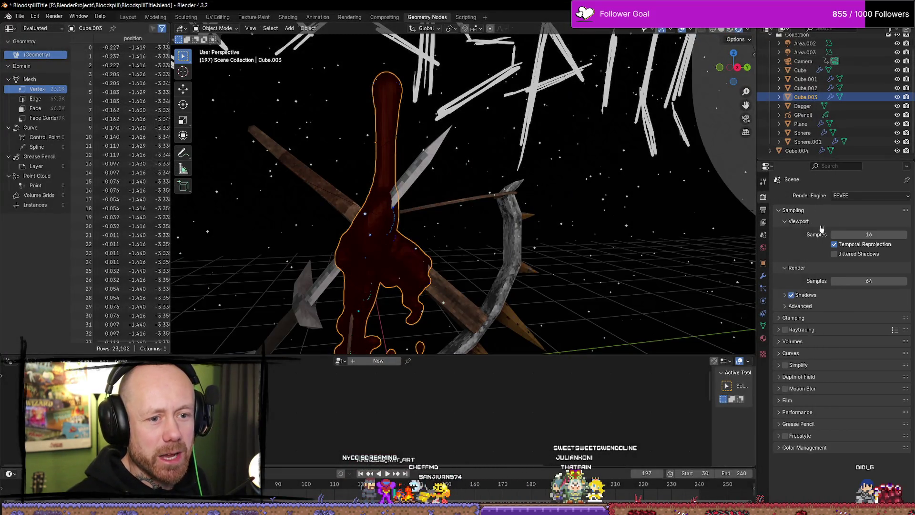
# Switch the render engine to Cycles, check the viewport preview, and render frame 197 with F12.
pyautogui.click(855, 196)
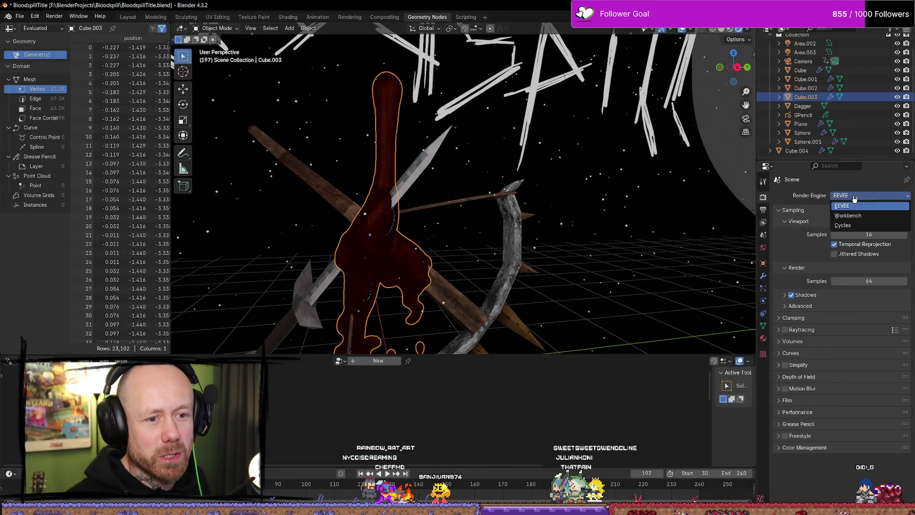
pyautogui.click(857, 227)
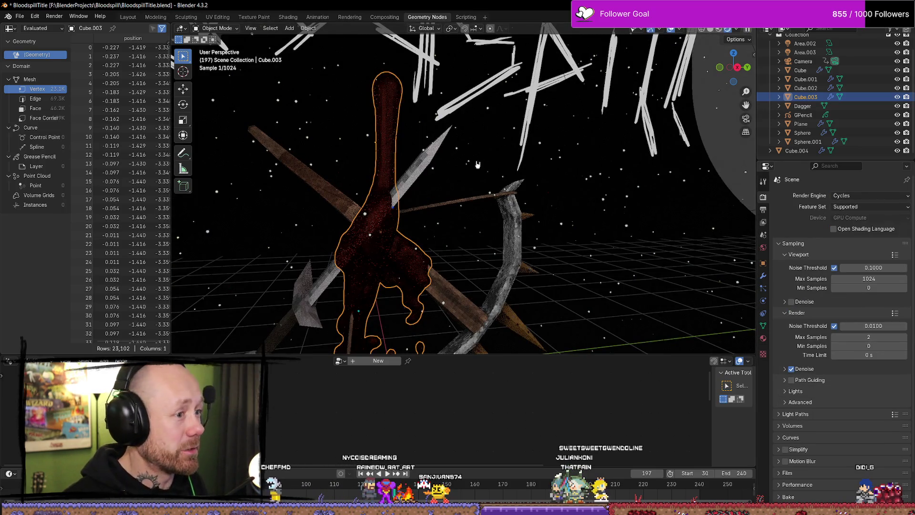
pyautogui.moveTo(531, 188); pyautogui.dragTo(626, 179, button='middle')
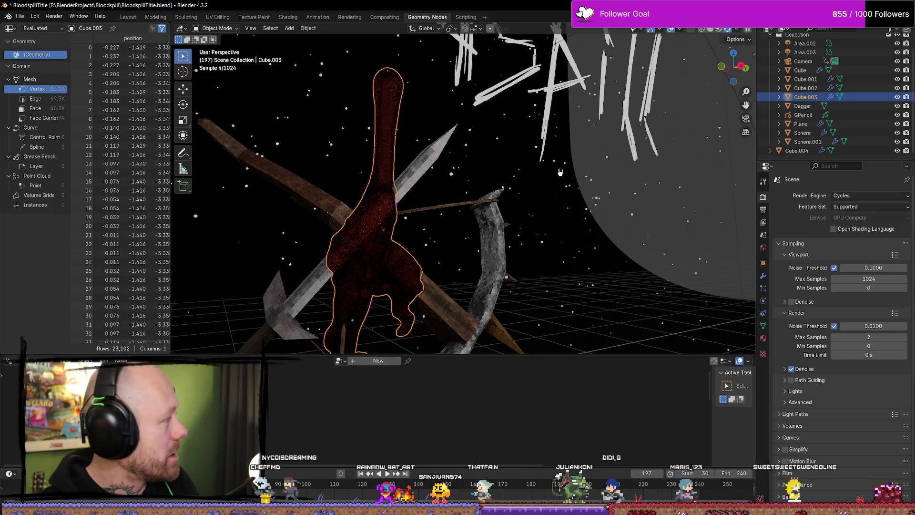
pyautogui.moveTo(566, 124)
pyautogui.mouseDown(button='middle')
pyautogui.moveTo(578, 164)
pyautogui.moveTo(381, 69)
pyautogui.mouseUp(button='middle')
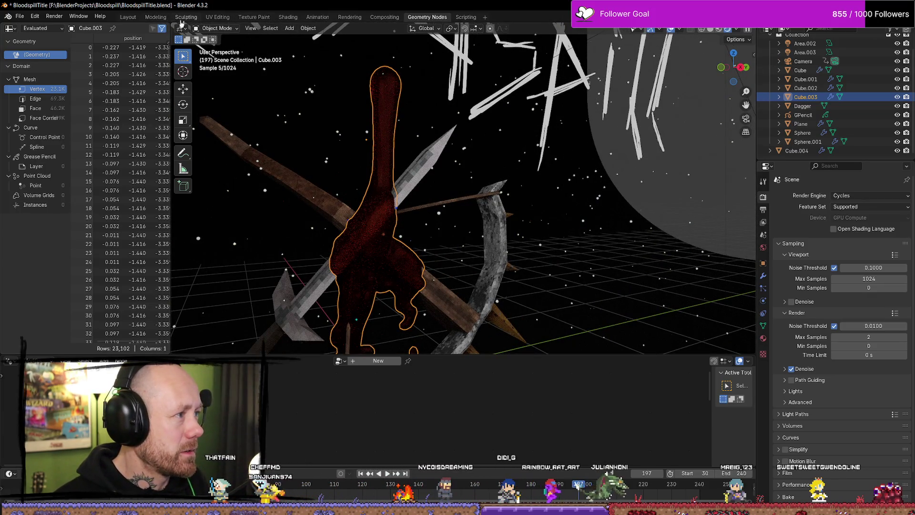
pyautogui.press('F12')
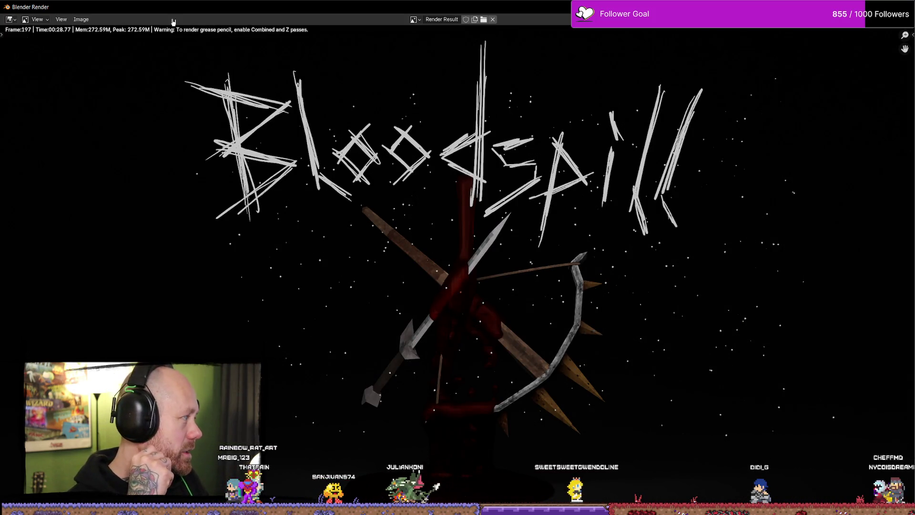
# Zoom around the Cycles render of frame 197 to inspect it, then close the render window.
pyautogui.scroll(-3, 393, 154)
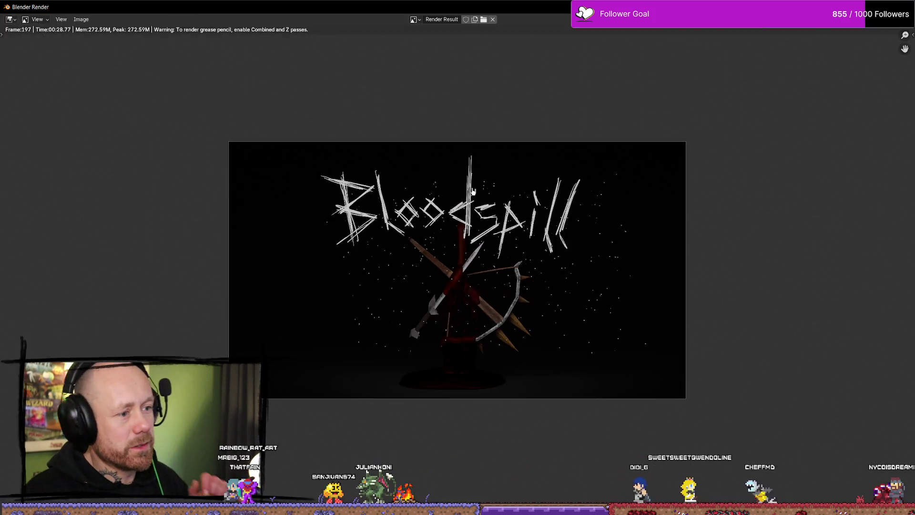
pyautogui.scroll(6, 564, 282)
pyautogui.scroll(-4, 564, 283)
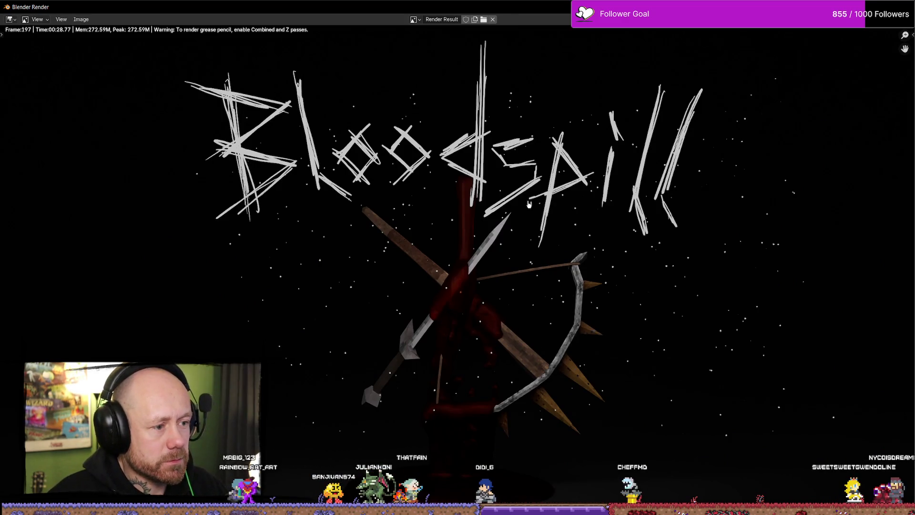
pyautogui.scroll(5, 512, 270)
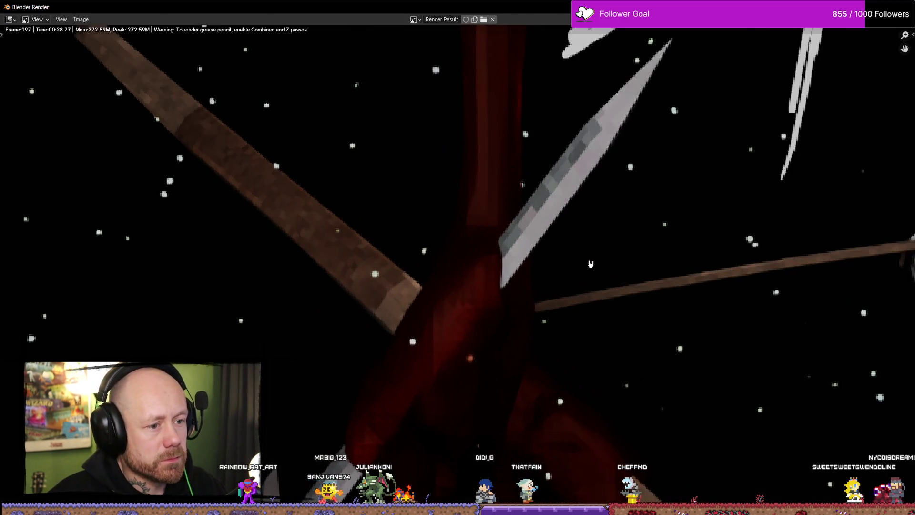
pyautogui.scroll(-2, 591, 264)
pyautogui.scroll(-3, 319, 233)
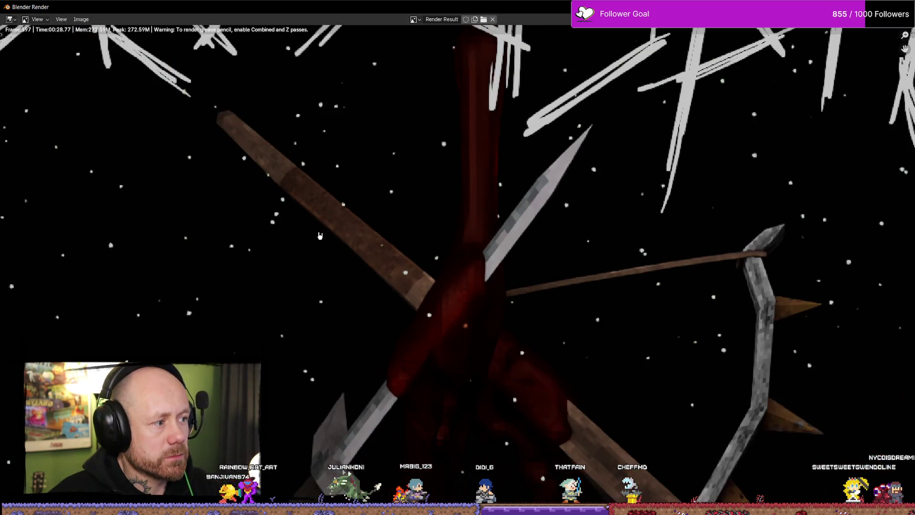
pyautogui.scroll(-2, 334, 248)
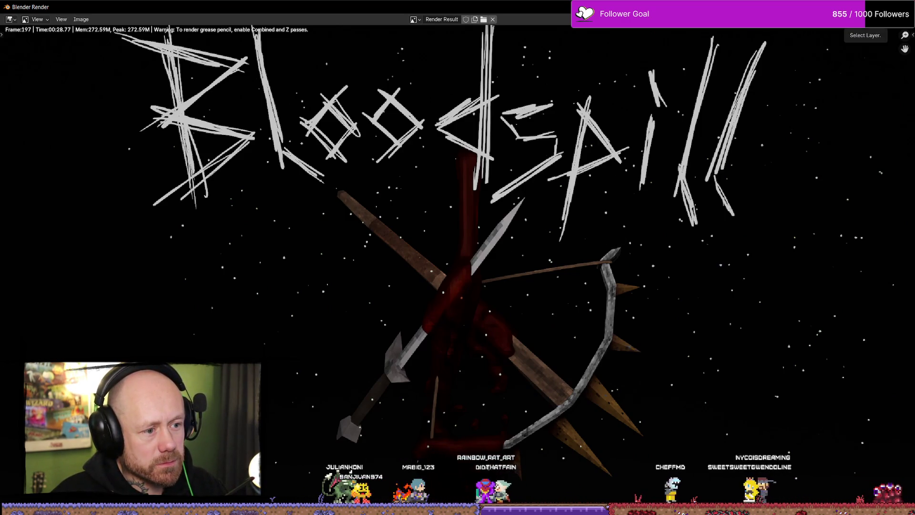
pyautogui.press('Escape')
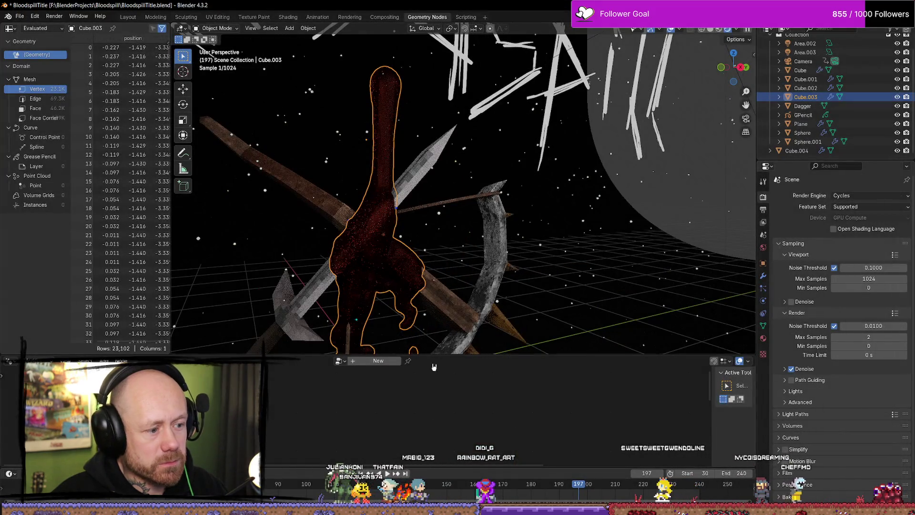
# Play the timeline briefly and stop playback at frame 63.
pyautogui.hotkey('shift', 'Left')
pyautogui.press('space')
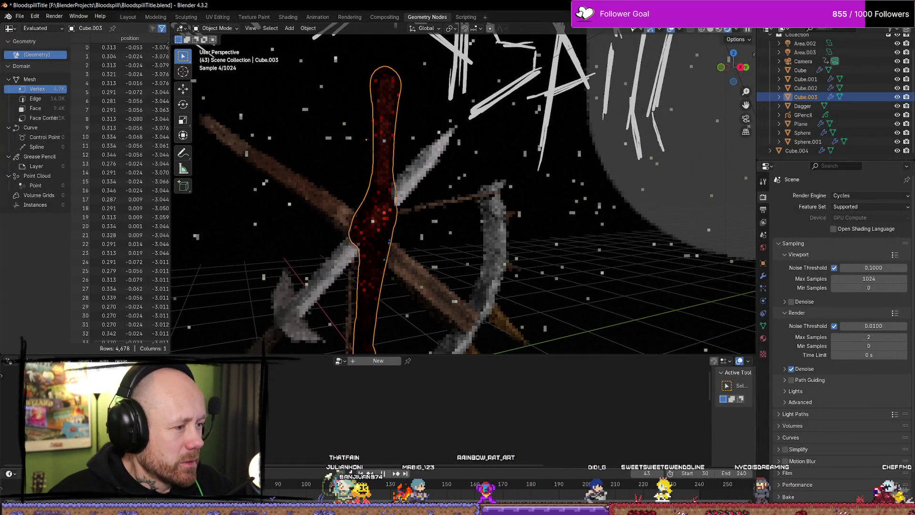
pyautogui.press('space')
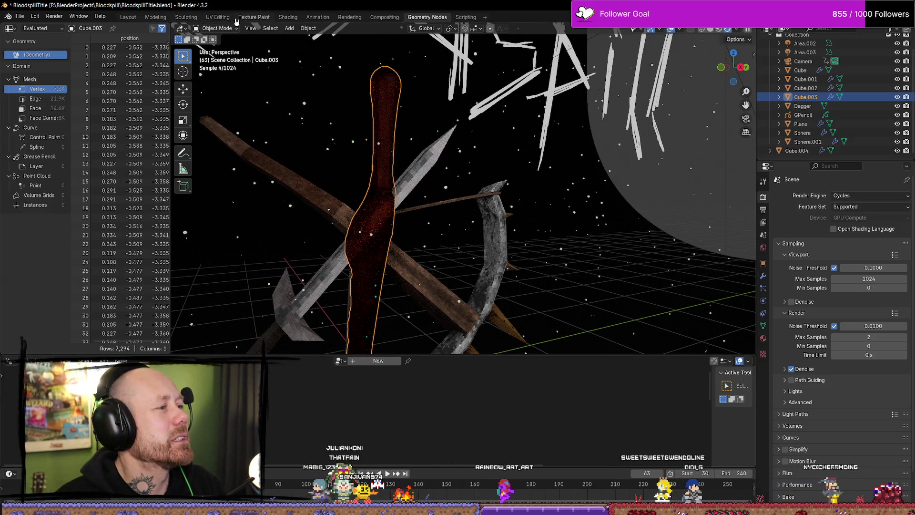
# Start rendering the whole animation from the Render menu.
pyautogui.click(20, 15)
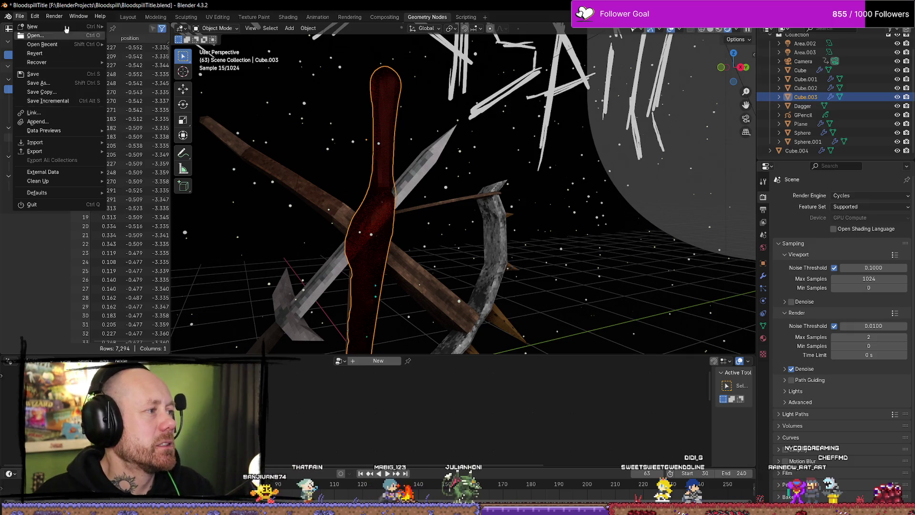
pyautogui.click(20, 16)
pyautogui.click(54, 16)
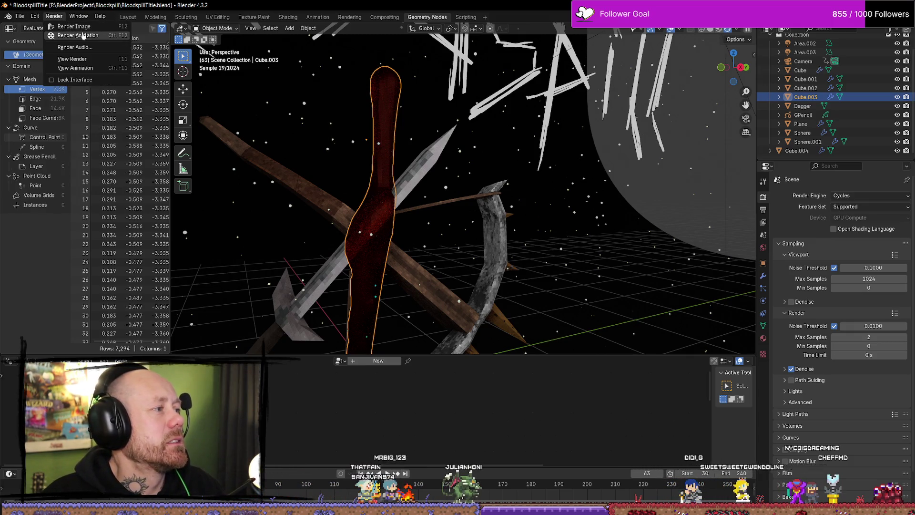
pyautogui.click(83, 36)
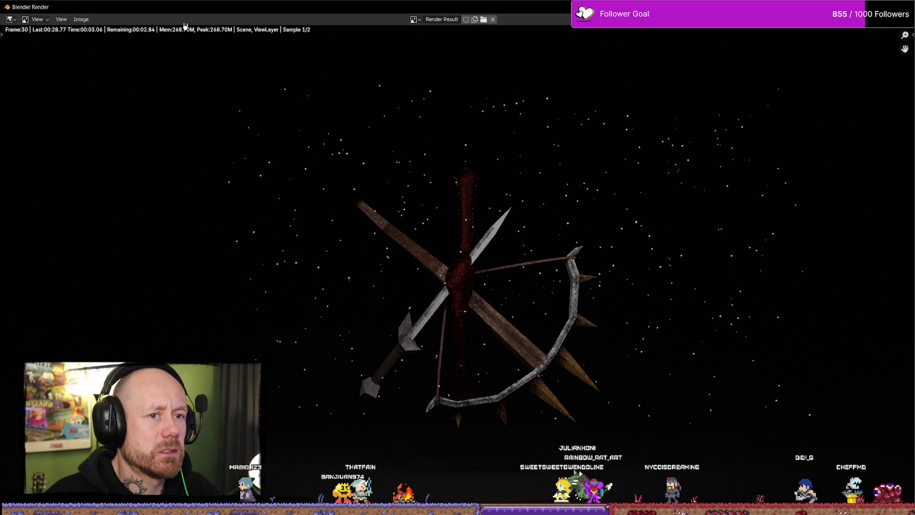
# Let the animation render reach frame 32, then close the render window.
pyautogui.click(66, 21)
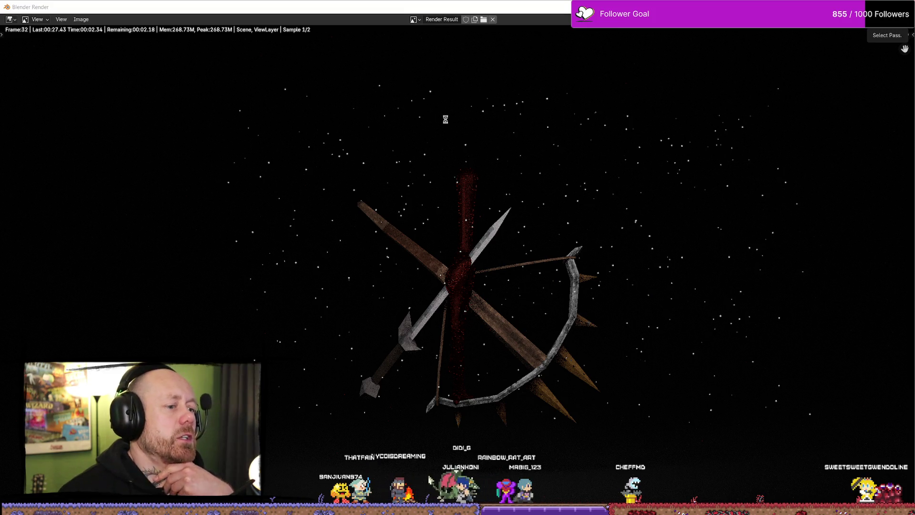
pyautogui.press('Escape')
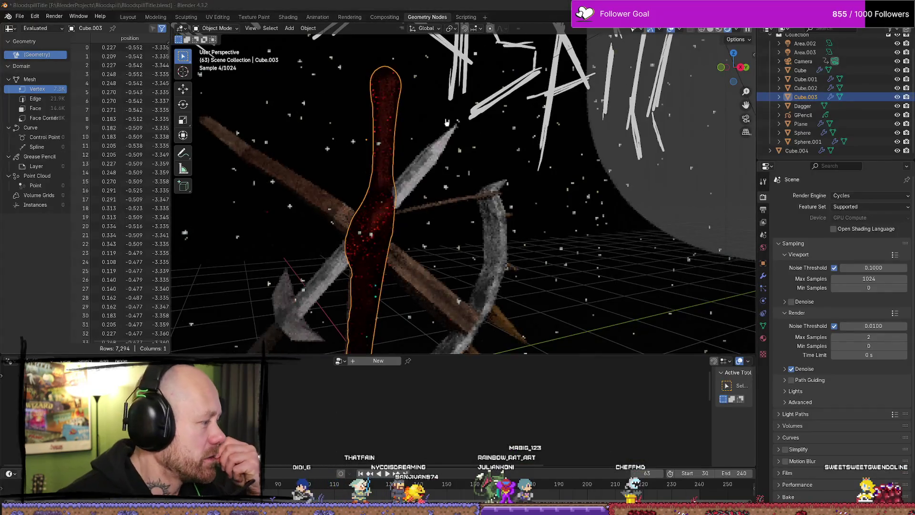
# Check the Output properties (frames 30–240, PNG to F:\BlenderProjects\Bloodspill\Render\), browse the folder, then save.
pyautogui.click(20, 16)
pyautogui.moveTo(35, 17)
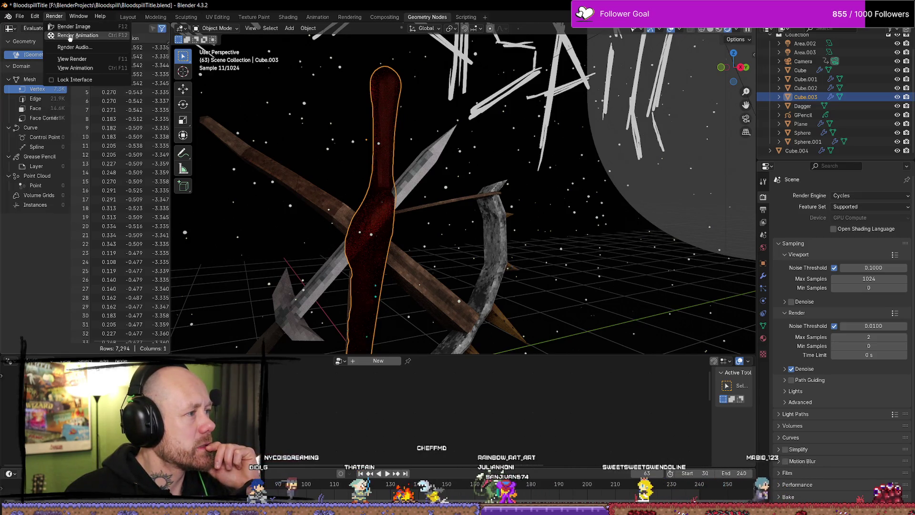
pyautogui.click(56, 17)
pyautogui.click(55, 17)
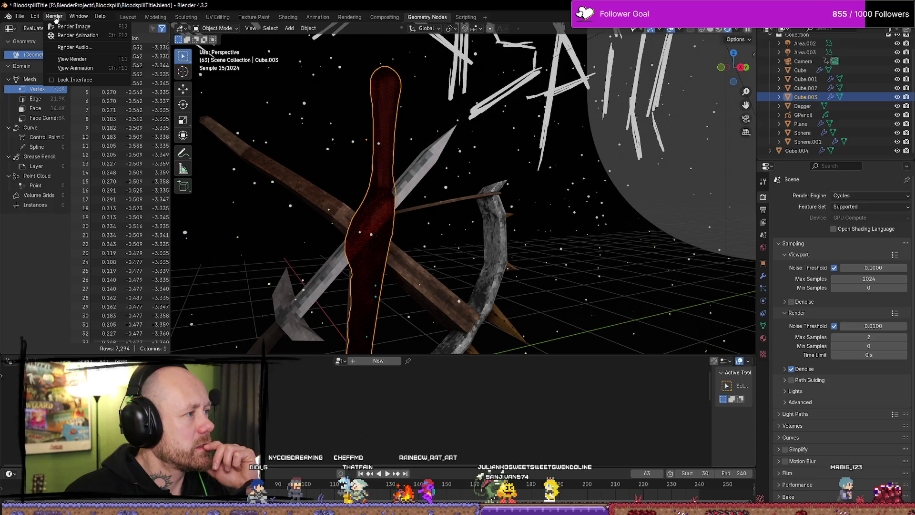
pyautogui.click(764, 210)
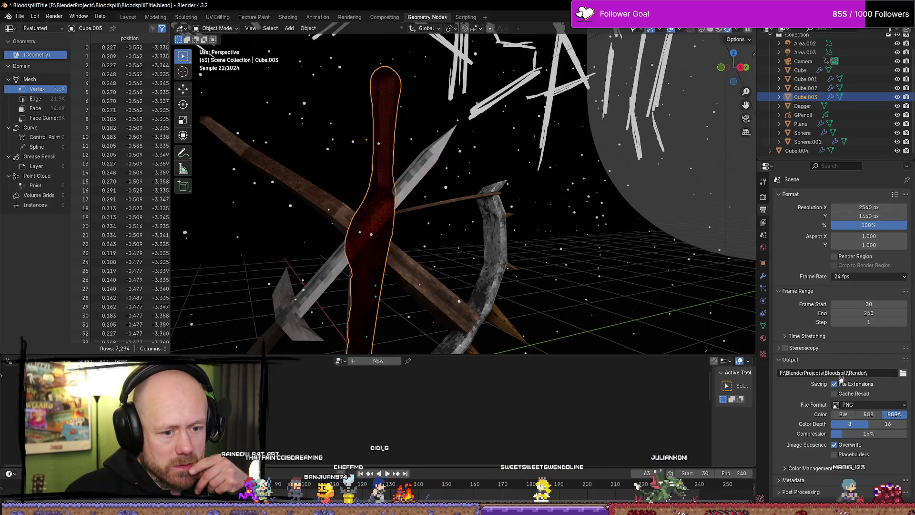
pyautogui.click(902, 373)
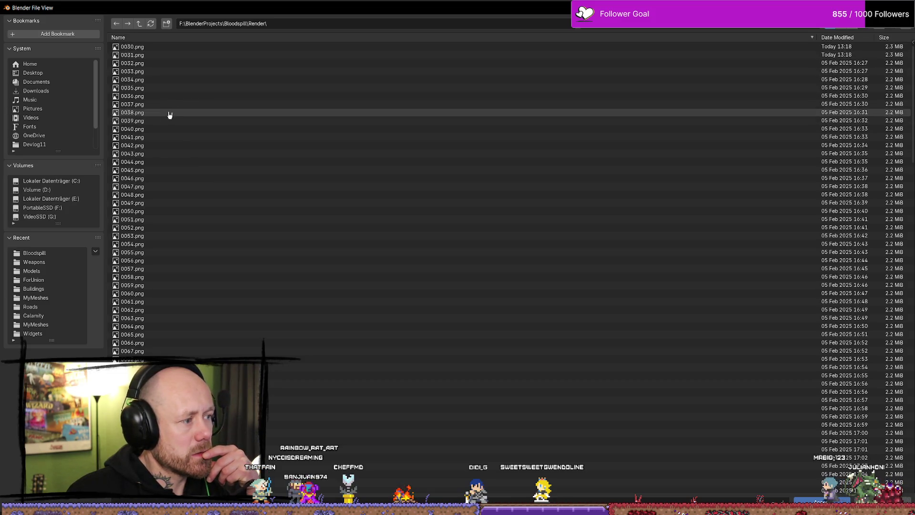
pyautogui.press('Escape')
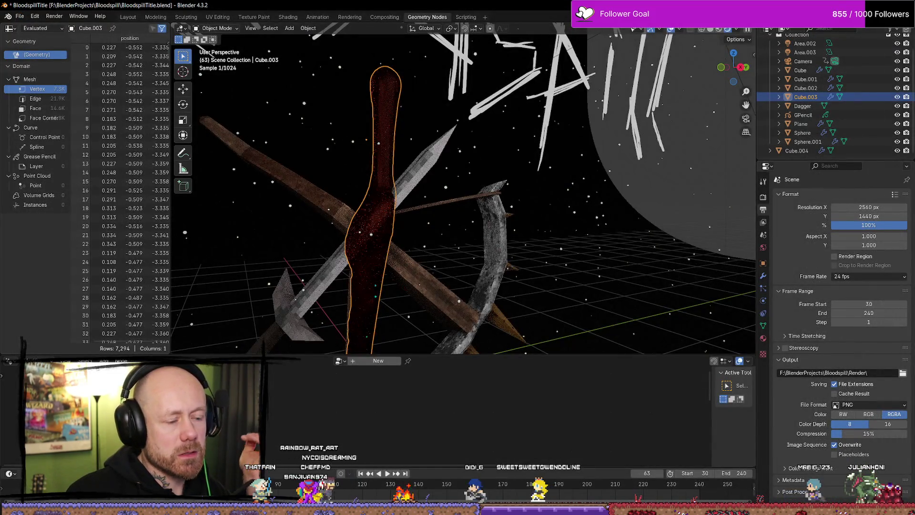
pyautogui.hotkey('ctrl', 's')
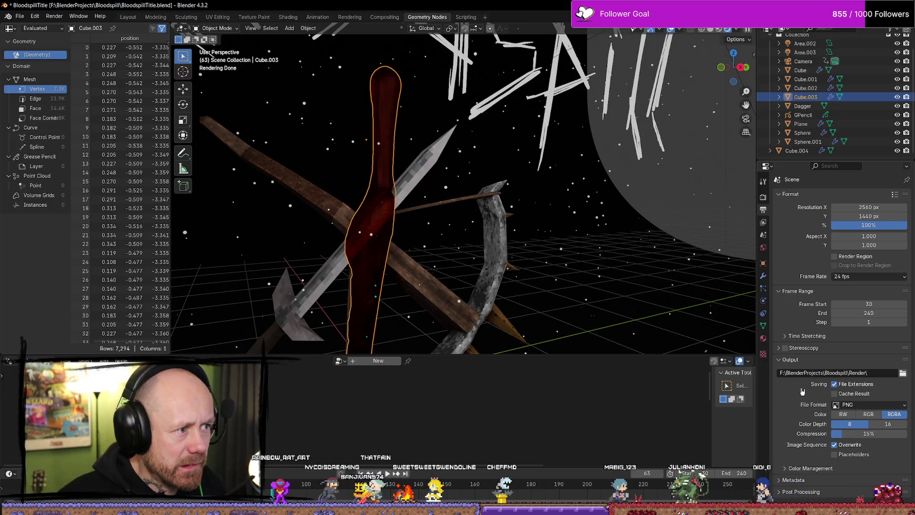
# Orbit closer to the blood pillar and select Cube.004 to edit its fog particles.
pyautogui.moveTo(458, 267)
pyautogui.mouseDown(button='middle')
pyautogui.moveTo(438, 279)
pyautogui.moveTo(437, 312)
pyautogui.mouseUp(button='middle')
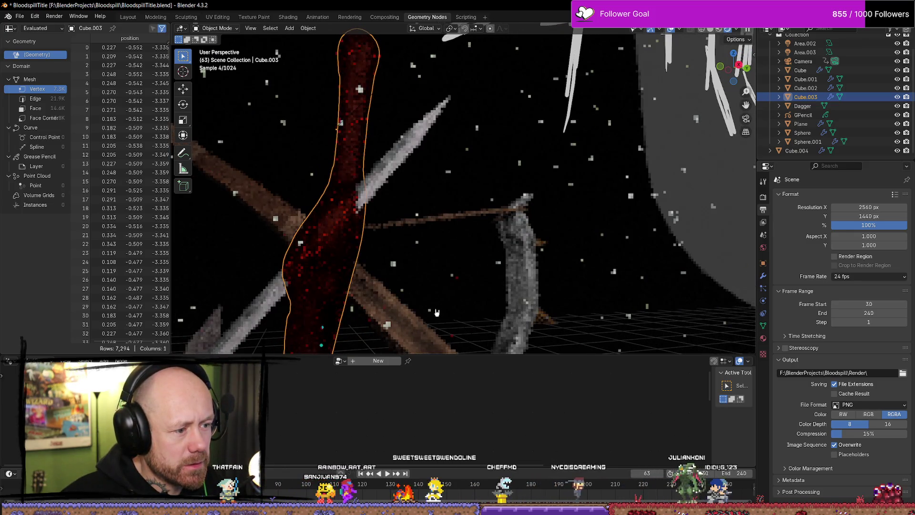
pyautogui.click(361, 92)
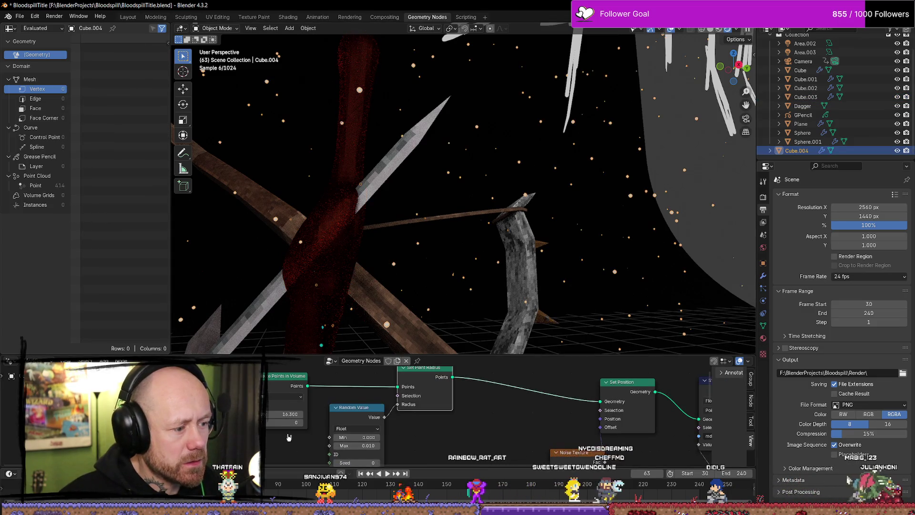
# Set Cube.004's Distribute Points in Volume density to 4.100, raising the fog points to 108.
pyautogui.scroll(-1, 325, 441)
pyautogui.click(324, 419)
pyautogui.scroll(1, 308, 435)
pyautogui.moveTo(329, 415); pyautogui.dragTo(371, 413)
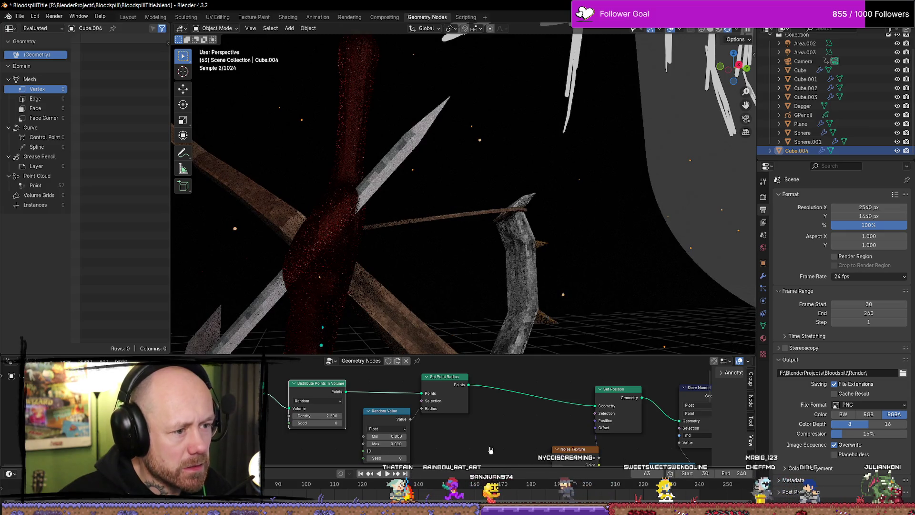
pyautogui.moveTo(314, 415); pyautogui.dragTo(318, 417)
pyautogui.scroll(-6, 525, 213)
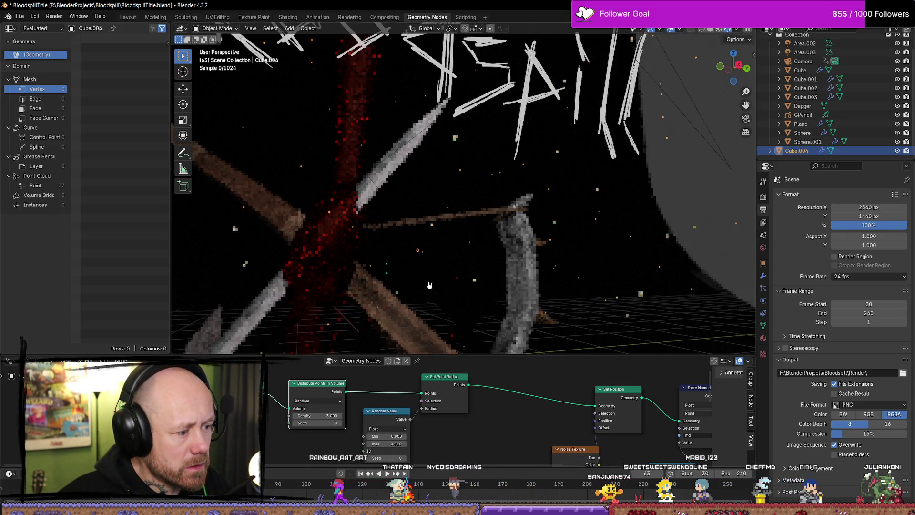
pyautogui.scroll(4, 524, 213)
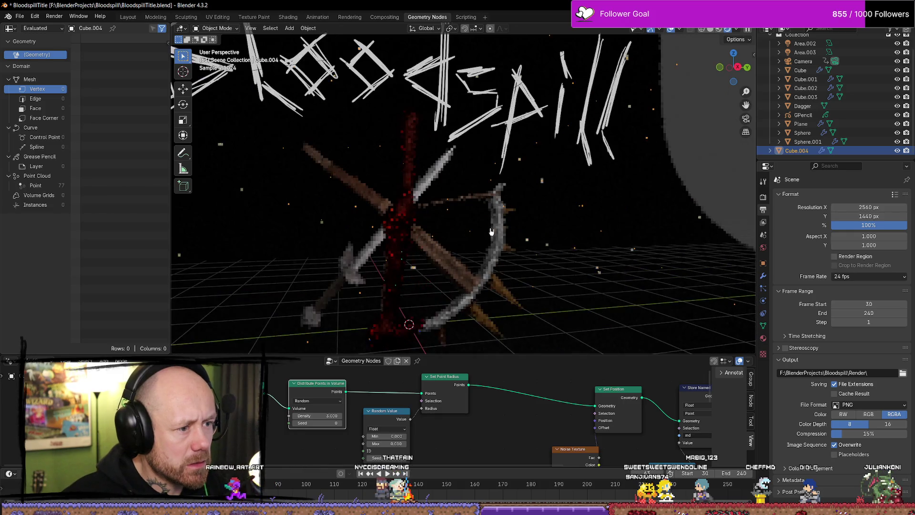
pyautogui.moveTo(318, 415); pyautogui.dragTo(323, 414)
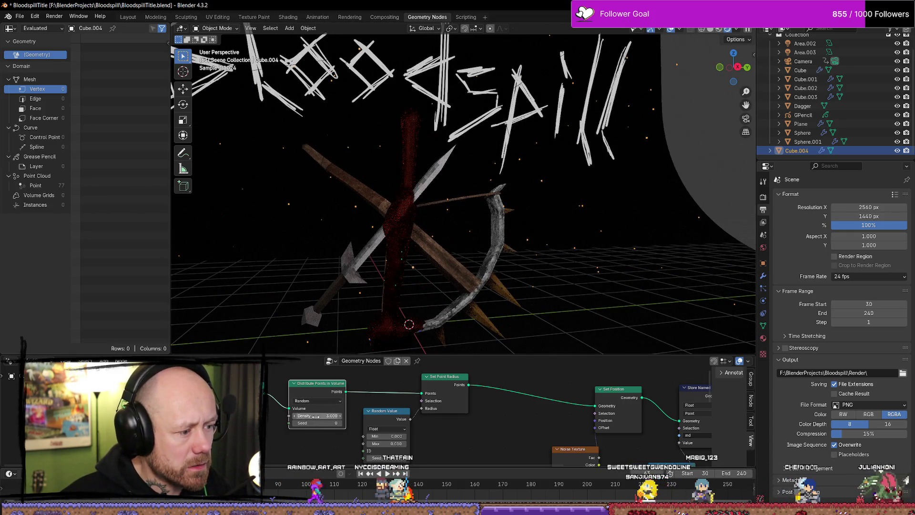
# Preview the denser fog with playback, then show the render settings and the render engine list.
pyautogui.press('space')
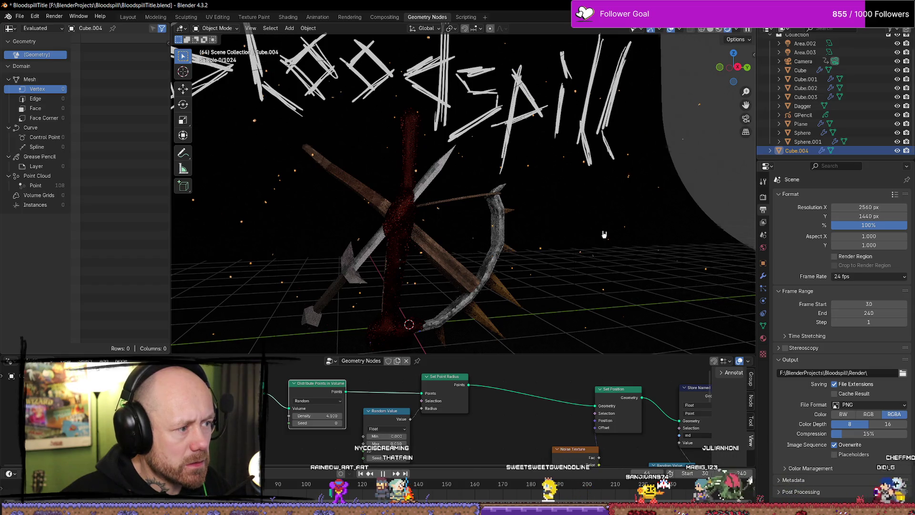
pyautogui.press('space')
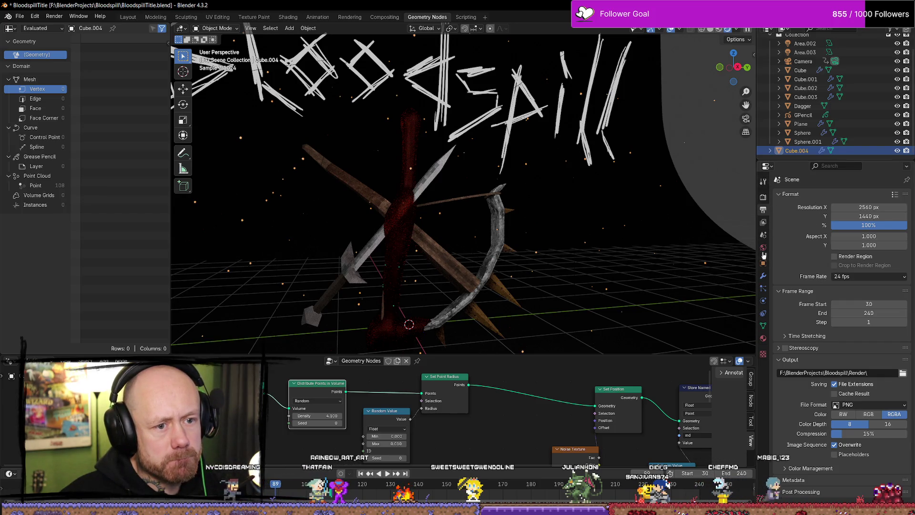
pyautogui.click(763, 198)
pyautogui.click(870, 196)
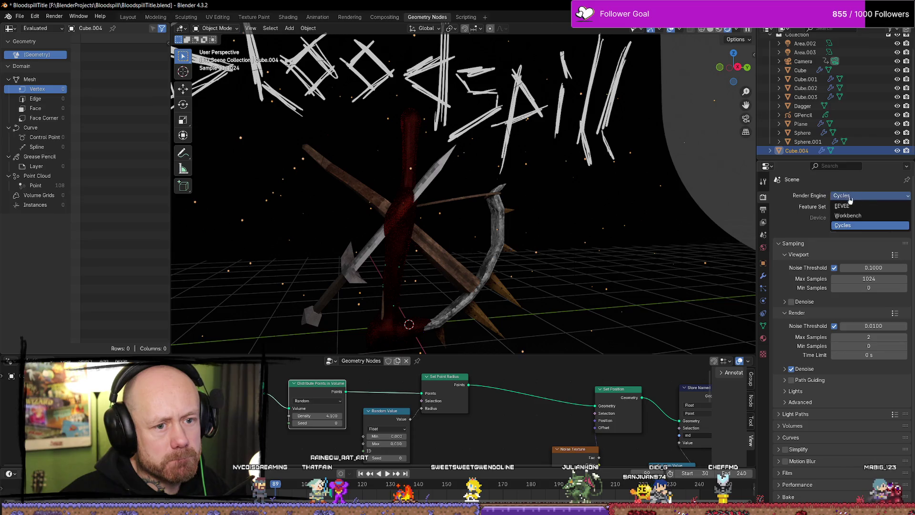
# Switch the render engine to EEVEE and briefly play the animation.
pyautogui.click(853, 203)
pyautogui.press('space')
pyautogui.press('space')
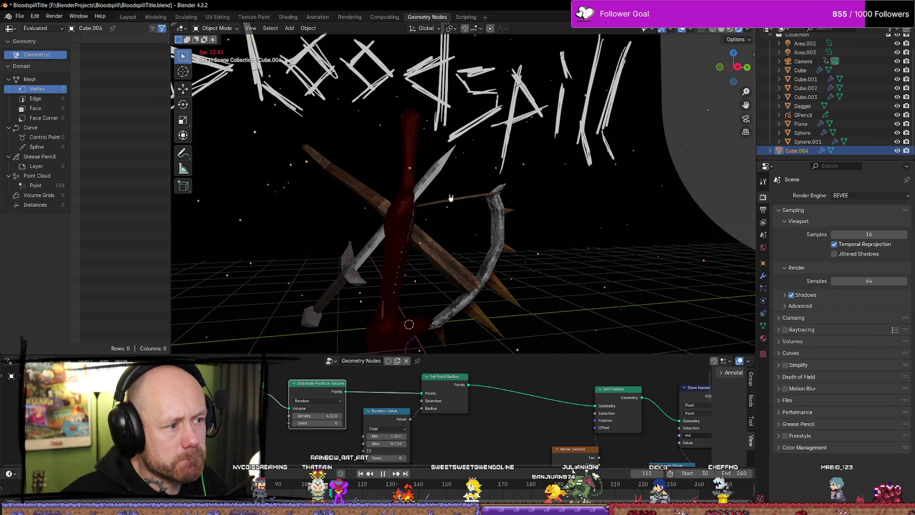
pyautogui.scroll(5, 380, 164)
pyautogui.press('space')
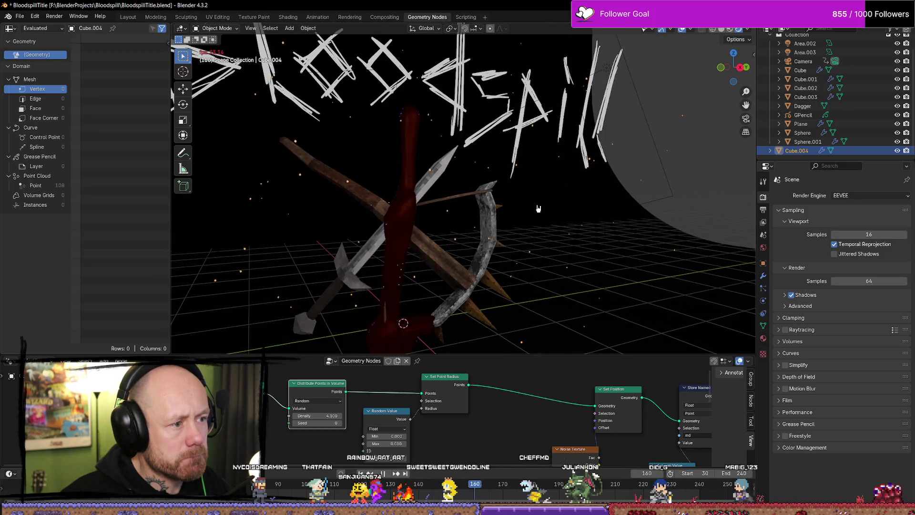
# Make the Plane active, stop playback, then select the Area.003 light.
pyautogui.click(592, 208)
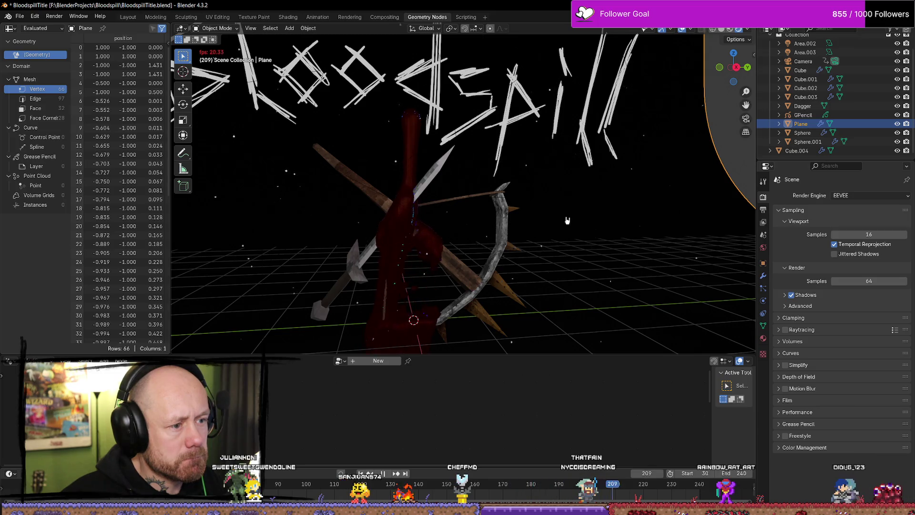
pyautogui.press('space')
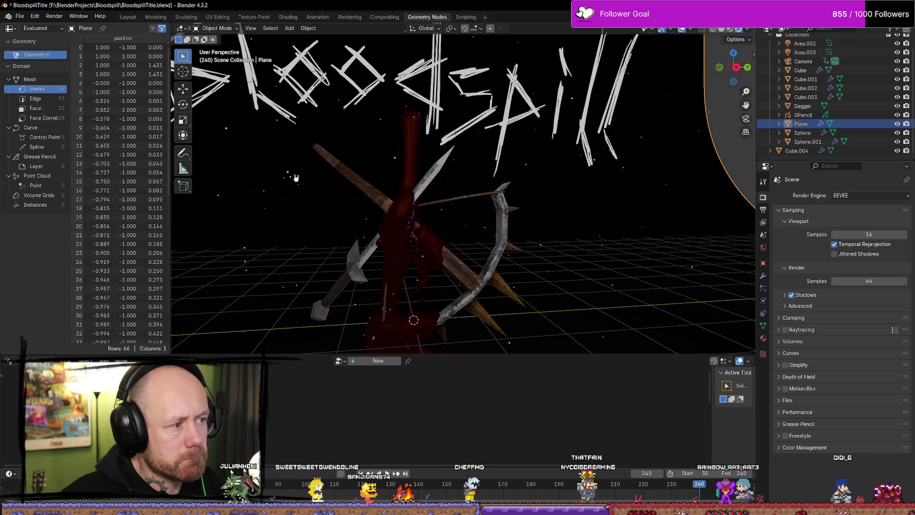
pyautogui.click(294, 180)
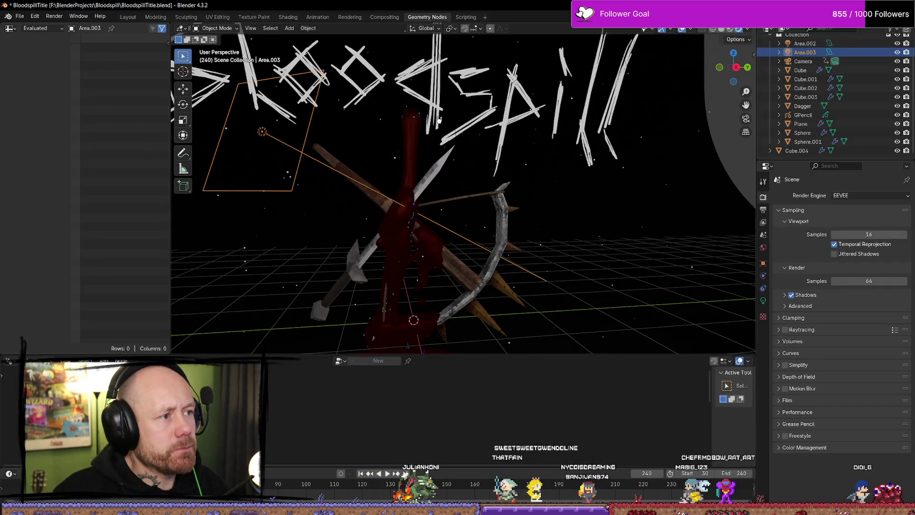
# Select Cube.004 and bring its Scene Time, Divide, Add and Random Value nodes into view.
pyautogui.click(390, 295)
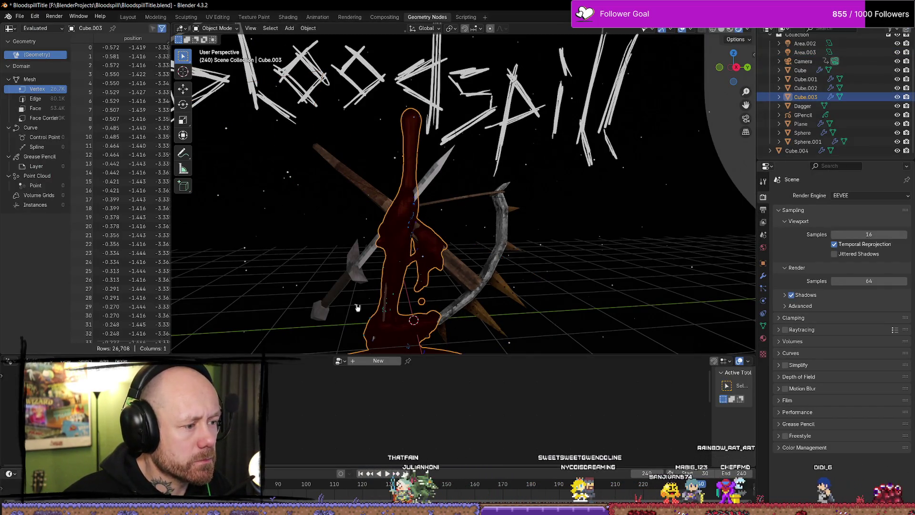
pyautogui.scroll(-1, 369, 419)
pyautogui.moveTo(369, 419); pyautogui.dragTo(288, 341, button='middle')
pyautogui.moveTo(334, 381); pyautogui.dragTo(383, 412, button='middle')
pyautogui.scroll(3, 383, 413)
pyautogui.click(448, 423)
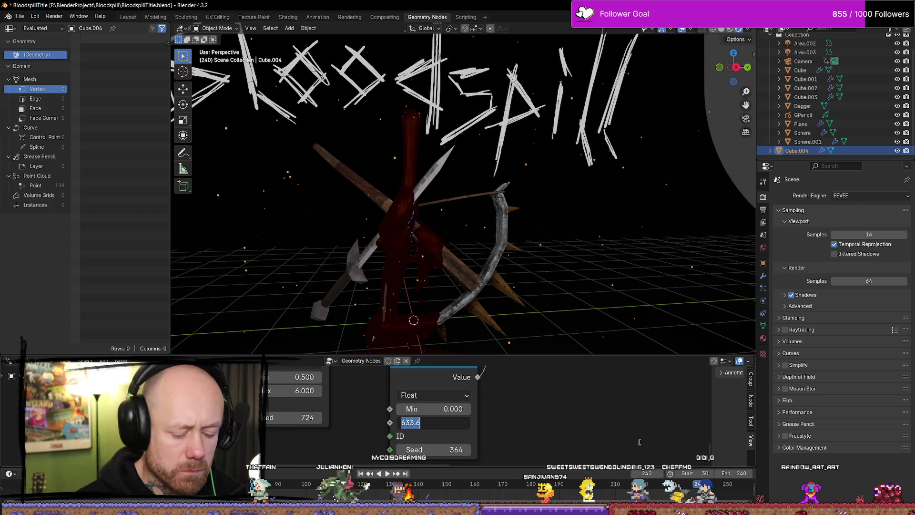
# Try Max values of 200, 20 and 5 on the second Random Value node while playing.
pyautogui.write('200')
pyautogui.press('Return')
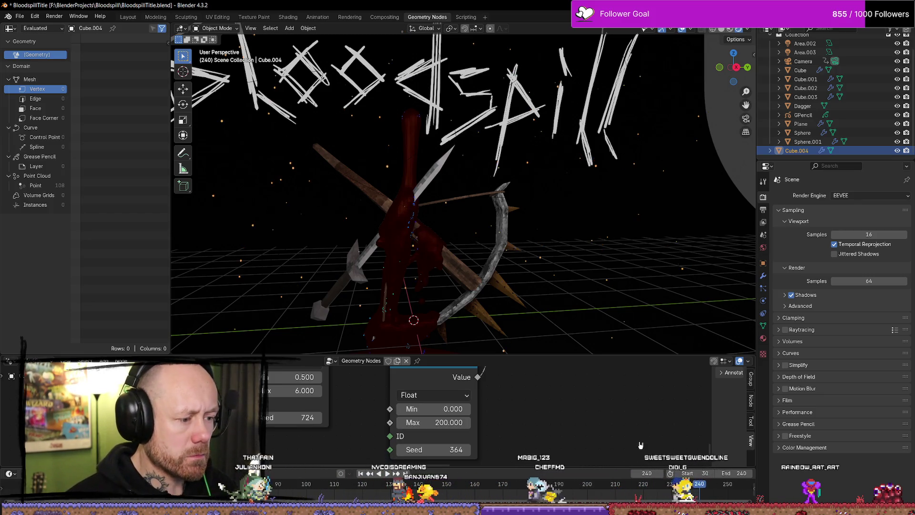
pyautogui.press('space')
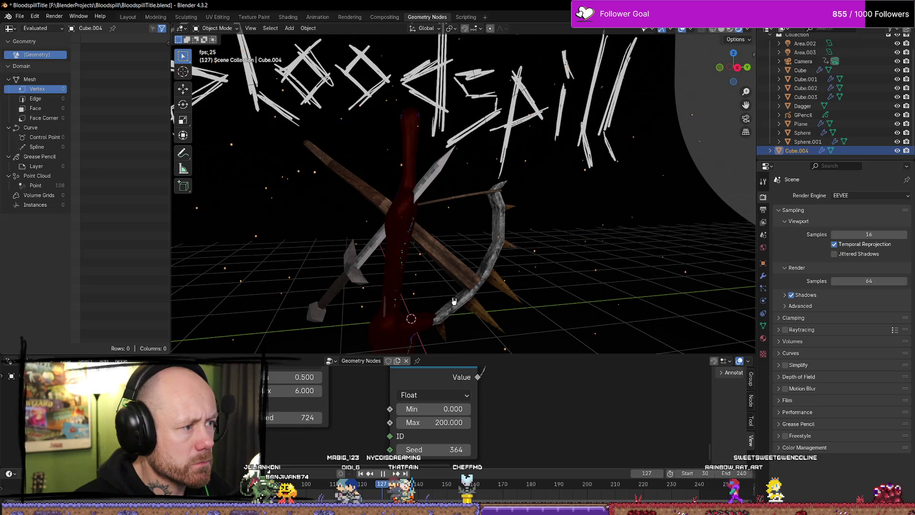
pyautogui.press('space')
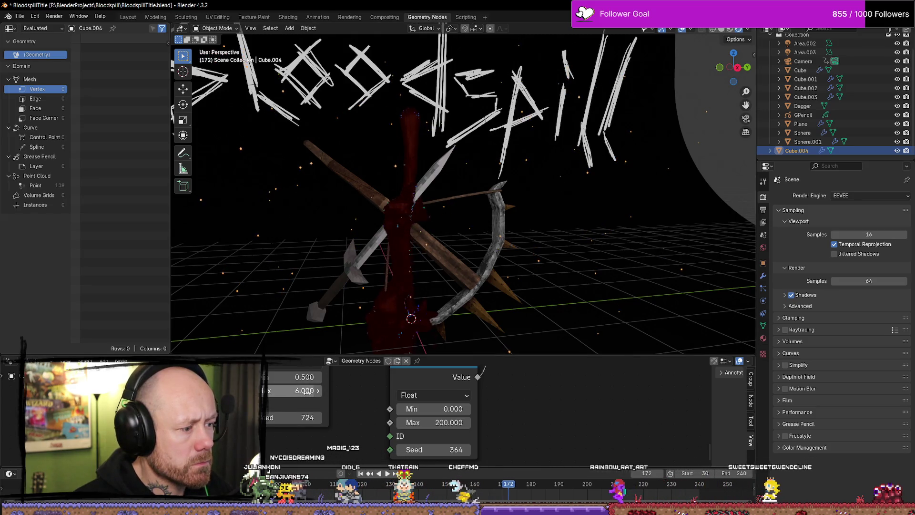
pyautogui.press('space')
pyautogui.write('10')
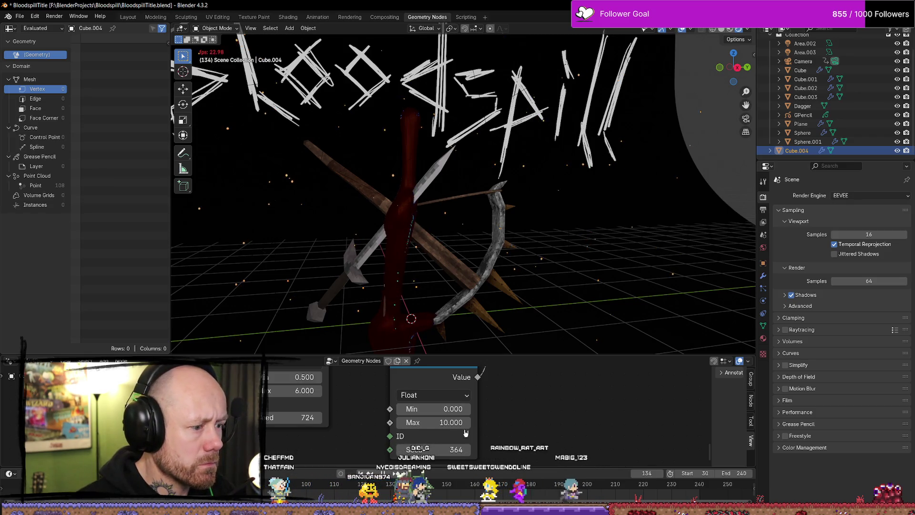
pyautogui.write('20')
pyautogui.press('Return')
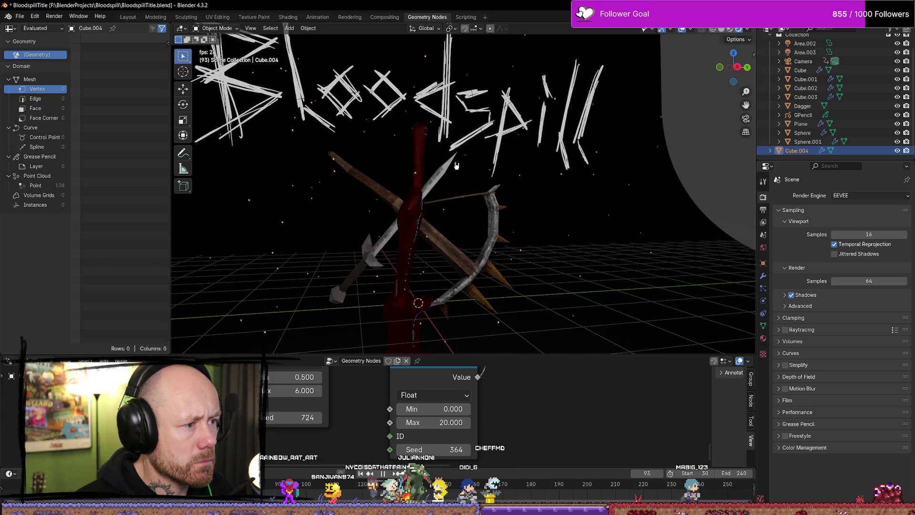
pyautogui.click(424, 422)
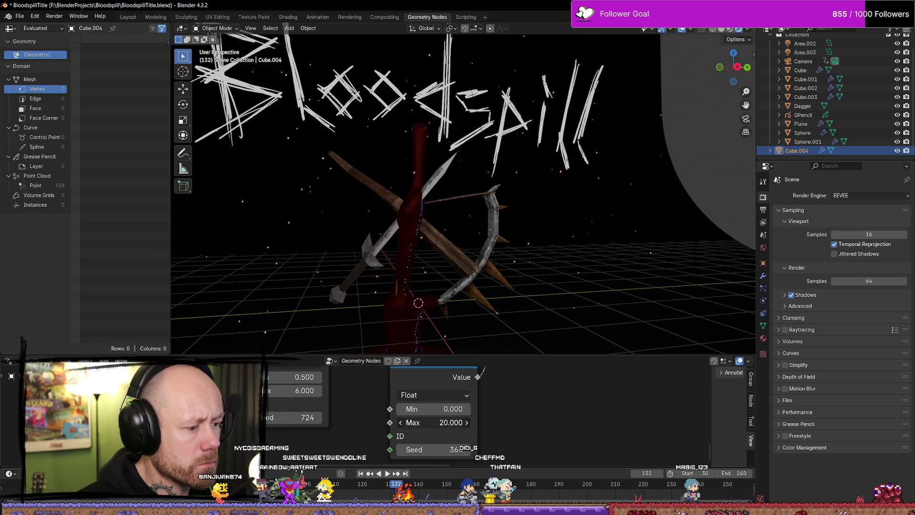
pyautogui.write('5')
pyautogui.write('1.000')
pyautogui.press('Return')
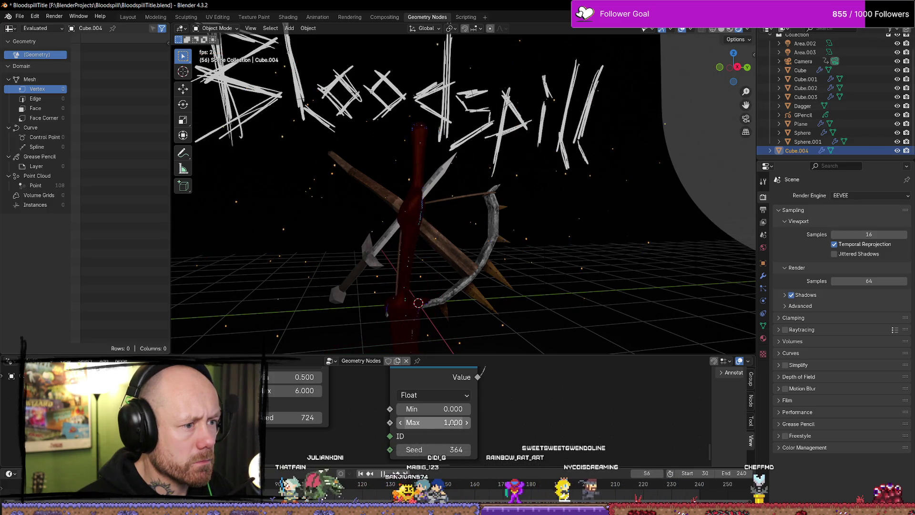
pyautogui.press('space')
pyautogui.click(453, 423)
pyautogui.press('Return')
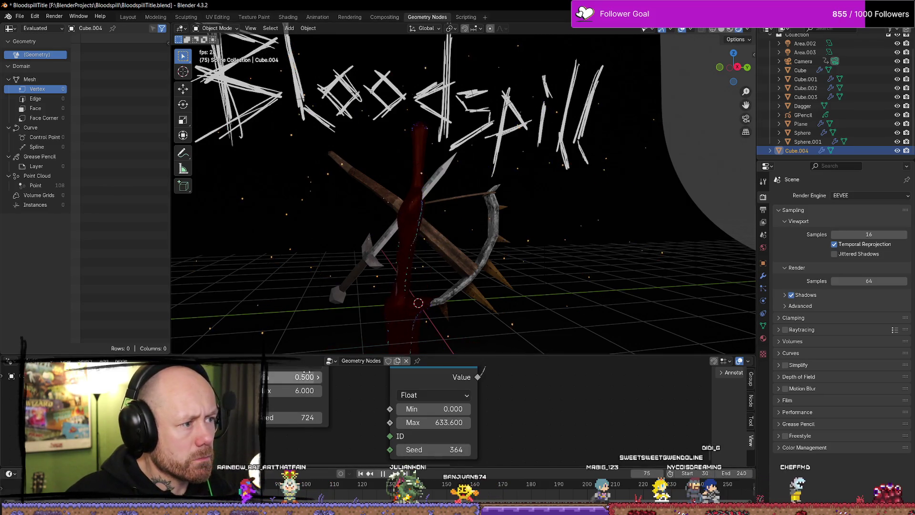
# Set the first Random Value node's Max to 2 and nudge the second node's Max to 633.7.
pyautogui.click(318, 391)
pyautogui.press('BackSpace')
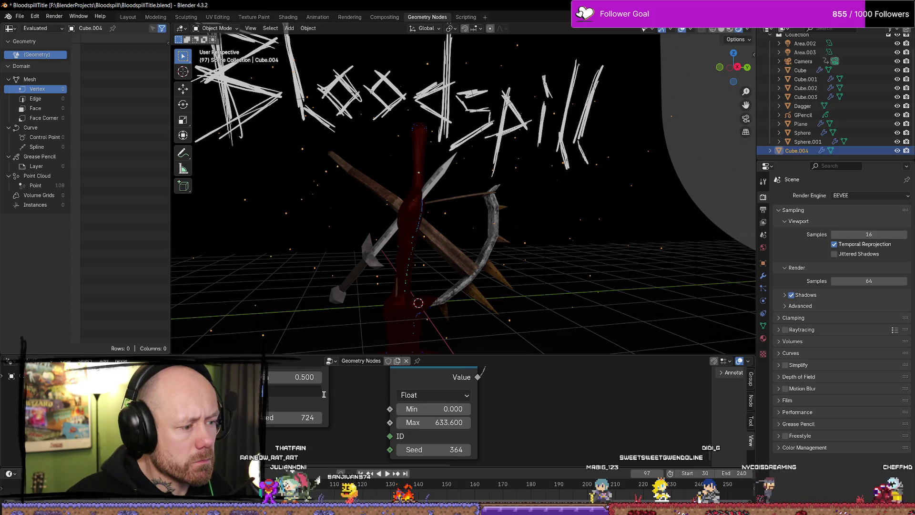
pyautogui.write('2')
pyautogui.press('Return')
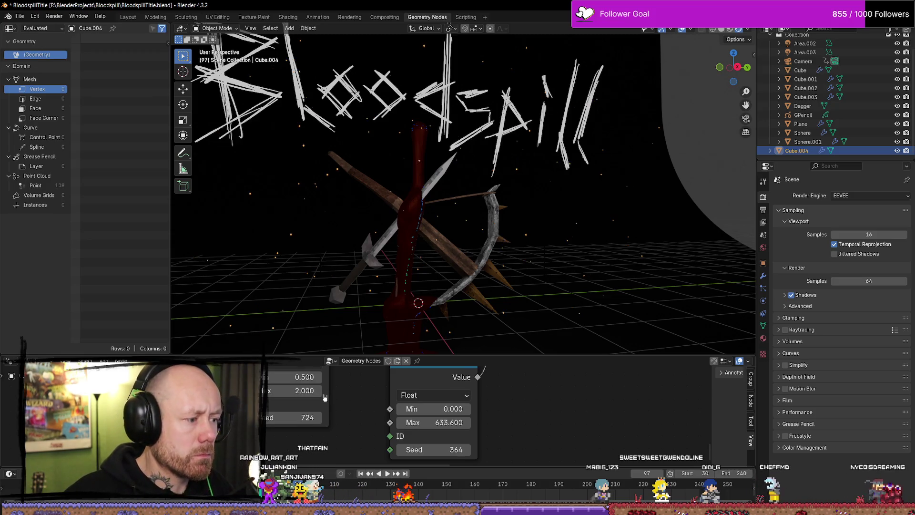
pyautogui.press('space')
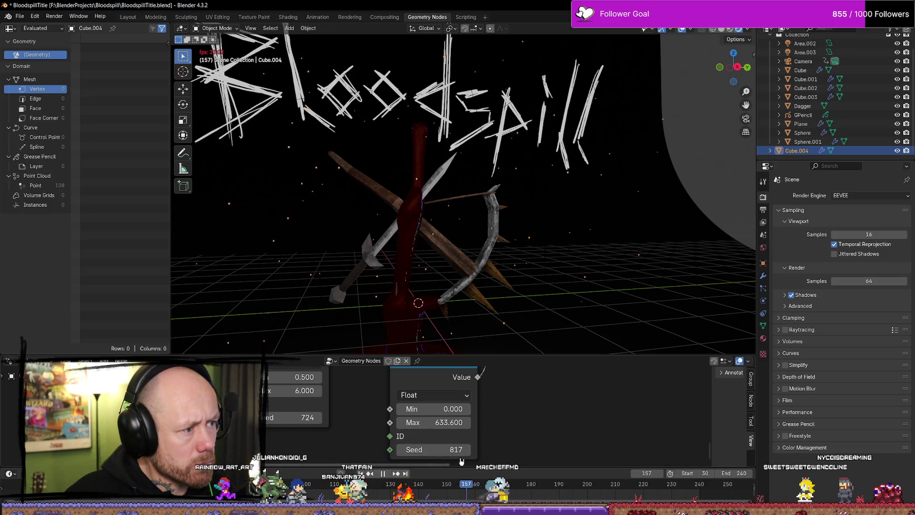
pyautogui.moveTo(431, 422); pyautogui.dragTo(435, 423)
pyautogui.click(435, 423)
# Set the second Random Value node's Max to 20 and Seed to 811, tidying the nodes.
pyautogui.write('20')
pyautogui.press('Return')
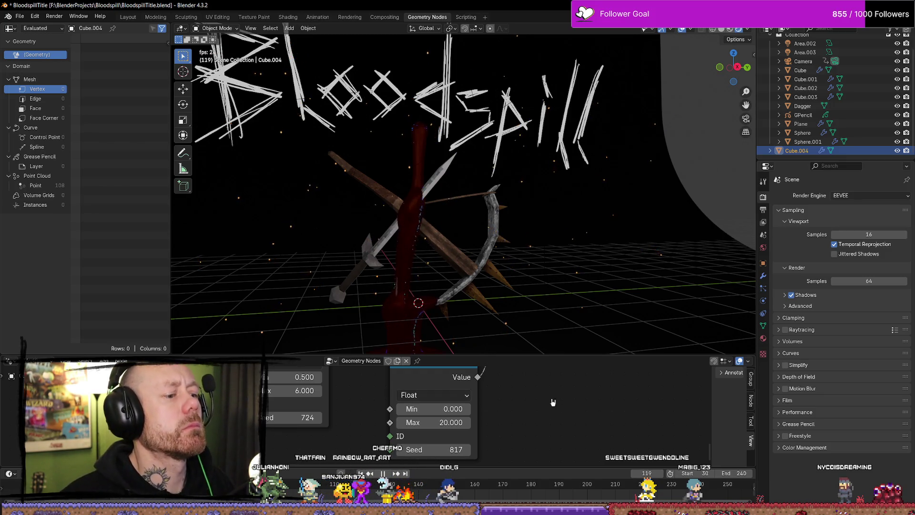
pyautogui.scroll(-5, 553, 402)
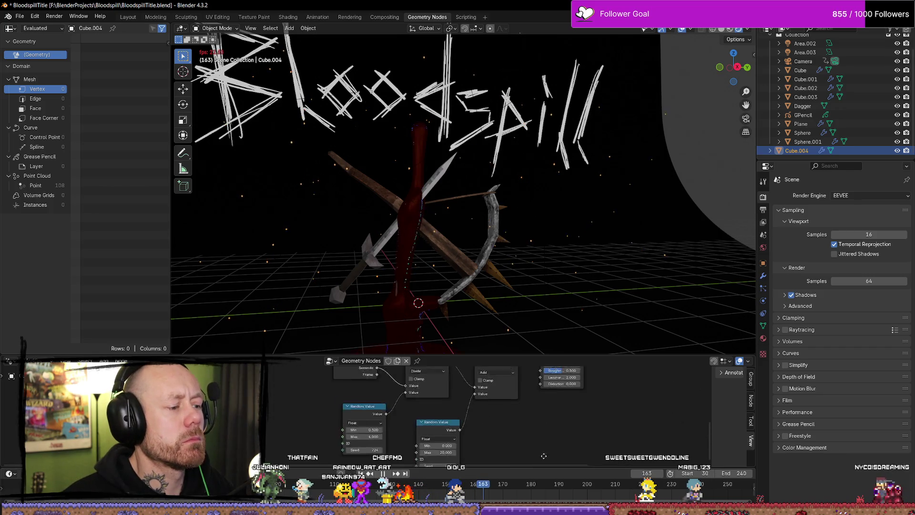
pyautogui.moveTo(543, 456); pyautogui.dragTo(539, 484, button='middle')
pyautogui.moveTo(508, 447); pyautogui.dragTo(476, 426, button='middle')
pyautogui.moveTo(405, 433); pyautogui.dragTo(421, 421)
pyautogui.scroll(3, 376, 451)
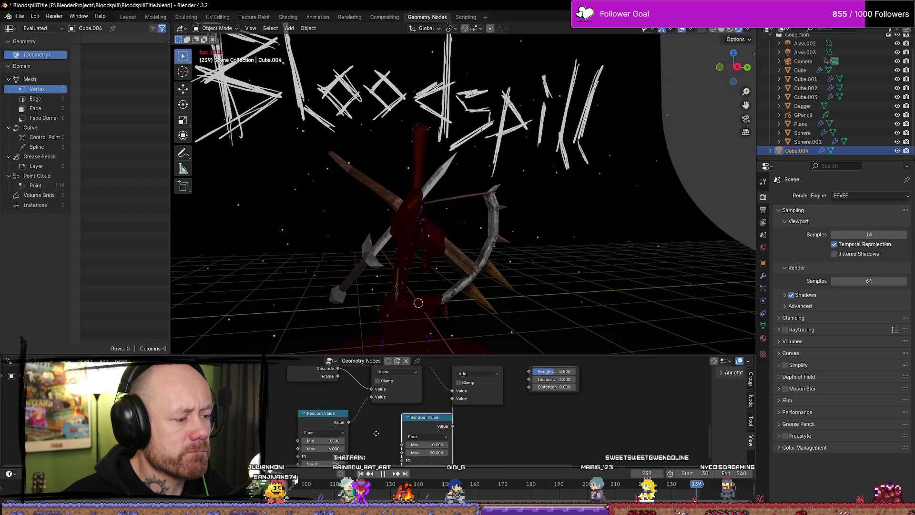
pyautogui.moveTo(376, 450); pyautogui.dragTo(361, 392, button='middle')
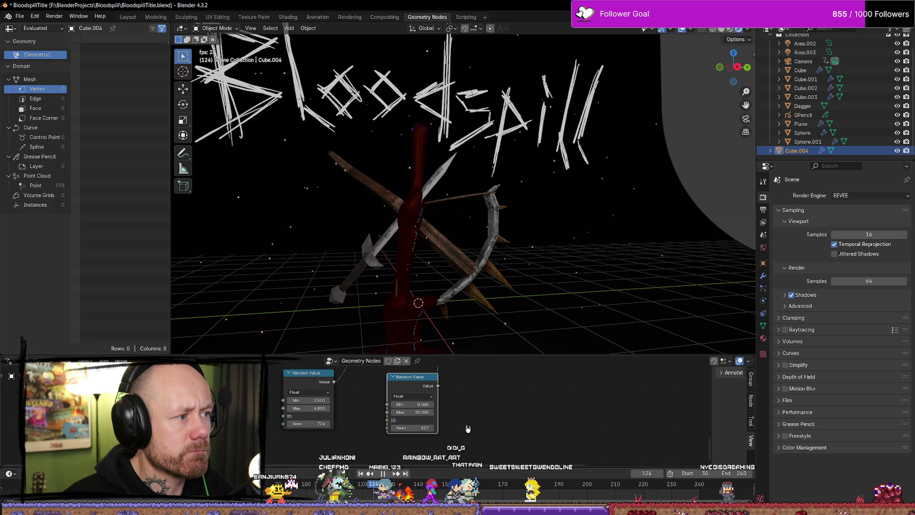
pyautogui.moveTo(413, 428); pyautogui.dragTo(406, 428)
pyautogui.write('1204')
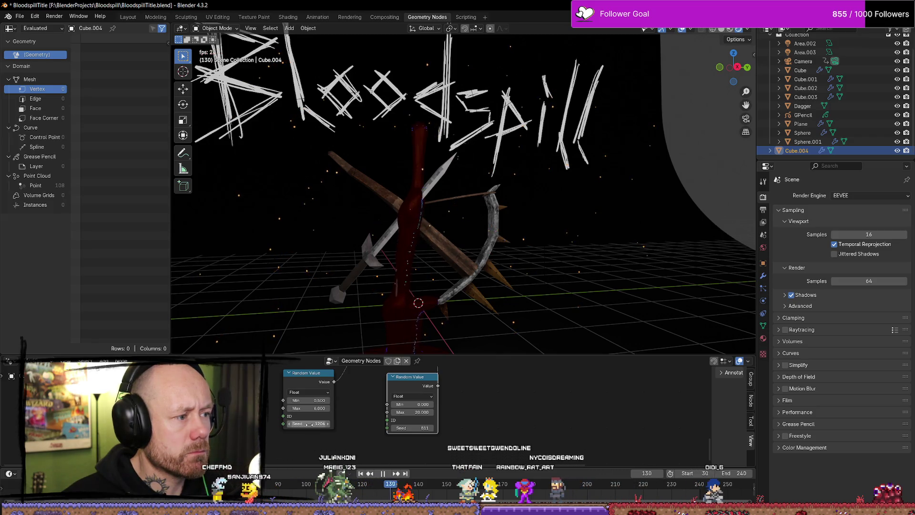
# Lower Cube.004's point density to 5.4, then make the backdrop Plane active.
pyautogui.click(608, 319)
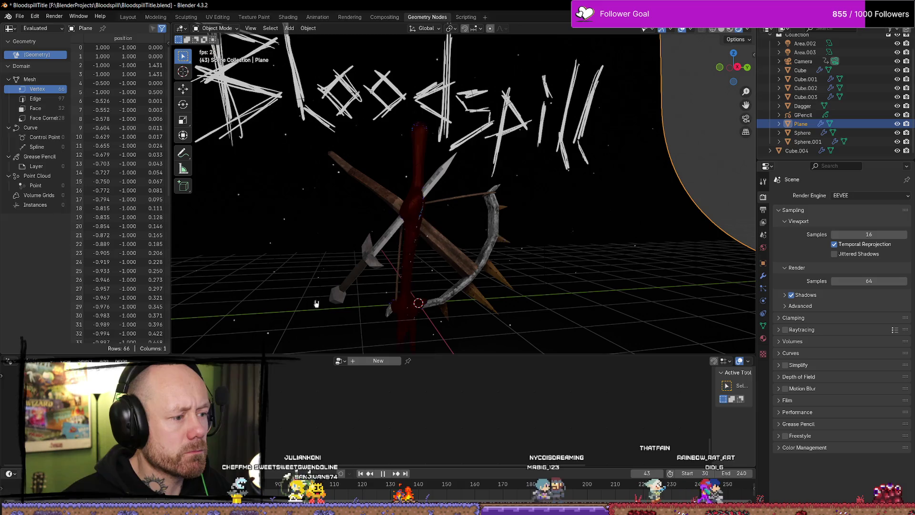
pyautogui.click(287, 221)
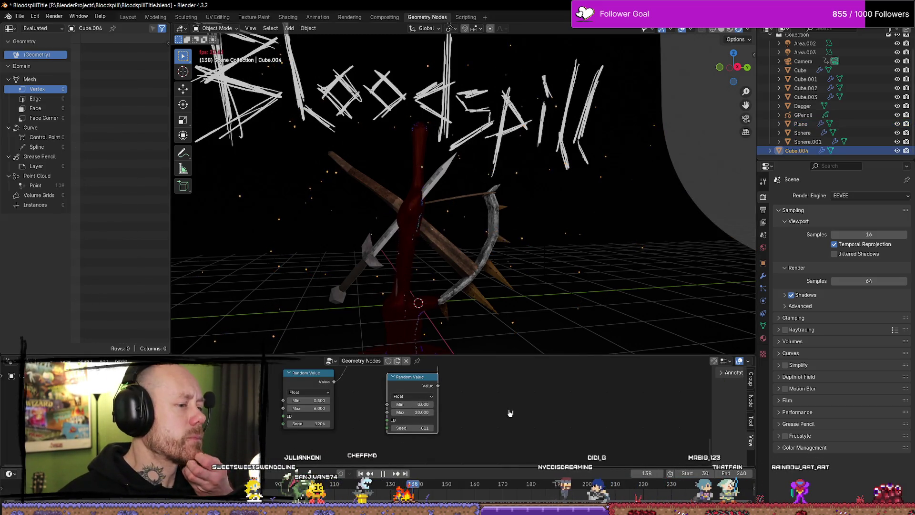
pyautogui.scroll(-3, 466, 370)
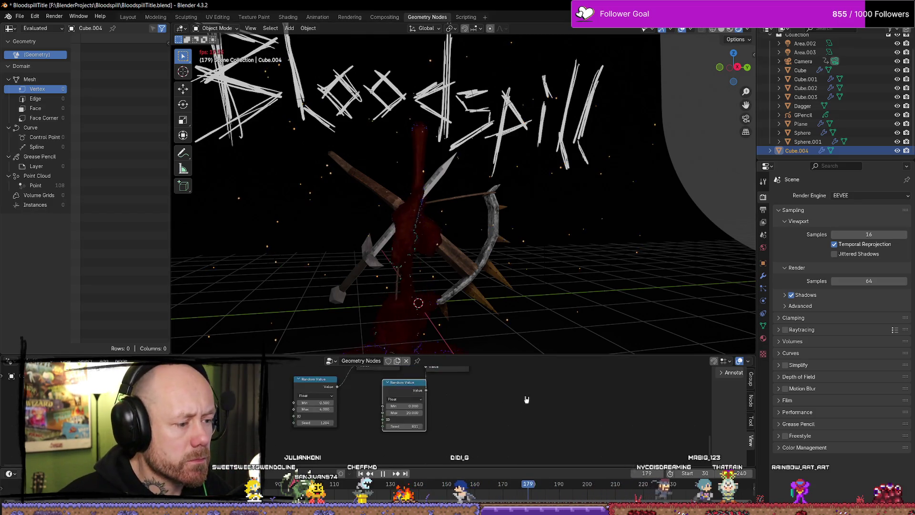
pyautogui.moveTo(477, 391)
pyautogui.mouseDown(button='middle')
pyautogui.moveTo(315, 425)
pyautogui.moveTo(320, 415)
pyautogui.mouseUp(button='middle')
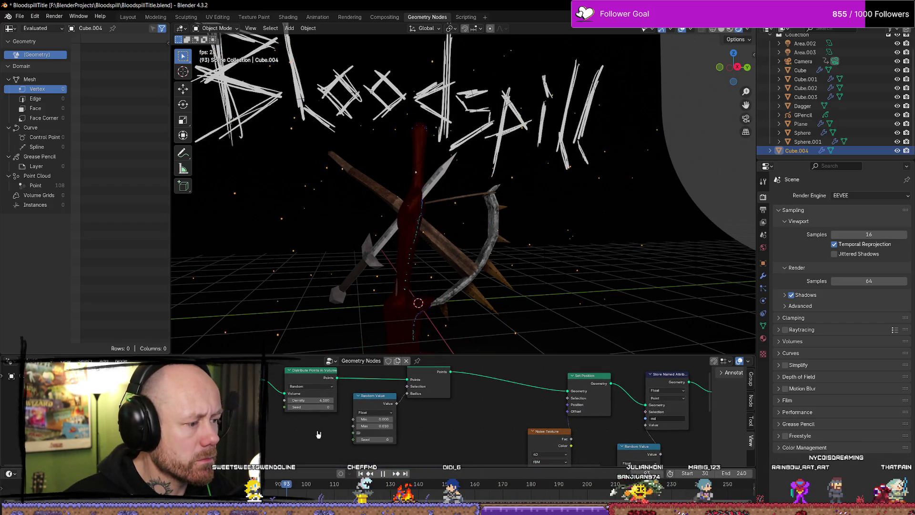
pyautogui.scroll(2, 479, 438)
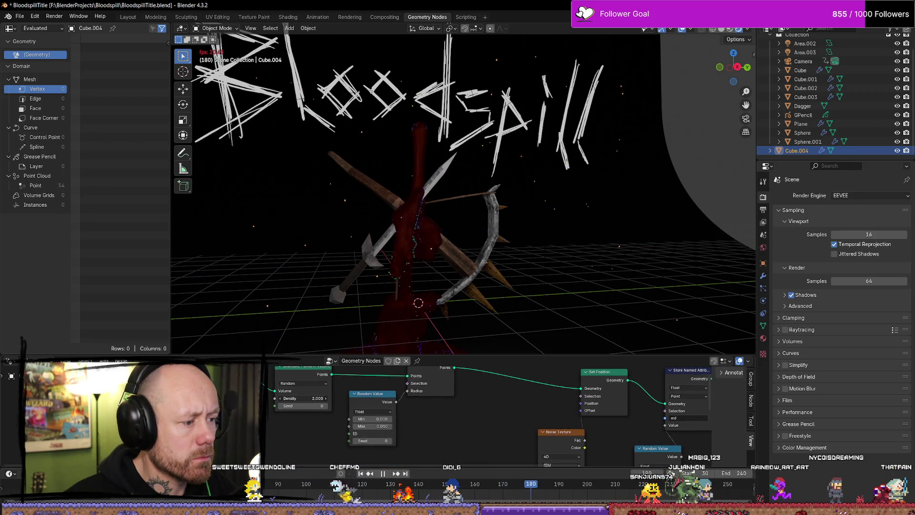
pyautogui.moveTo(305, 398); pyautogui.dragTo(291, 398)
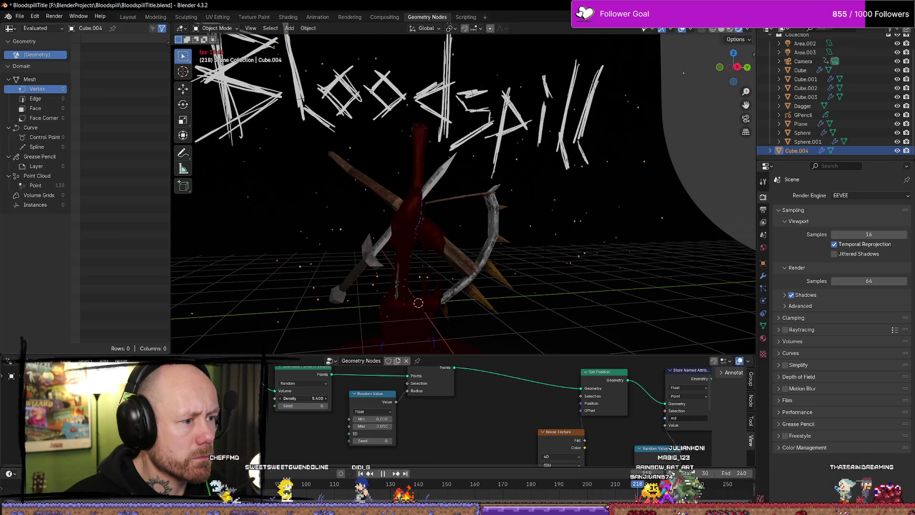
pyautogui.click(614, 316)
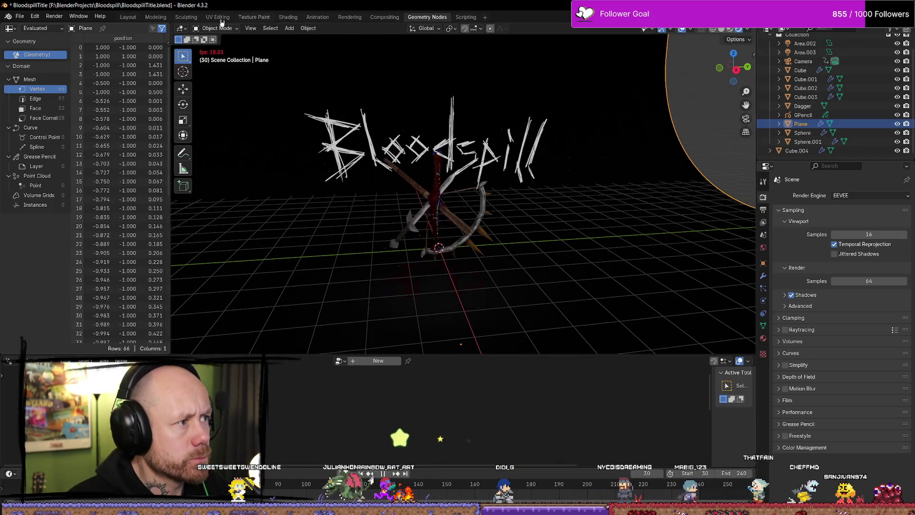
# Switch to the Modeling workspace and check the title through the scene camera.
pyautogui.click(157, 18)
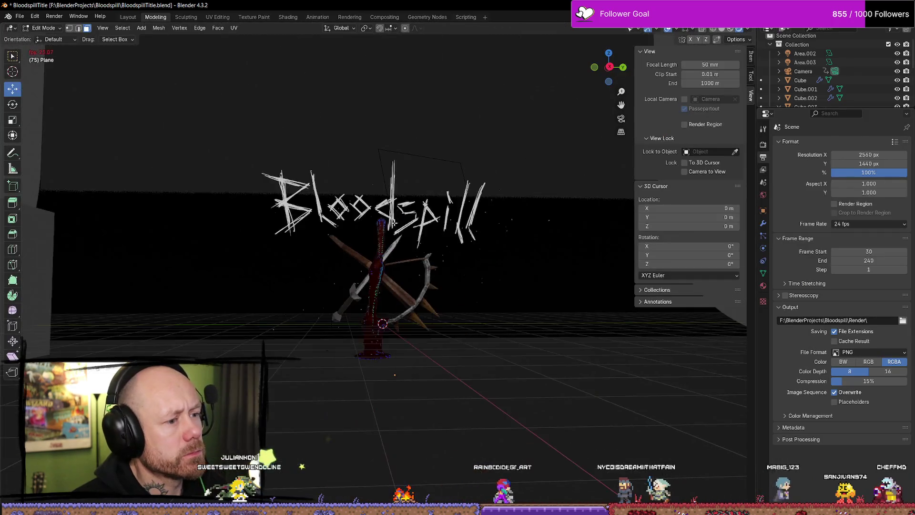
pyautogui.moveTo(391, 238); pyautogui.dragTo(522, 262, button='middle')
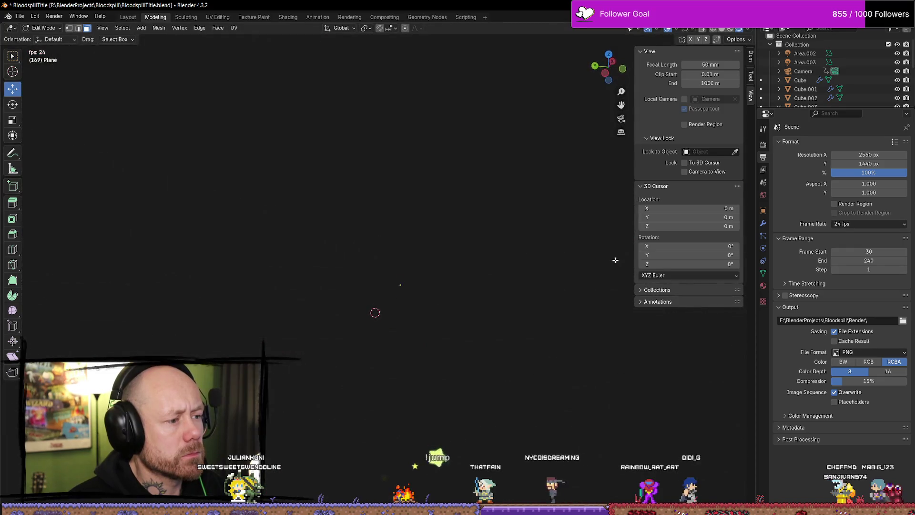
pyautogui.press('KP_0')
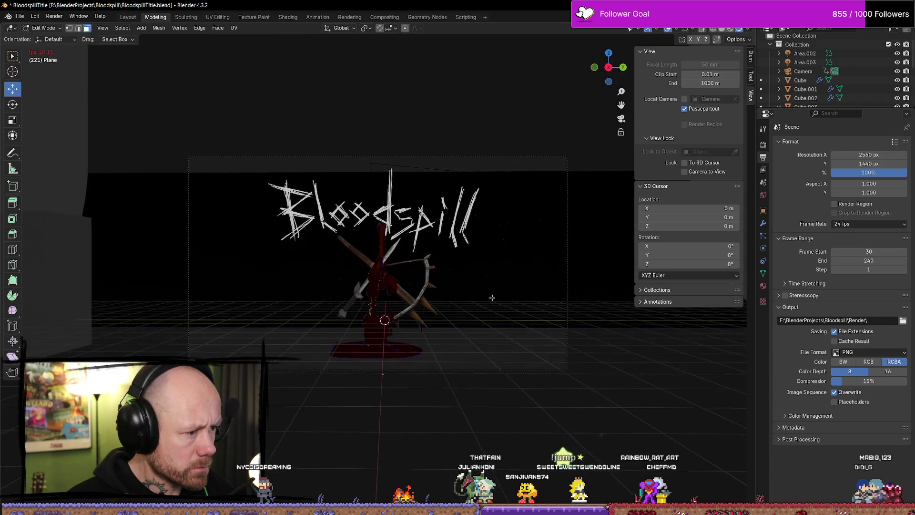
pyautogui.scroll(4, 492, 298)
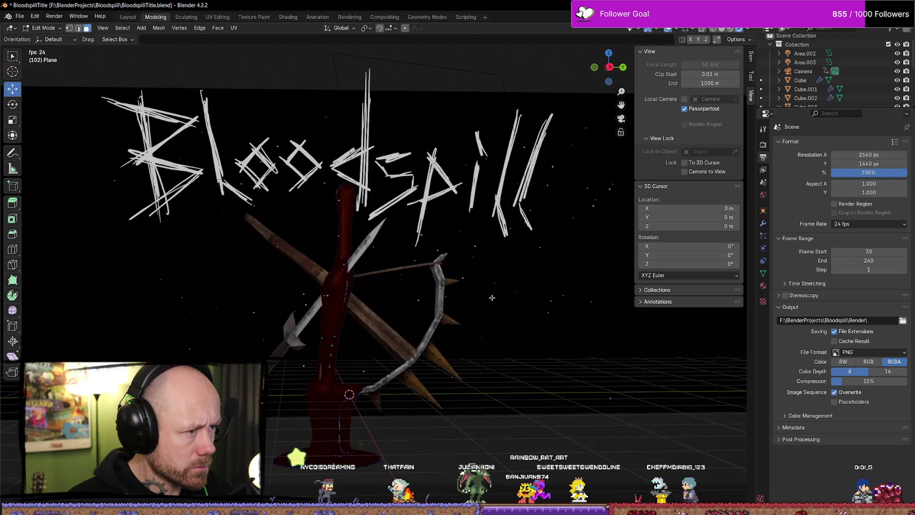
pyautogui.scroll(-2, 492, 299)
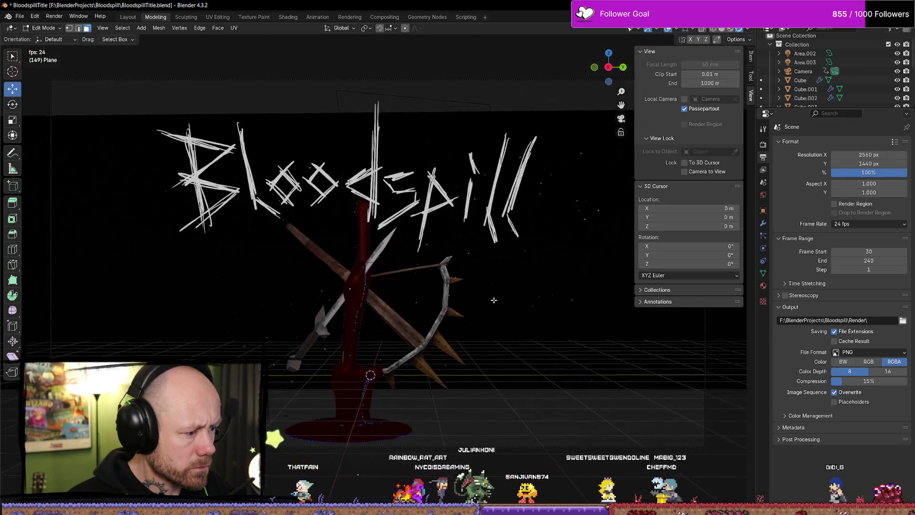
pyautogui.press('KP_0')
# Orbit the set, toggle the backdrop plane's edit mode, and return to camera view.
pyautogui.moveTo(490, 290)
pyautogui.mouseDown(button='middle')
pyautogui.moveTo(466, 294)
pyautogui.moveTo(426, 275)
pyautogui.moveTo(326, 181)
pyautogui.mouseUp(button='middle')
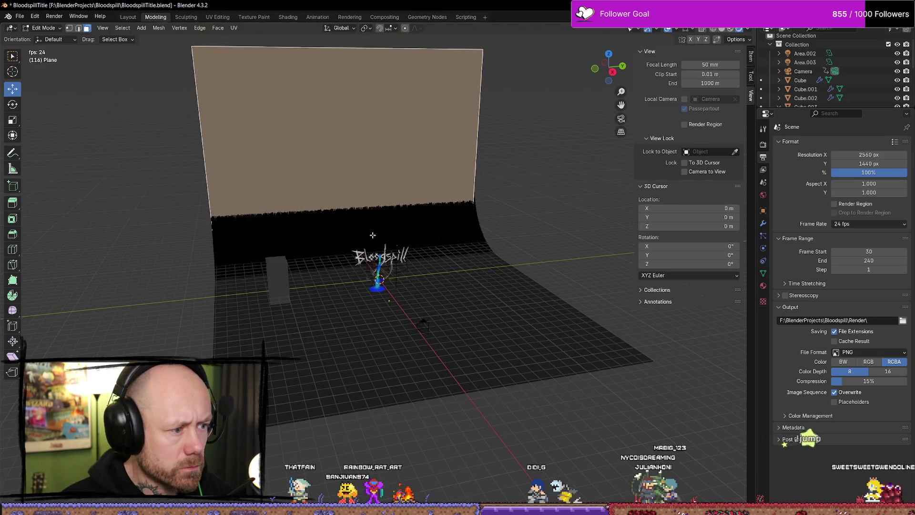
pyautogui.scroll(2, 476, 181)
pyautogui.press('Tab')
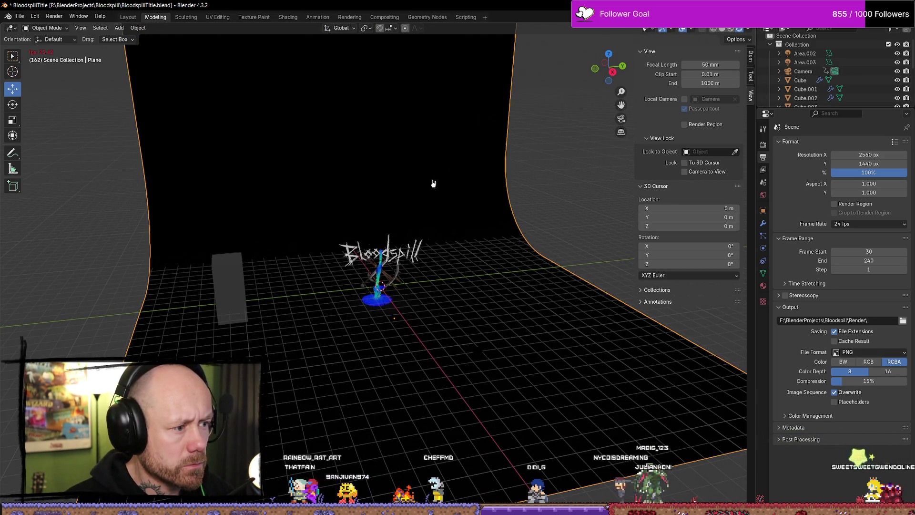
pyautogui.press('Tab')
pyautogui.press('Tab')
pyautogui.scroll(2, 500, 229)
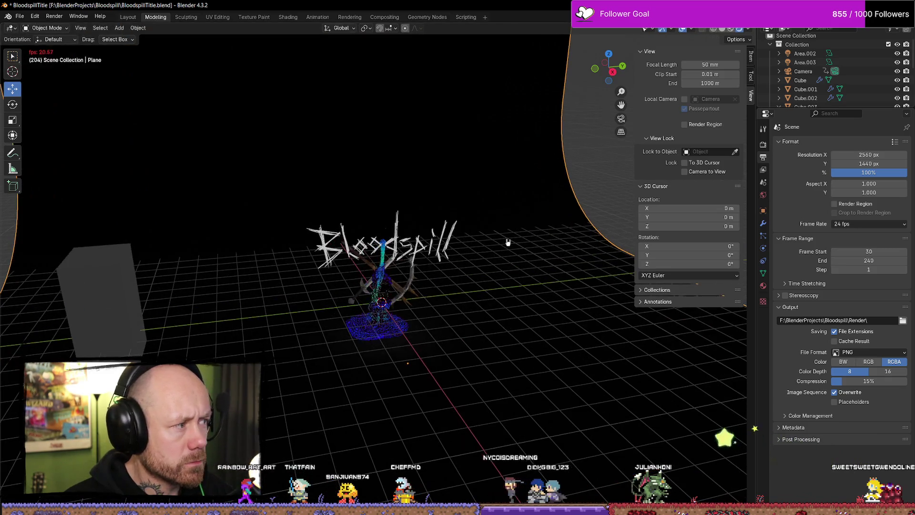
pyautogui.press('KP_0')
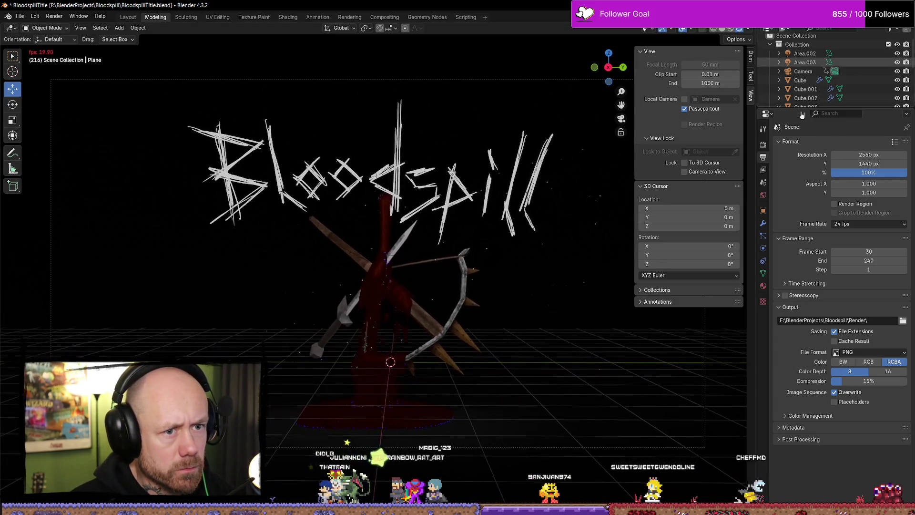
pyautogui.hotkey('shift', 'a')
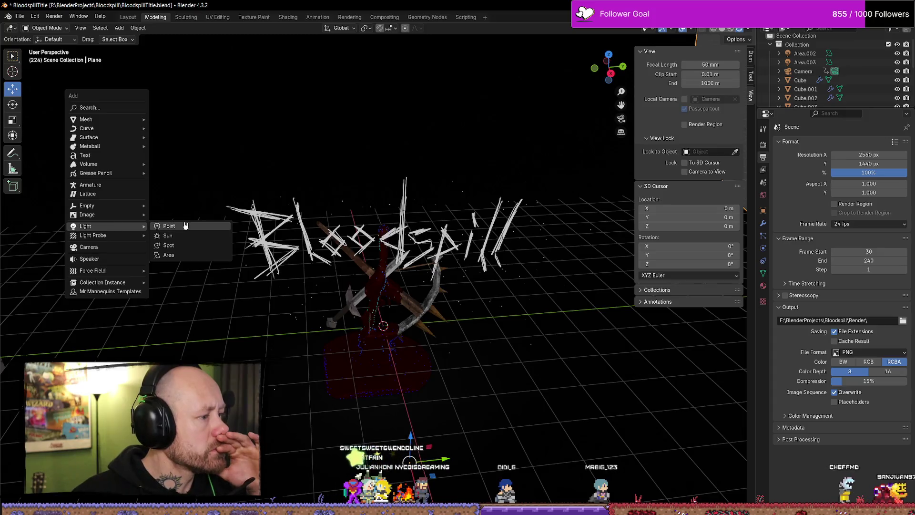
# Add a Spot light and move it sideways above the set.
pyautogui.click(186, 247)
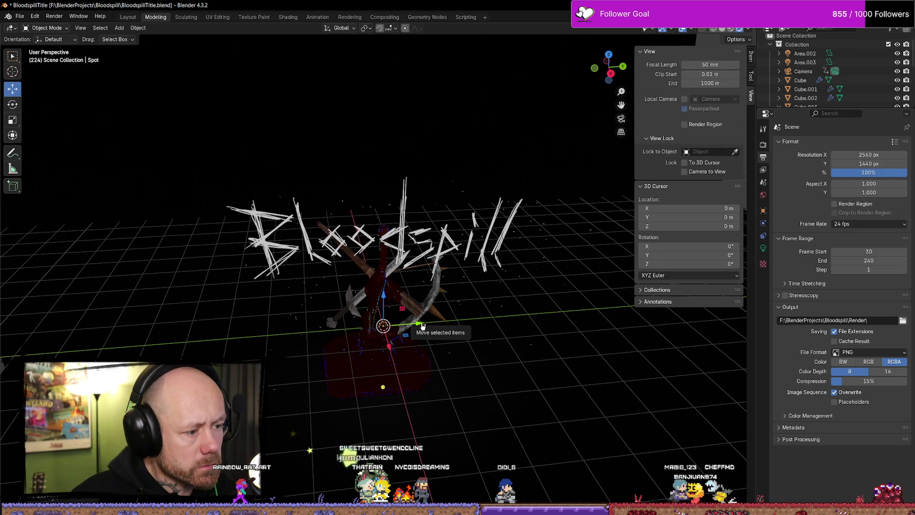
pyautogui.scroll(-5, 843, 99)
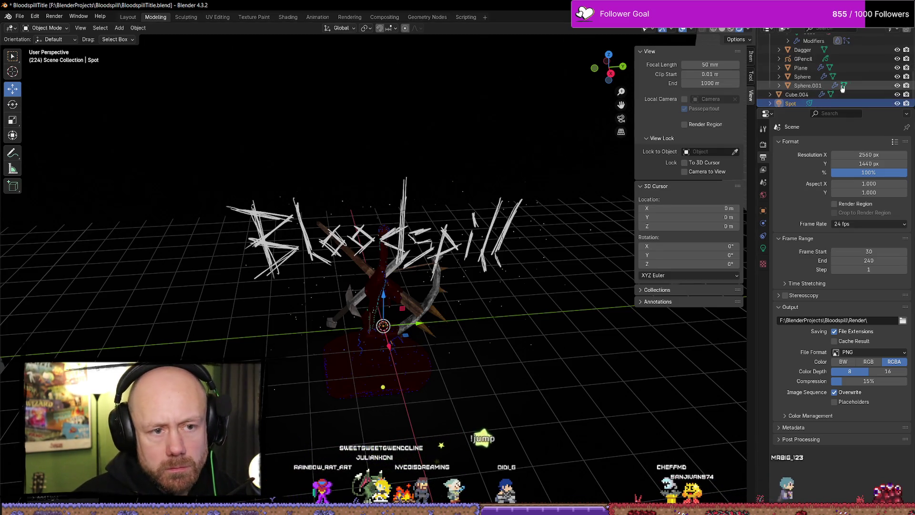
pyautogui.moveTo(421, 324)
pyautogui.mouseDown()
pyautogui.moveTo(481, 325)
pyautogui.moveTo(453, 286)
pyautogui.moveTo(470, 36)
pyautogui.moveTo(480, 42)
pyautogui.mouseUp()
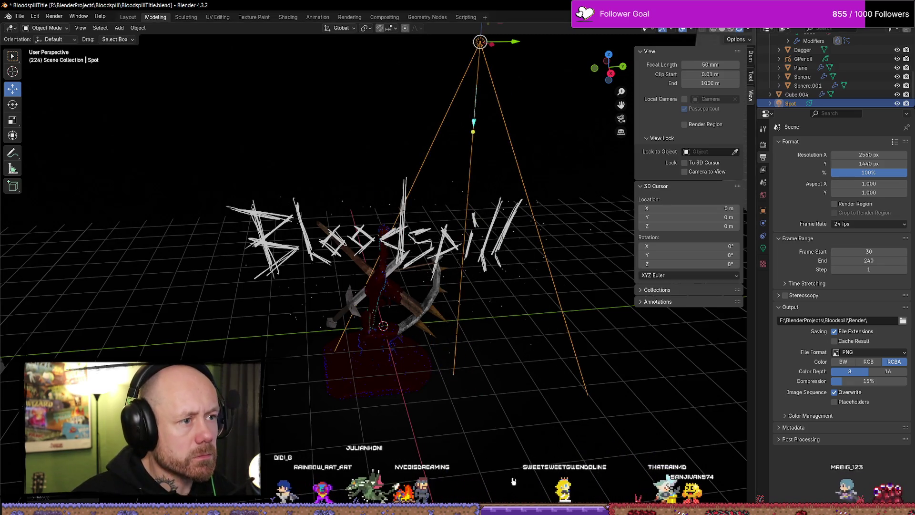
pyautogui.scroll(-4, 513, 481)
pyautogui.moveTo(491, 248)
pyautogui.mouseDown(button='middle')
pyautogui.moveTo(484, 224)
pyautogui.moveTo(509, 205)
pyautogui.mouseUp(button='middle')
pyautogui.moveTo(446, 139)
pyautogui.mouseDown(button='middle')
pyautogui.moveTo(411, 203)
pyautogui.moveTo(447, 163)
pyautogui.mouseUp(button='middle')
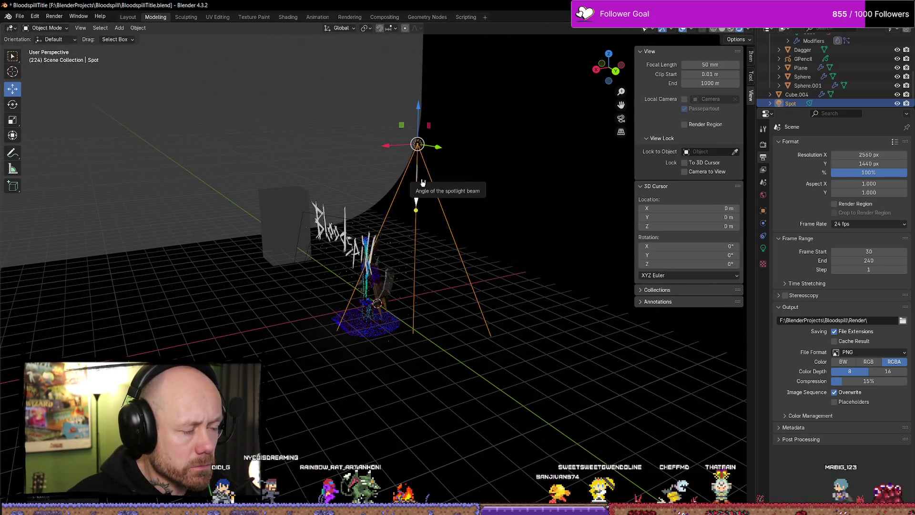
# Start playback, switch selection tools, and reselect the spot light.
pyautogui.press('space')
pyautogui.press('w')
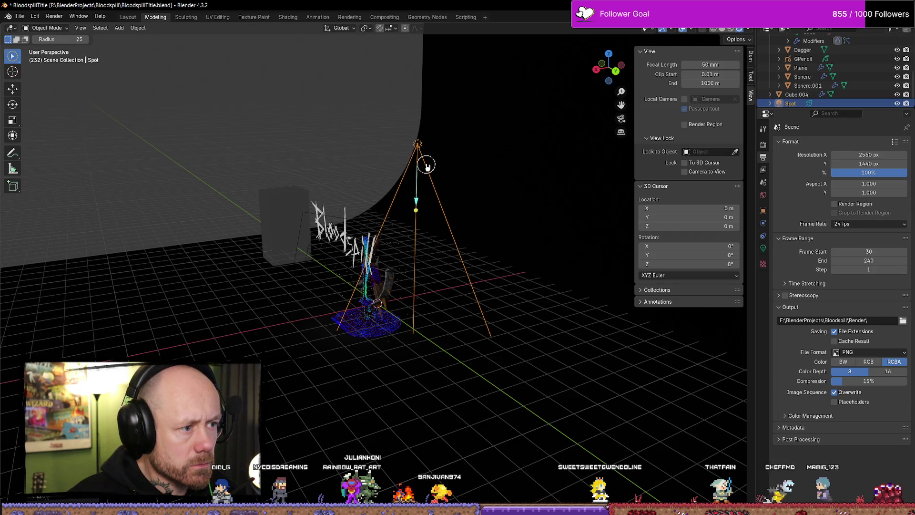
pyautogui.rightClick(427, 165)
pyautogui.moveTo(19, 57); pyautogui.dragTo(45, 66)
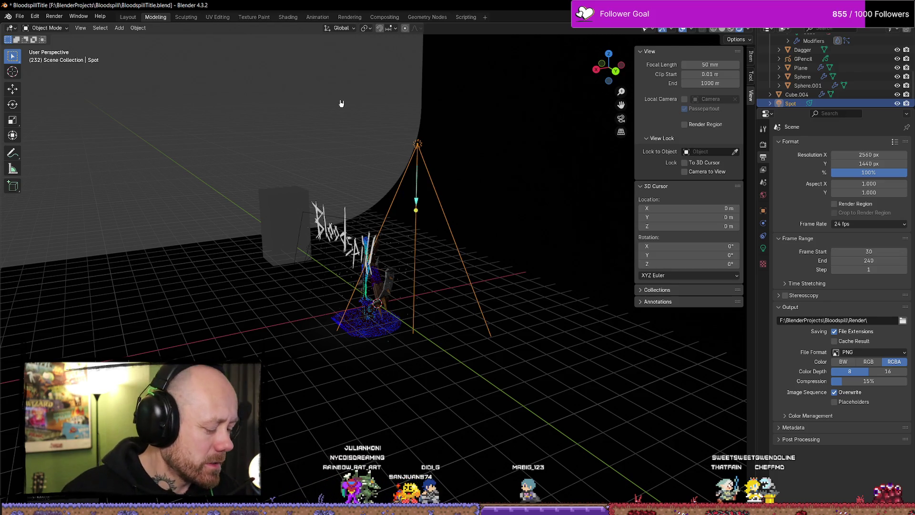
pyautogui.hotkey('shift', 'g')
pyautogui.press('Return')
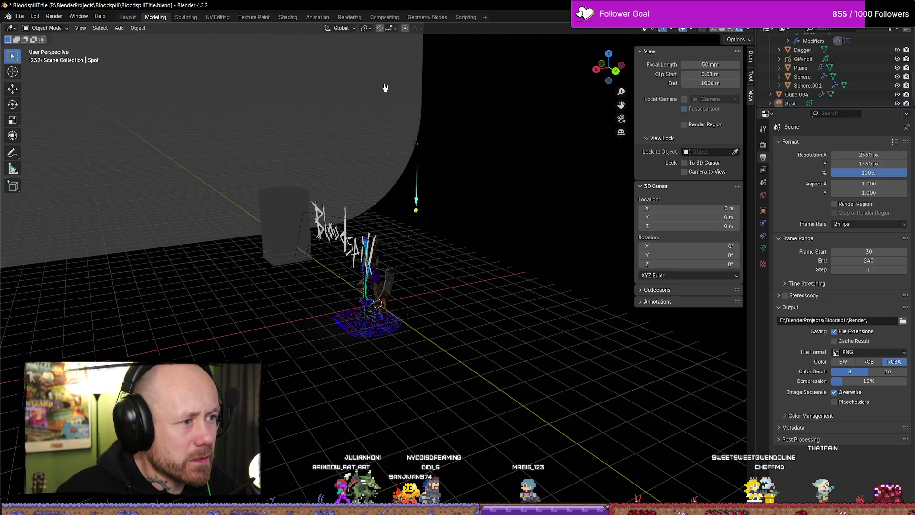
pyautogui.click(416, 144)
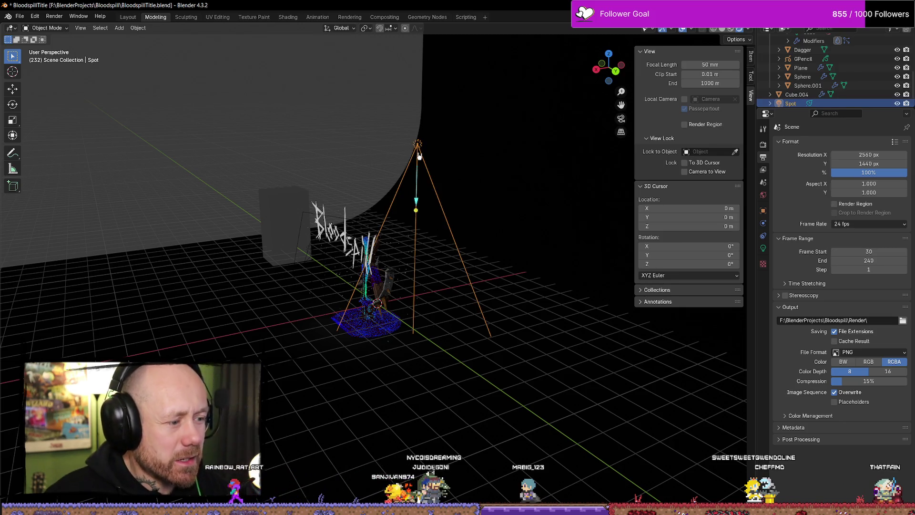
pyautogui.hotkey('ctrl', 'z')
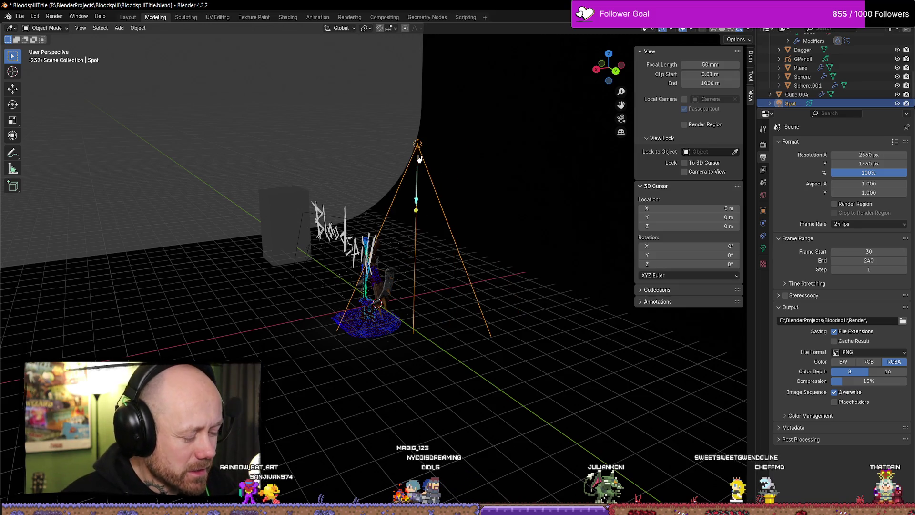
# Tilt the spot light and adjust its height and left-right position.
pyautogui.press('r')
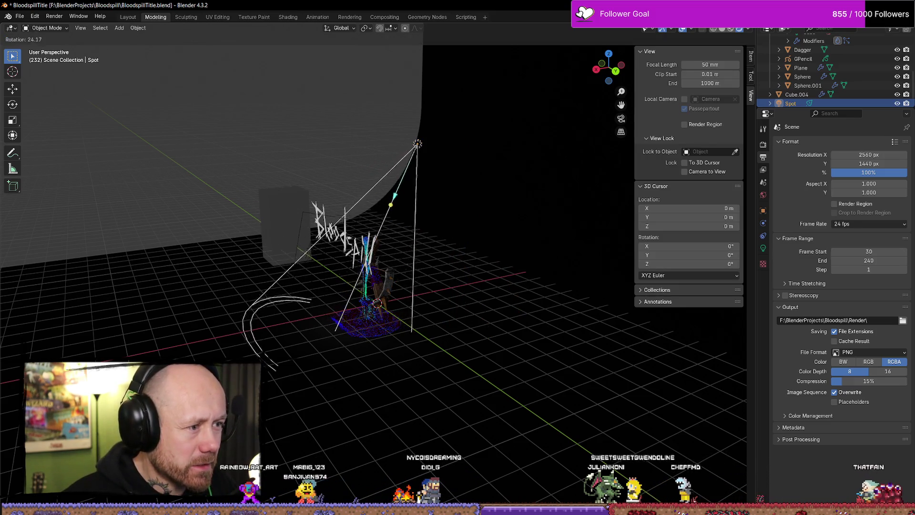
pyautogui.press('Return')
pyautogui.moveTo(428, 203); pyautogui.dragTo(478, 203, button='middle')
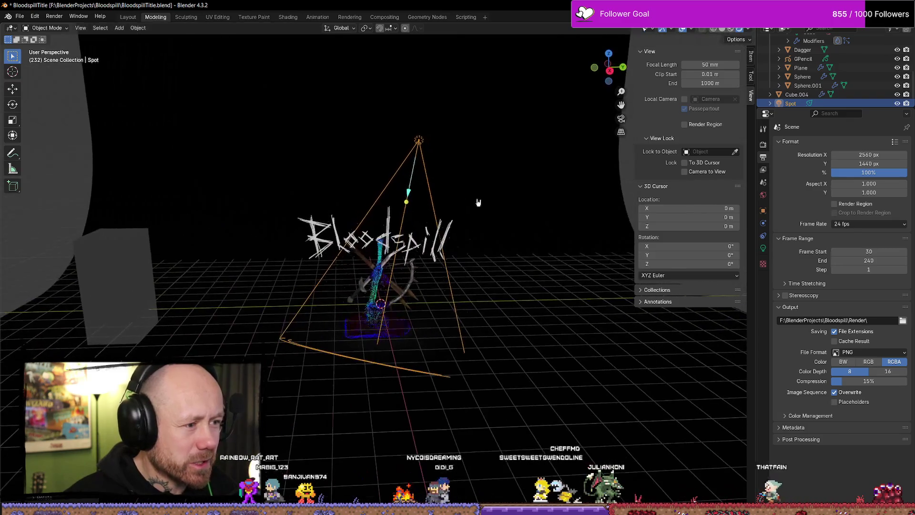
pyautogui.press('r')
pyautogui.press('Return')
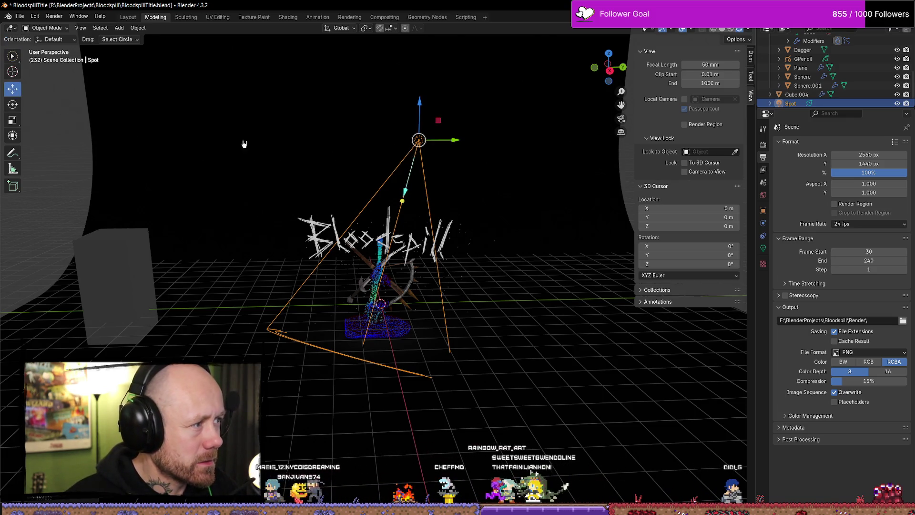
pyautogui.moveTo(421, 97); pyautogui.dragTo(433, 136)
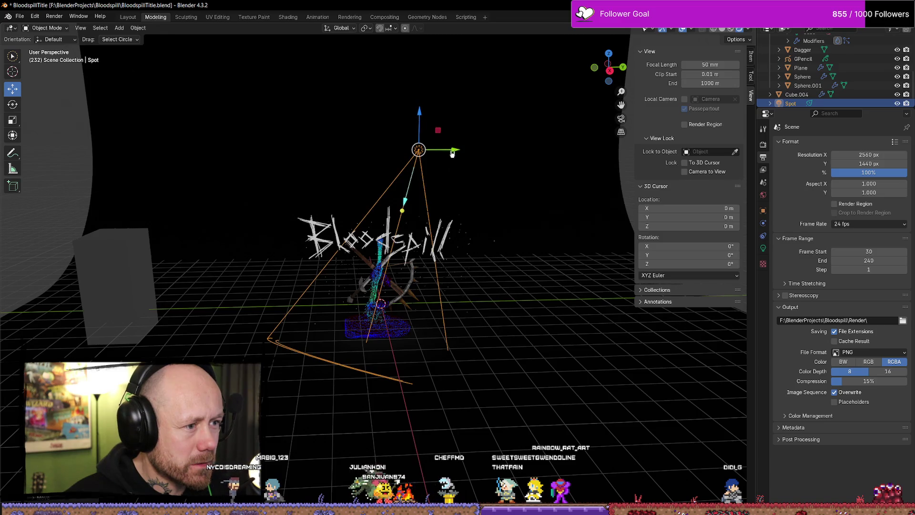
pyautogui.moveTo(451, 153)
pyautogui.mouseDown(button='middle')
pyautogui.moveTo(477, 159)
pyautogui.moveTo(419, 86)
pyautogui.mouseUp(button='middle')
pyautogui.scroll(3, 487, 163)
pyautogui.moveTo(405, 58); pyautogui.dragTo(371, 59)
pyautogui.moveTo(403, 86)
pyautogui.mouseDown(button='middle')
pyautogui.moveTo(552, 81)
pyautogui.moveTo(473, 157)
pyautogui.moveTo(429, 164)
pyautogui.moveTo(457, 229)
pyautogui.moveTo(476, 238)
pyautogui.moveTo(541, 225)
pyautogui.moveTo(453, 212)
pyautogui.mouseUp(button='middle')
pyautogui.scroll(3, 461, 242)
pyautogui.scroll(-3, 454, 212)
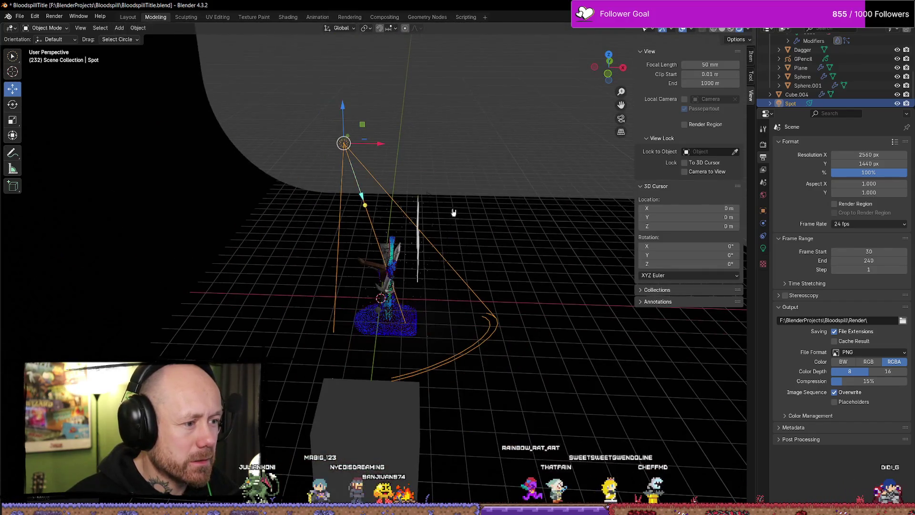
pyautogui.moveTo(376, 146); pyautogui.dragTo(434, 148)
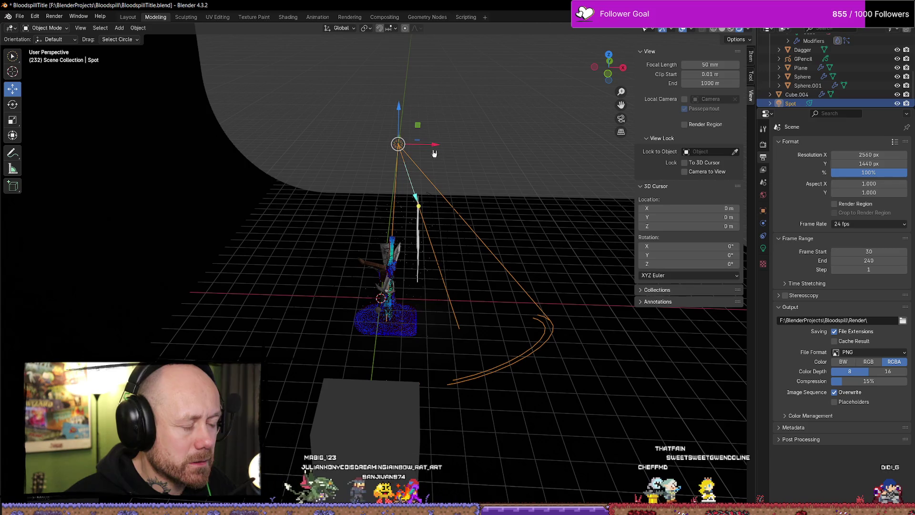
# Rotate the spot light to point straight down and shift it slightly left.
pyautogui.press('r')
pyautogui.click(476, 215)
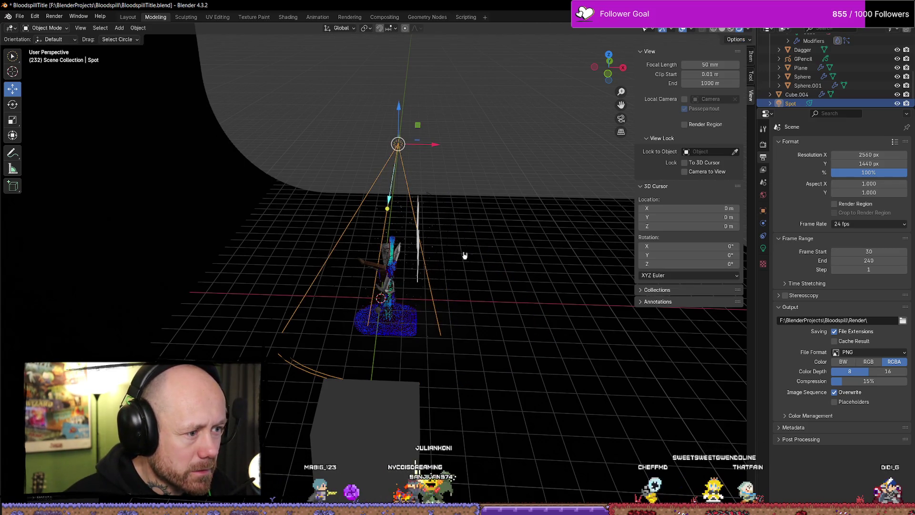
pyautogui.moveTo(467, 181)
pyautogui.mouseDown(button='middle')
pyautogui.moveTo(502, 259)
pyautogui.moveTo(426, 243)
pyautogui.moveTo(526, 50)
pyautogui.mouseUp(button='middle')
pyautogui.moveTo(526, 49); pyautogui.dragTo(506, 64)
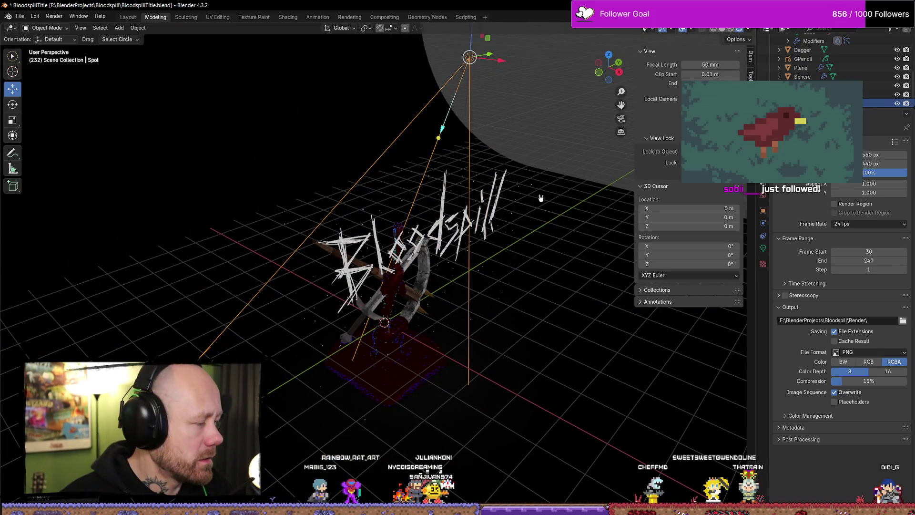
pyautogui.moveTo(540, 198); pyautogui.dragTo(567, 157, button='middle')
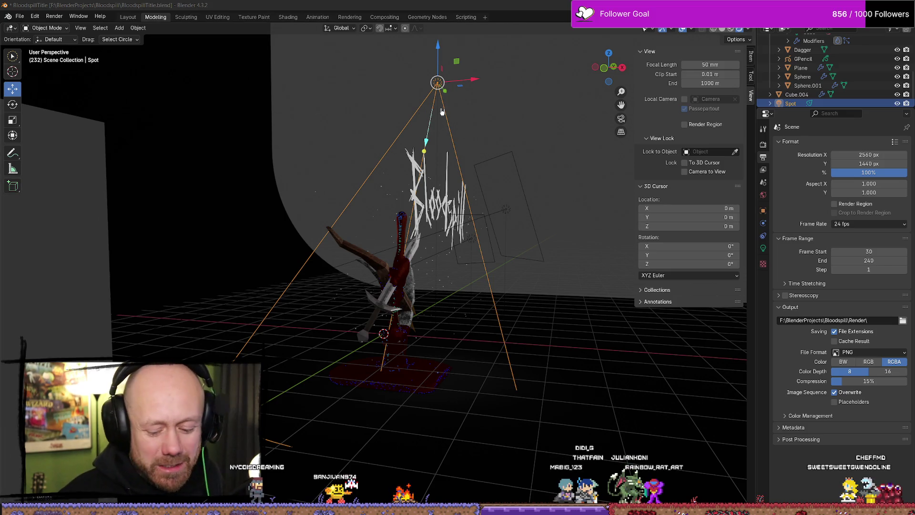
pyautogui.click(466, 117)
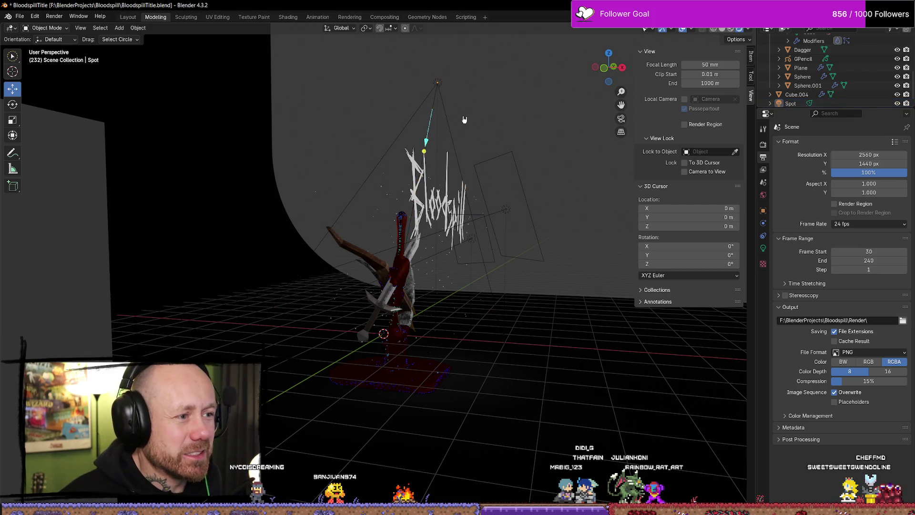
# Play in camera view, collapse the View and 3D Cursor panels, and narrow the sidebar.
pyautogui.press('KP_0')
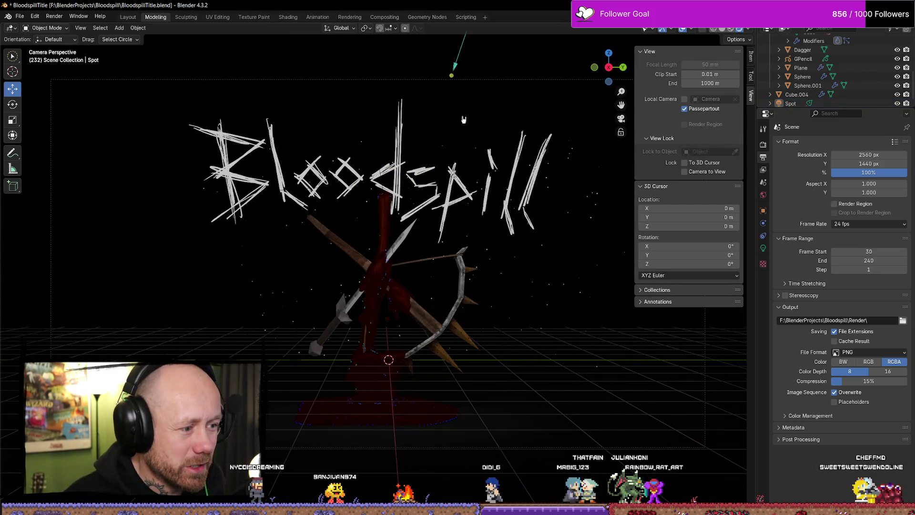
pyautogui.press('space')
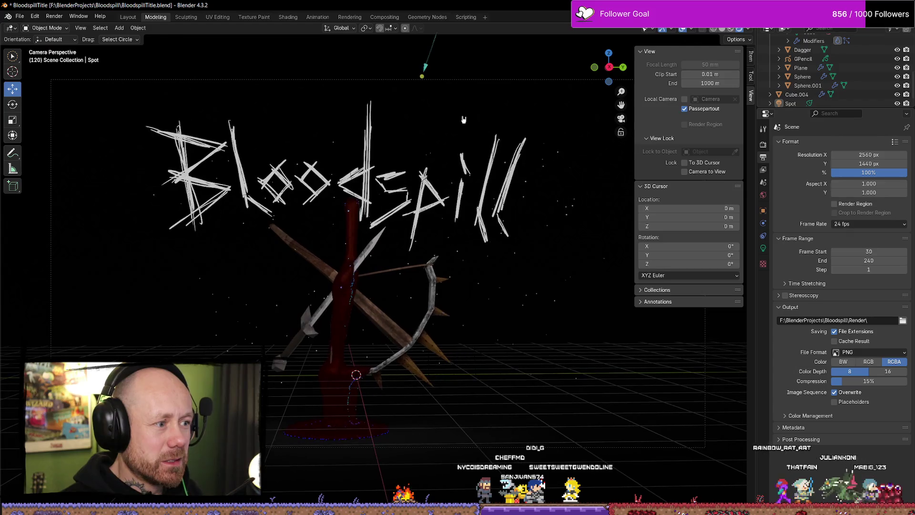
pyautogui.click(646, 52)
pyautogui.click(642, 65)
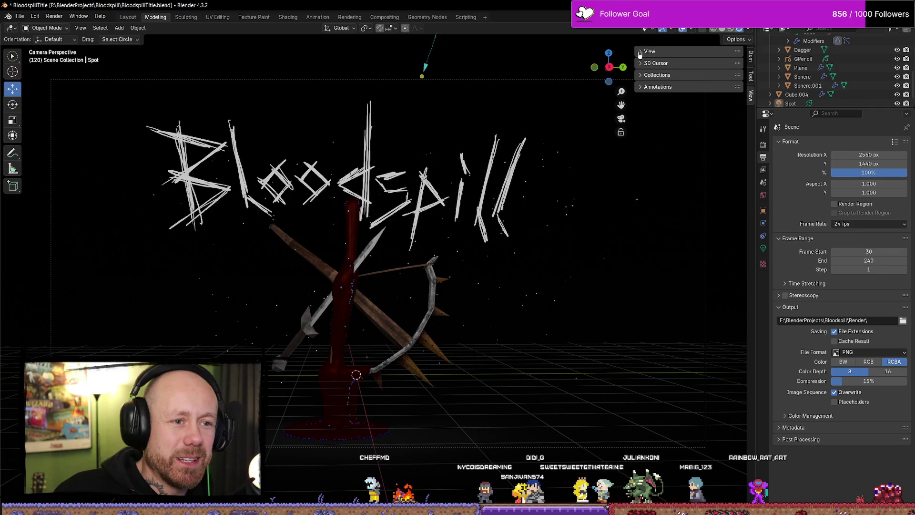
pyautogui.moveTo(636, 51); pyautogui.dragTo(703, 60)
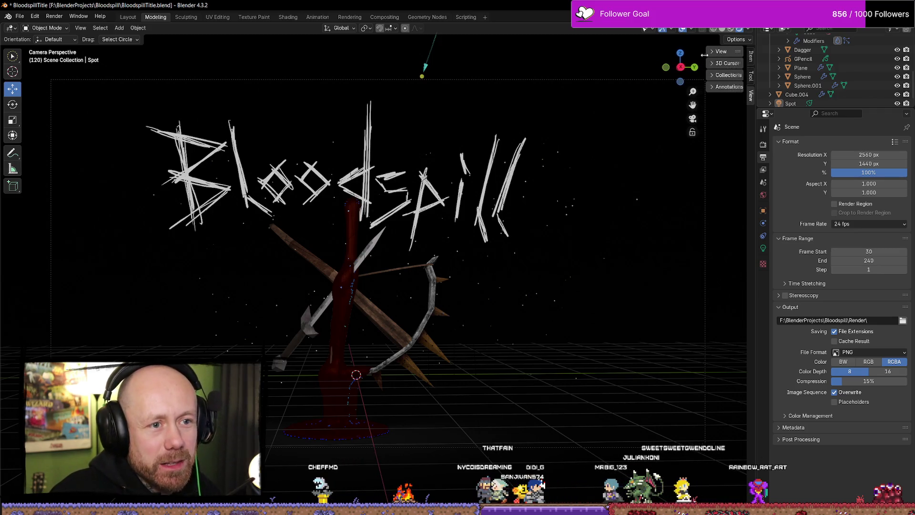
pyautogui.press('KP_0')
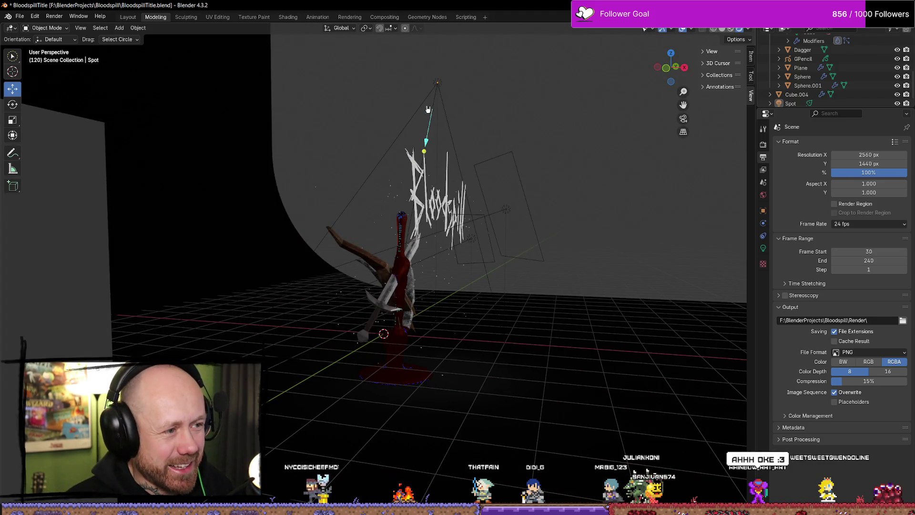
# Move the spot light, aim it at the Bloodspill title, and show its Light properties.
pyautogui.moveTo(427, 110); pyautogui.dragTo(434, 78, button='middle')
pyautogui.click(435, 71)
pyautogui.press('g')
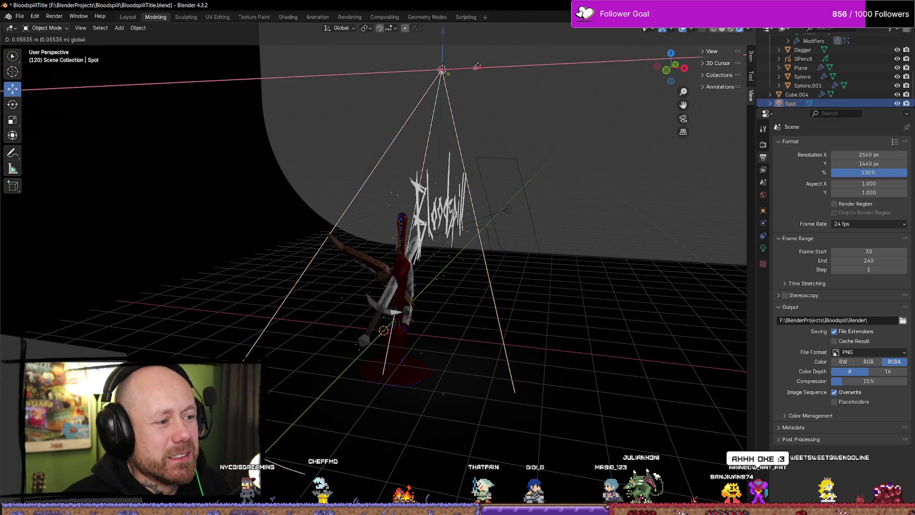
pyautogui.click(481, 71)
pyautogui.moveTo(480, 71); pyautogui.dragTo(496, 97, button='middle')
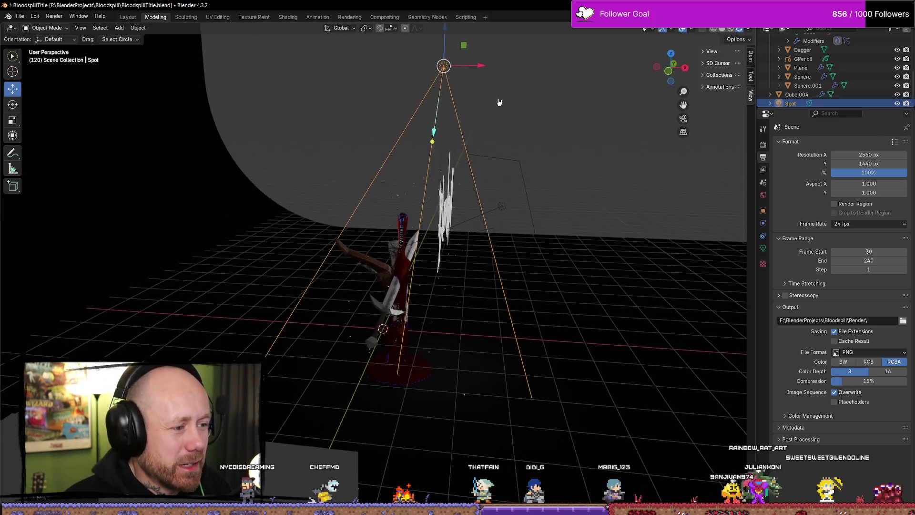
pyautogui.press('r')
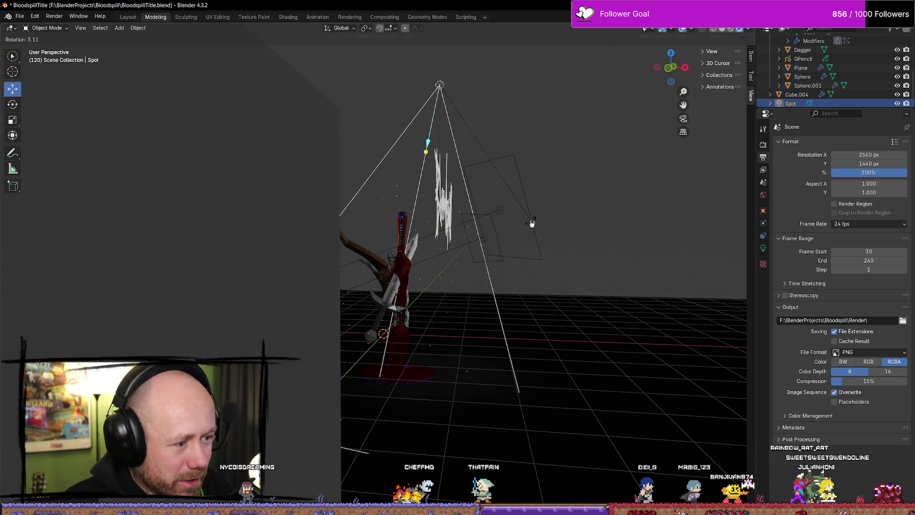
pyautogui.click(507, 219)
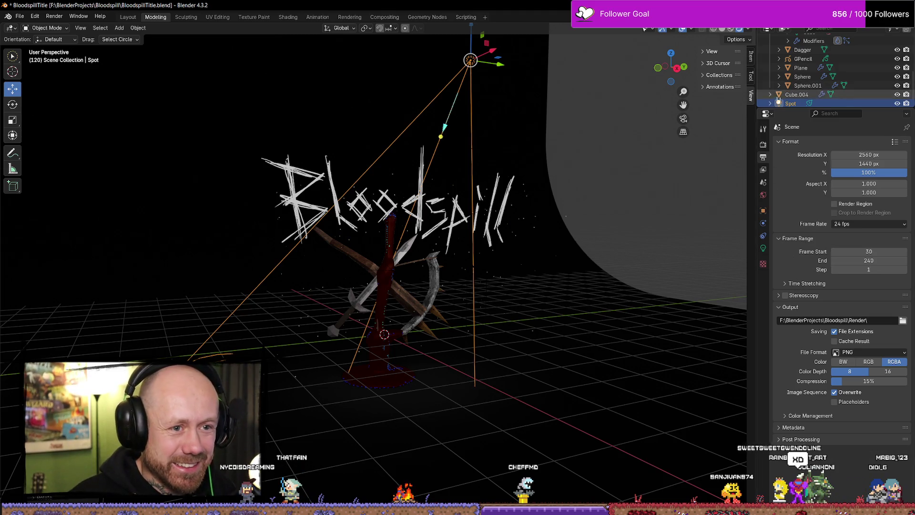
pyautogui.click(763, 248)
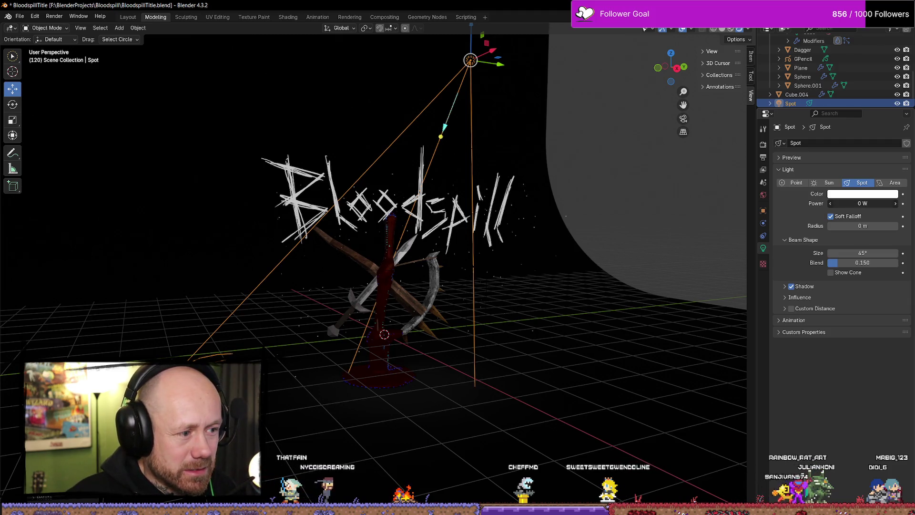
# Try spot light power values of 5 W and 0 W, settling on 10 W.
pyautogui.click(862, 203)
pyautogui.write('5')
pyautogui.press('Return')
pyautogui.click(730, 30)
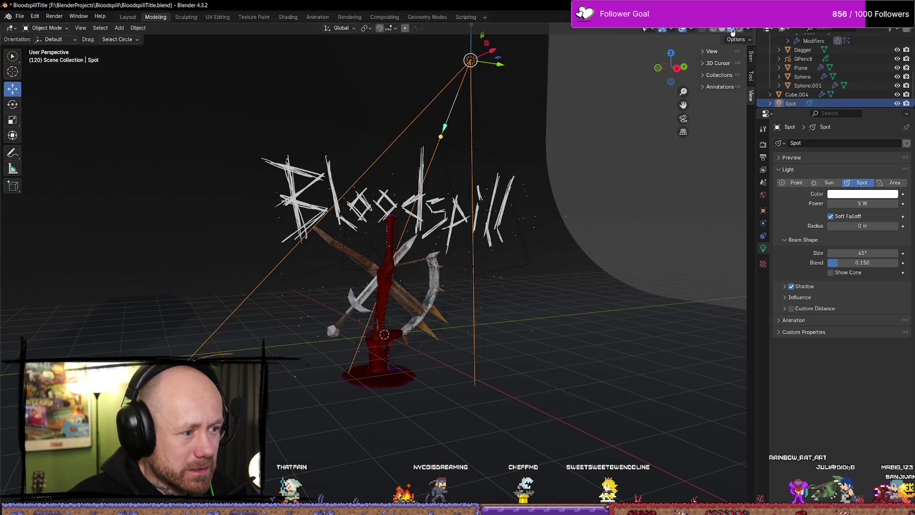
pyautogui.click(862, 204)
pyautogui.write('0')
pyautogui.press('Return')
pyautogui.moveTo(861, 203); pyautogui.dragTo(862, 205)
pyautogui.click(861, 204)
pyautogui.write('10')
pyautogui.press('Return')
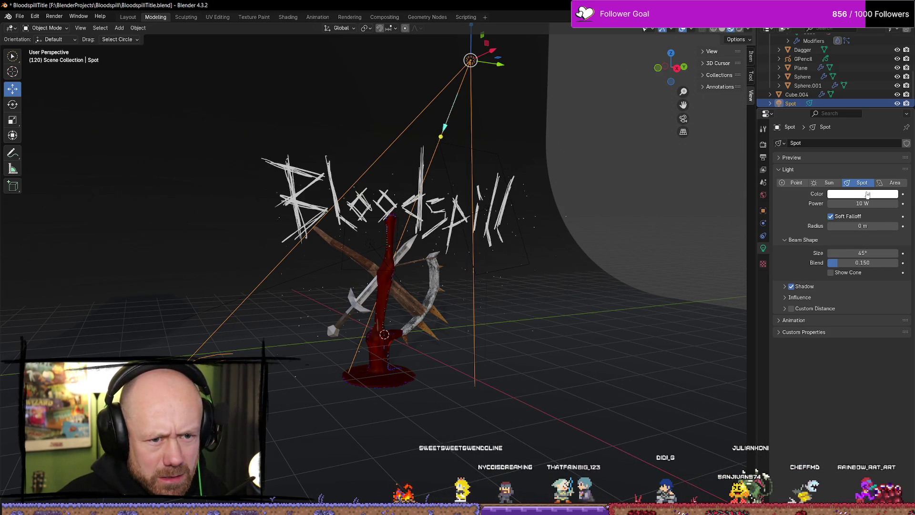
pyautogui.moveTo(543, 143)
pyautogui.mouseDown(button='middle')
pyautogui.moveTo(533, 118)
pyautogui.moveTo(565, 120)
pyautogui.moveTo(603, 142)
pyautogui.mouseUp(button='middle')
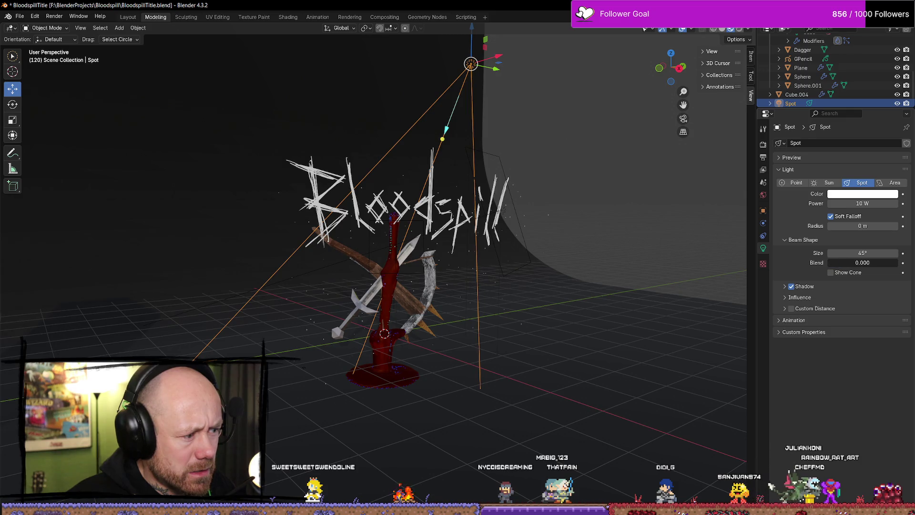
# Try red, pale blue and lavender light colours, then reset the colour to white.
pyautogui.click(853, 194)
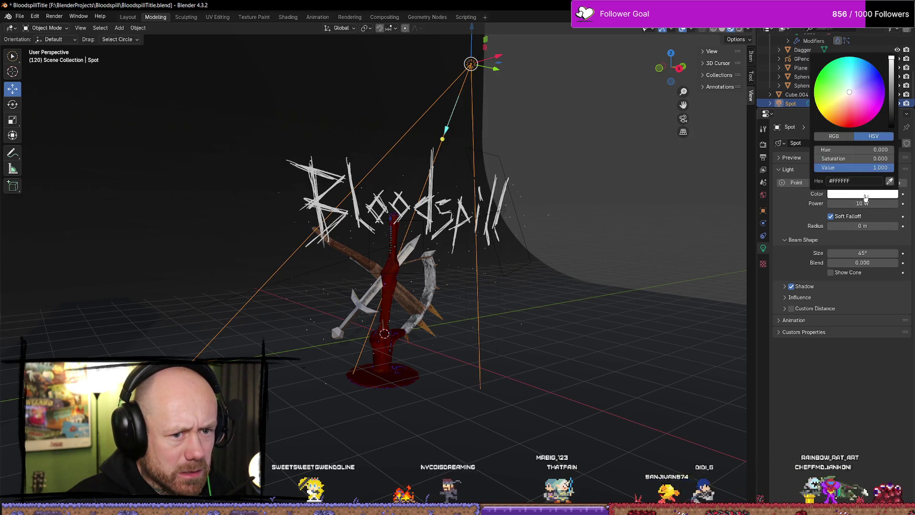
pyautogui.moveTo(849, 93); pyautogui.dragTo(840, 123)
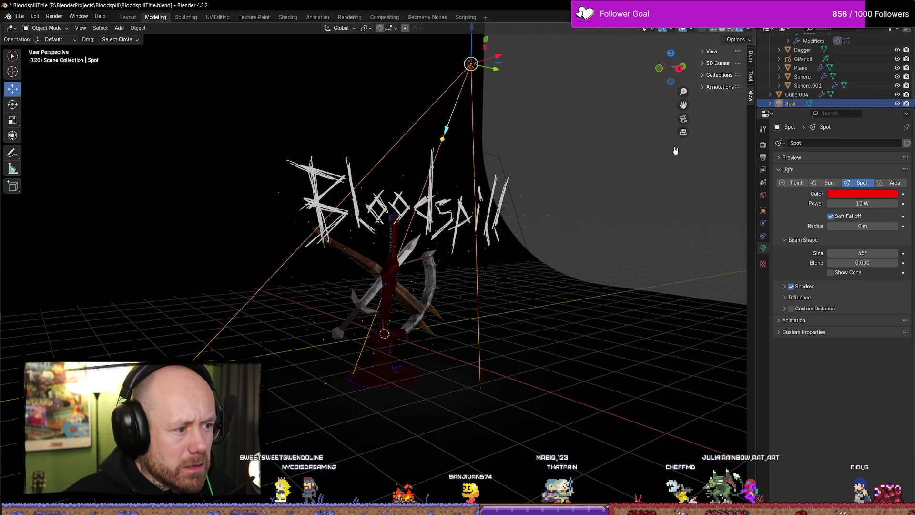
pyautogui.moveTo(678, 148)
pyautogui.mouseDown(button='middle')
pyautogui.moveTo(602, 152)
pyautogui.moveTo(562, 133)
pyautogui.moveTo(511, 67)
pyautogui.mouseUp(button='middle')
pyautogui.moveTo(491, 59)
pyautogui.mouseDown()
pyautogui.moveTo(503, 61)
pyautogui.moveTo(494, 61)
pyautogui.mouseUp()
pyautogui.click(863, 193)
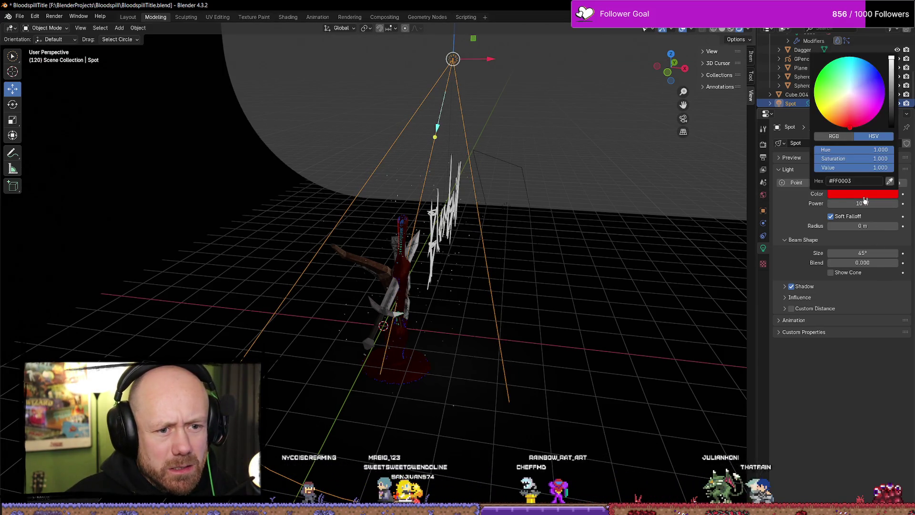
pyautogui.moveTo(859, 110); pyautogui.dragTo(850, 87)
pyautogui.moveTo(858, 168)
pyautogui.mouseDown()
pyautogui.moveTo(839, 167)
pyautogui.moveTo(877, 167)
pyautogui.moveTo(863, 198)
pyautogui.mouseUp()
pyautogui.moveTo(846, 112); pyautogui.dragTo(849, 94)
pyautogui.rightClick(849, 95)
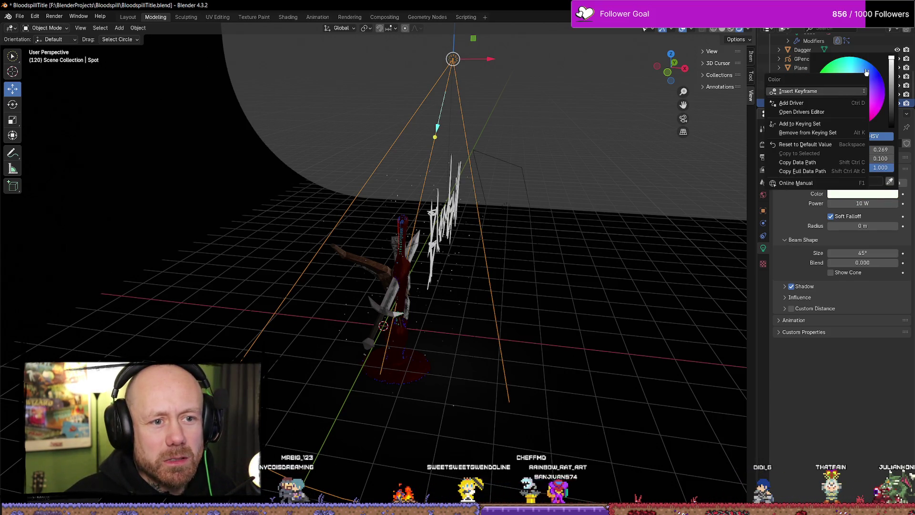
pyautogui.click(877, 142)
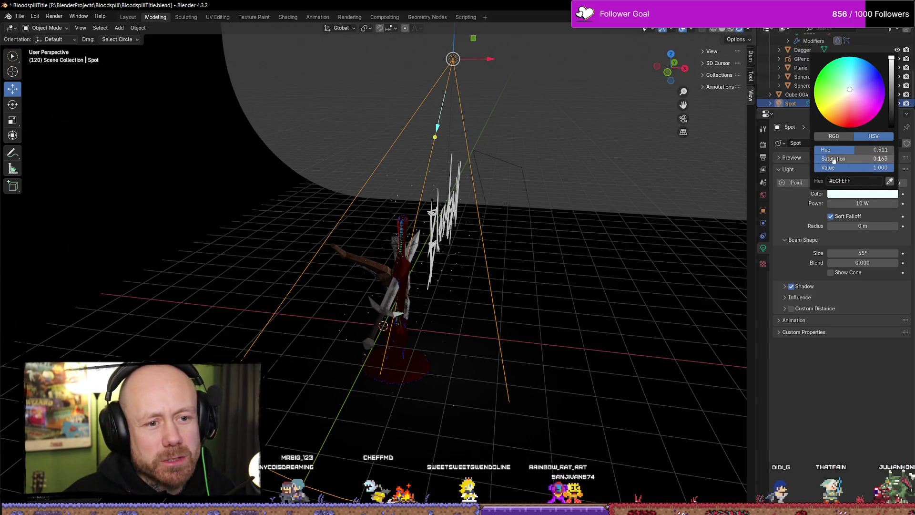
pyautogui.press('BackSpace')
pyautogui.press('BackSpace')
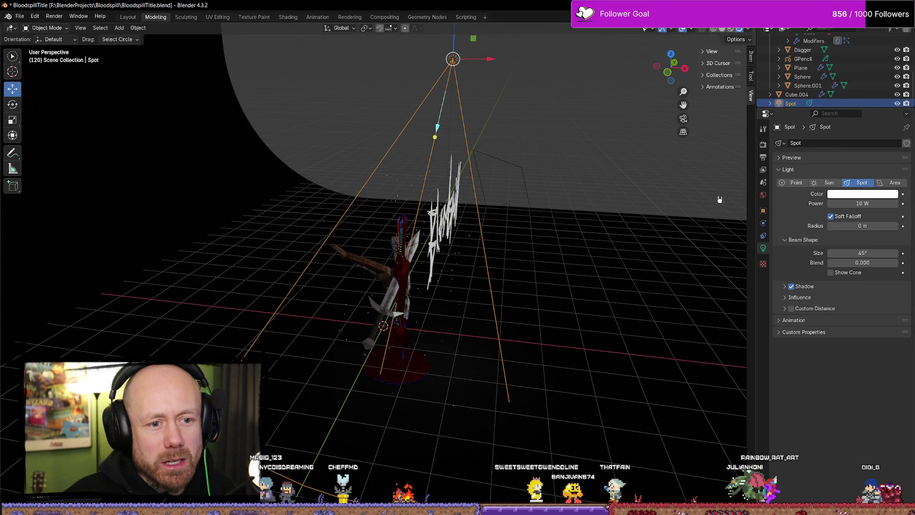
pyautogui.moveTo(634, 205)
pyautogui.mouseDown(button='middle')
pyautogui.moveTo(561, 171)
pyautogui.moveTo(558, 221)
pyautogui.moveTo(580, 163)
pyautogui.moveTo(553, 157)
pyautogui.mouseUp(button='middle')
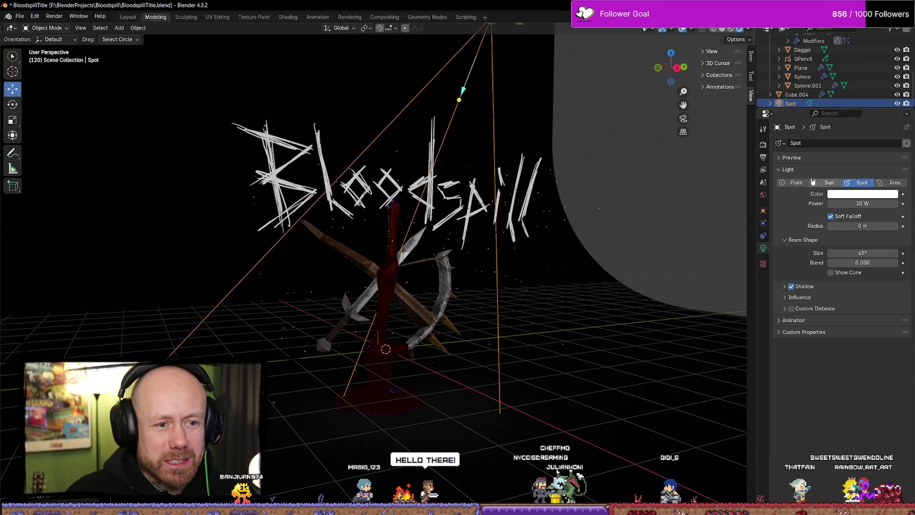
pyautogui.click(795, 182)
# Try the light as a Sun twice, returning it to a Spot each time.
pyautogui.click(825, 183)
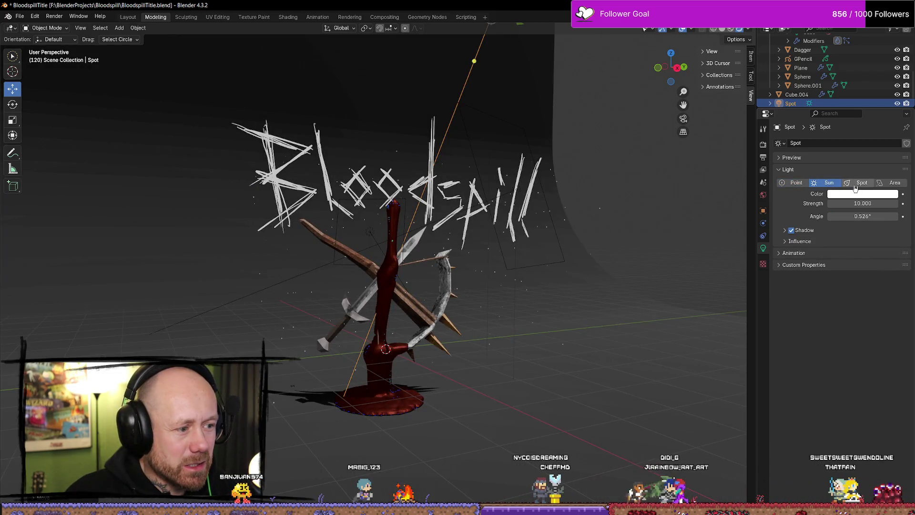
pyautogui.click(855, 185)
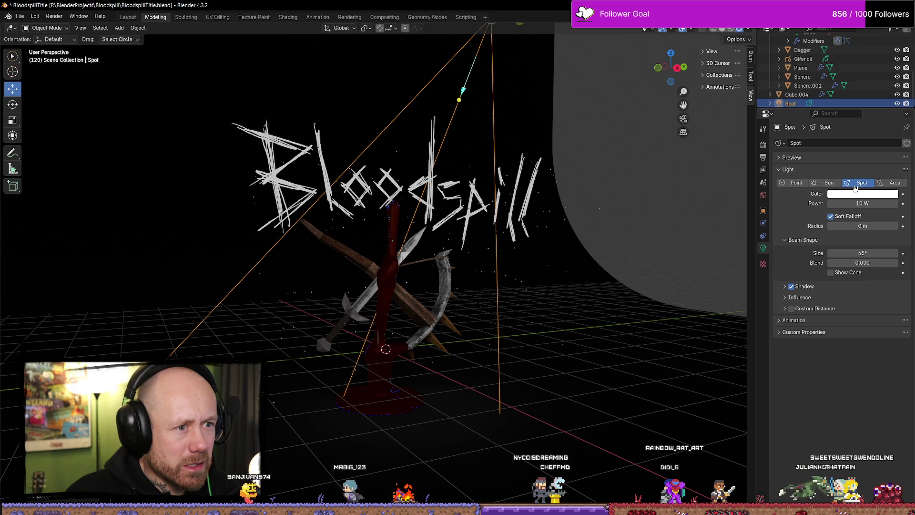
pyautogui.click(829, 185)
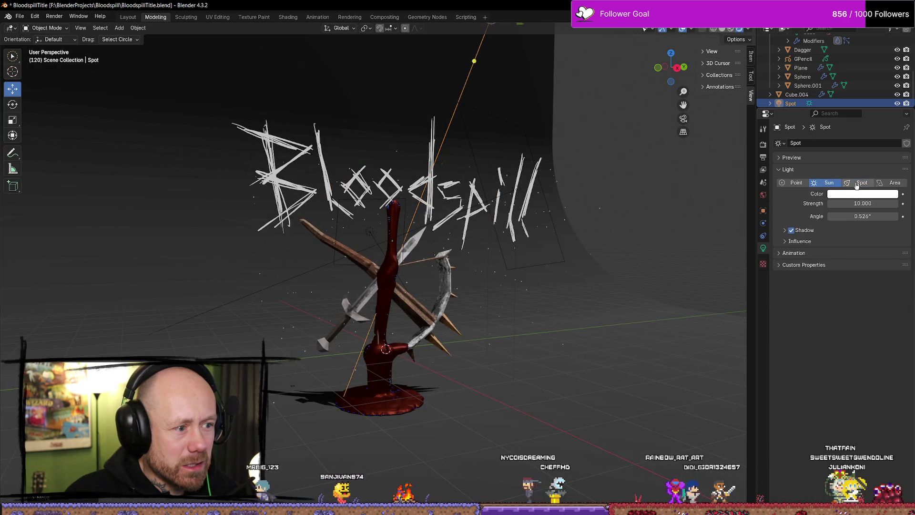
pyautogui.click(858, 186)
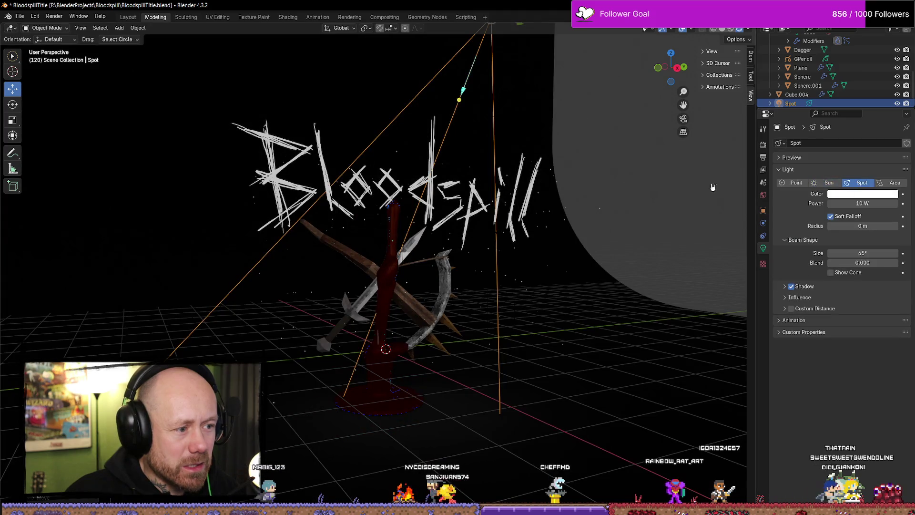
# Raise the spot light's Power from 10 W to 3615.1 W.
pyautogui.click(879, 202)
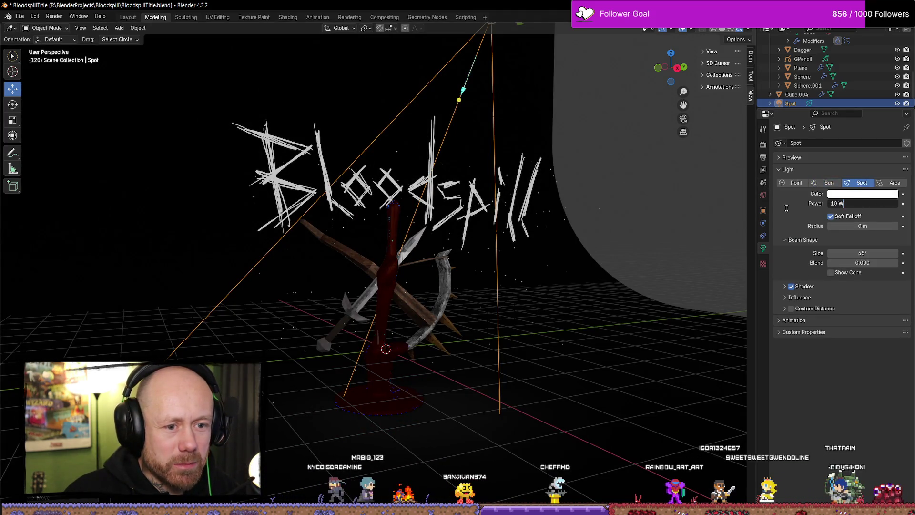
pyautogui.moveTo(858, 226); pyautogui.dragTo(839, 229)
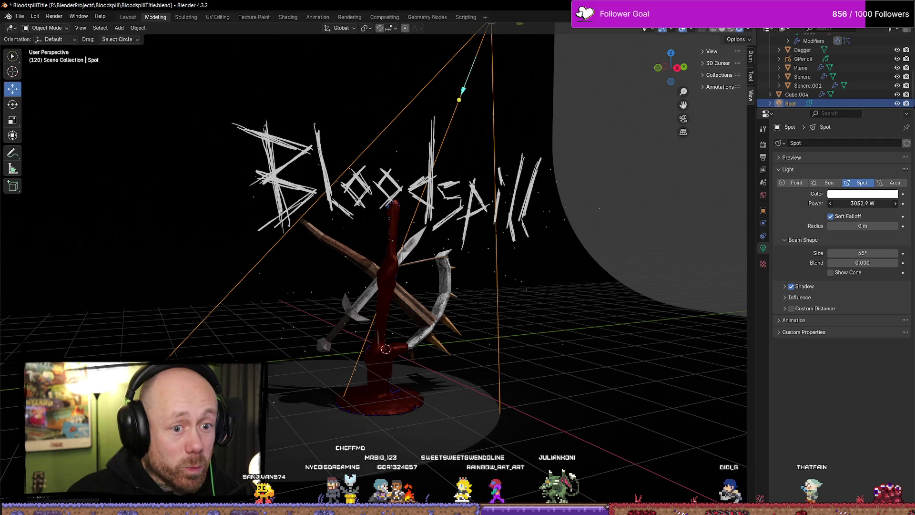
pyautogui.moveTo(488, 208)
pyautogui.mouseDown(button='middle')
pyautogui.moveTo(545, 198)
pyautogui.moveTo(725, 200)
pyautogui.moveTo(719, 218)
pyautogui.moveTo(634, 227)
pyautogui.moveTo(570, 198)
pyautogui.moveTo(574, 190)
pyautogui.moveTo(613, 202)
pyautogui.moveTo(563, 180)
pyautogui.mouseUp(button='middle')
pyautogui.scroll(-3, 562, 180)
# Move the spot light further along Y and narrow its beam to 34.2°.
pyautogui.moveTo(466, 125); pyautogui.dragTo(576, 154, button='middle')
pyautogui.moveTo(633, 163)
pyautogui.mouseDown(button='middle')
pyautogui.moveTo(653, 245)
pyautogui.moveTo(562, 241)
pyautogui.moveTo(580, 263)
pyautogui.mouseUp(button='middle')
pyautogui.moveTo(503, 104); pyautogui.dragTo(527, 108)
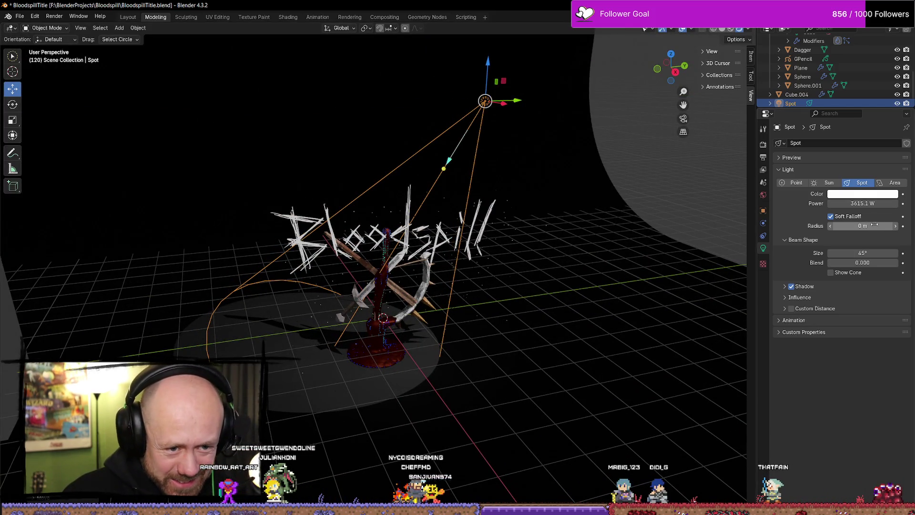
pyautogui.moveTo(863, 253)
pyautogui.mouseDown()
pyautogui.moveTo(822, 252)
pyautogui.moveTo(857, 253)
pyautogui.mouseUp()
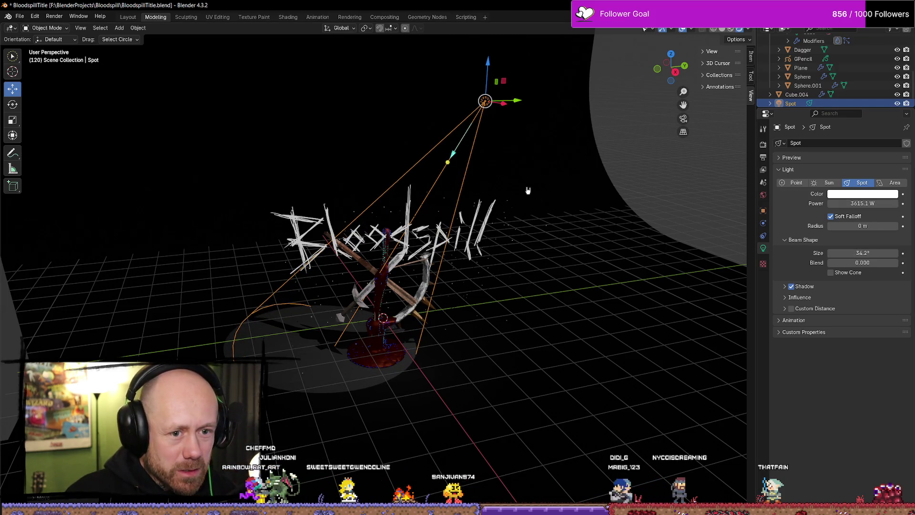
pyautogui.moveTo(516, 102); pyautogui.dragTo(531, 105)
# Tint the light pinker and preview it through the scene camera with playback.
pyautogui.click(863, 194)
pyautogui.click(864, 112)
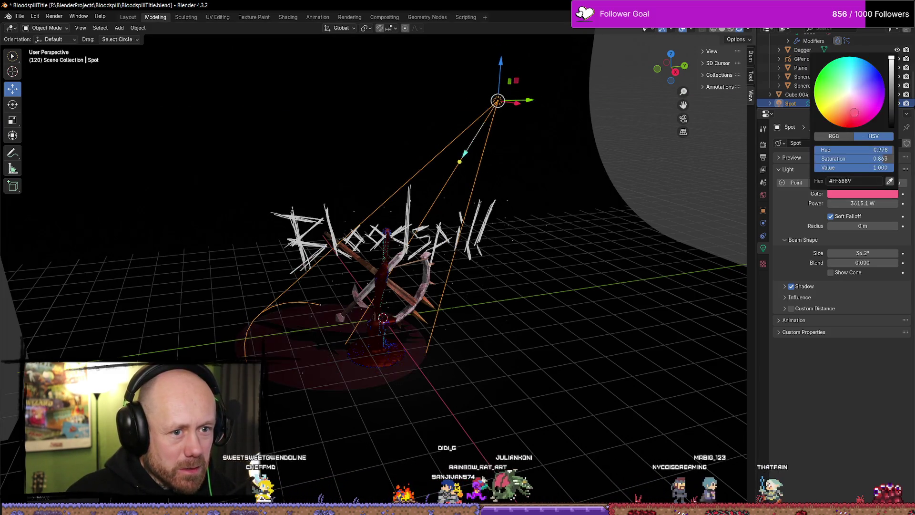
pyautogui.moveTo(865, 114); pyautogui.dragTo(864, 119)
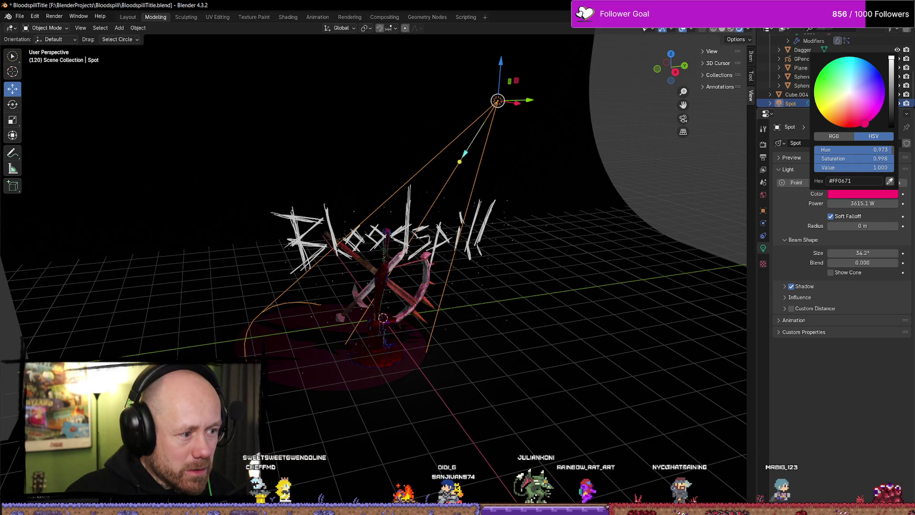
pyautogui.press('KP_0')
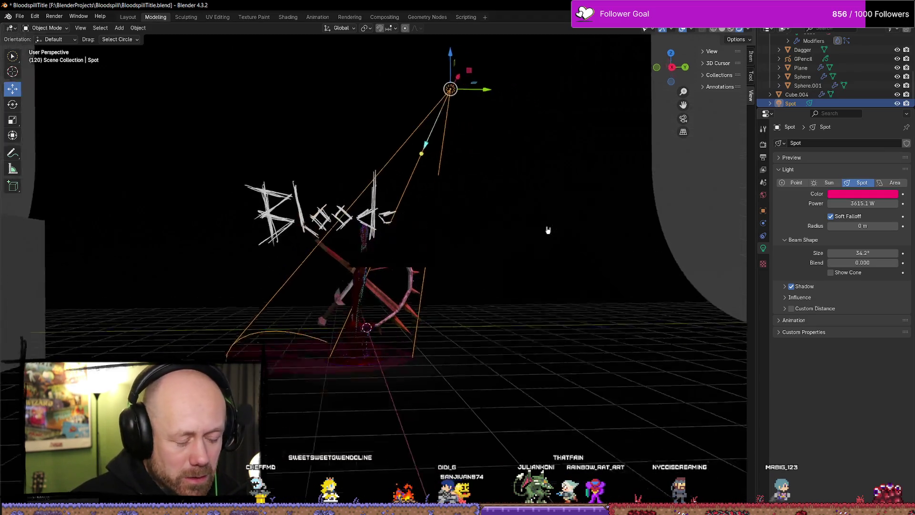
pyautogui.press('space')
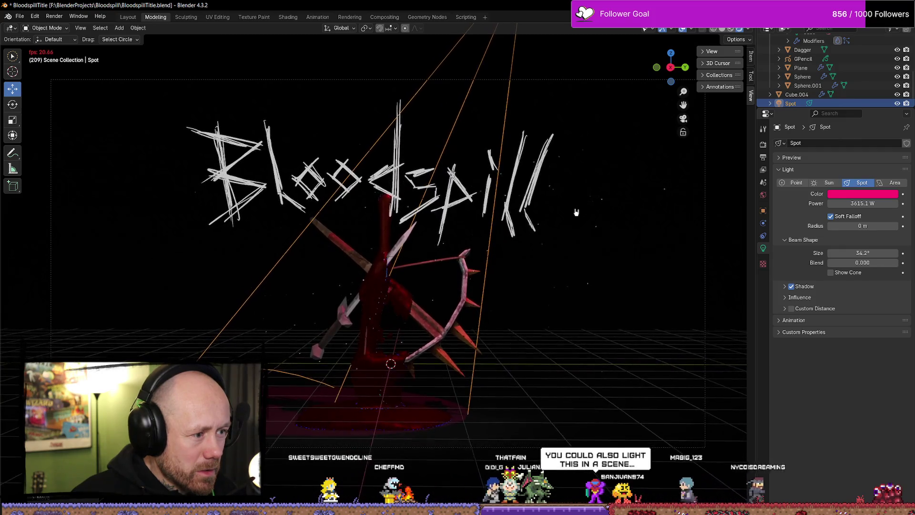
pyautogui.press('space')
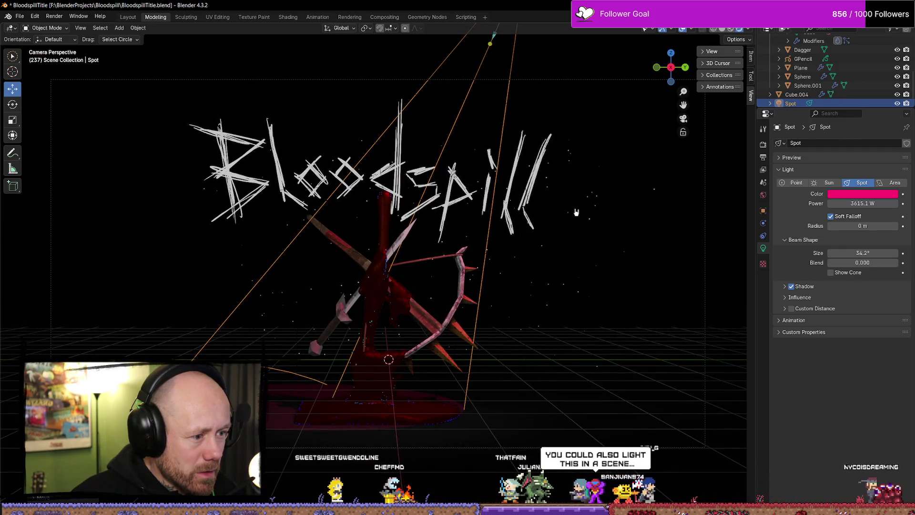
# Change the spot light's colour to a pale warm peach.
pyautogui.click(844, 192)
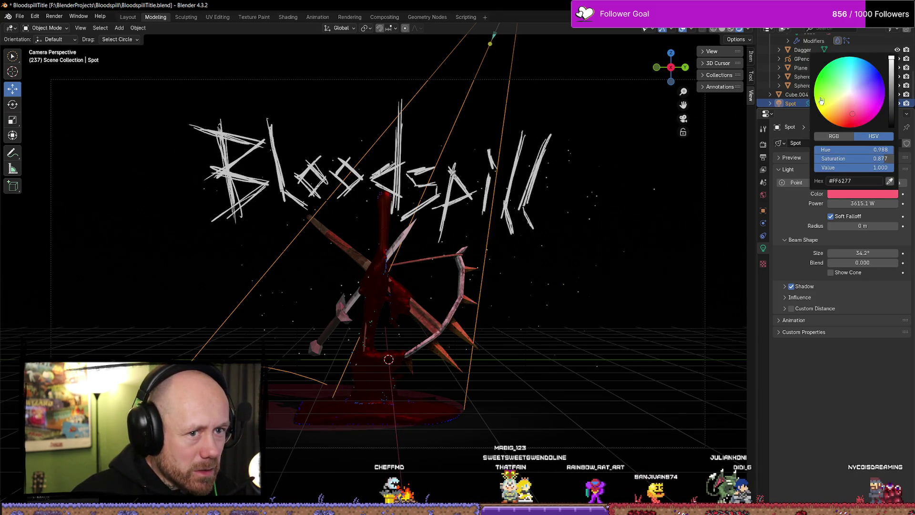
pyautogui.click(866, 194)
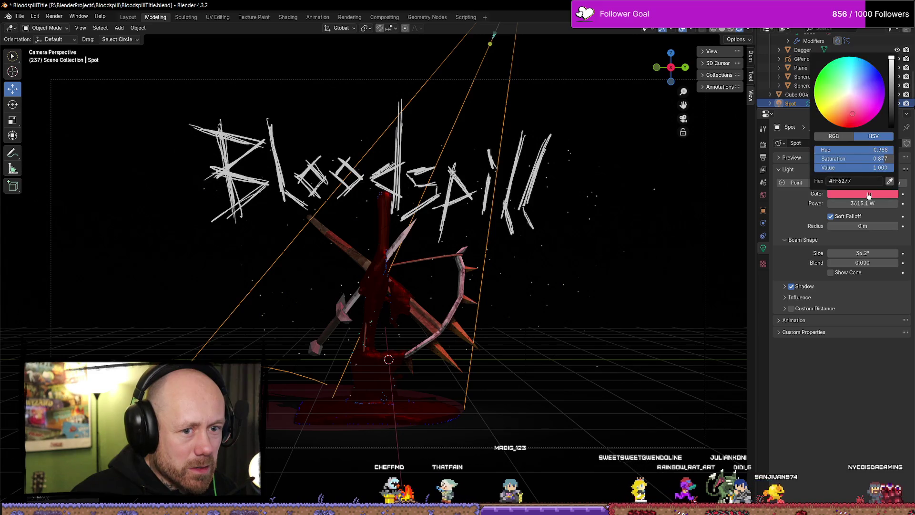
pyautogui.moveTo(855, 111)
pyautogui.mouseDown()
pyautogui.moveTo(853, 98)
pyautogui.moveTo(845, 103)
pyautogui.mouseUp()
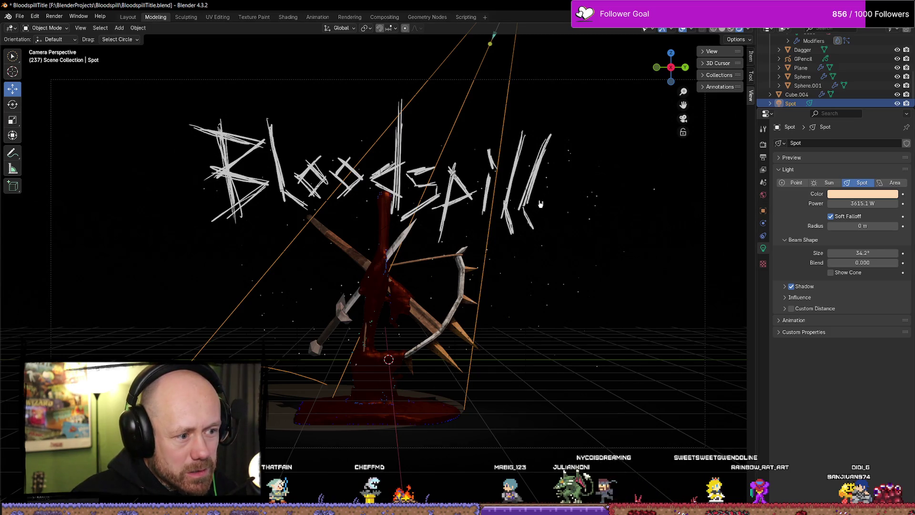
pyautogui.scroll(-3, 549, 204)
pyautogui.moveTo(607, 204)
pyautogui.mouseDown(button='middle')
pyautogui.moveTo(537, 201)
pyautogui.moveTo(452, 241)
pyautogui.mouseUp(button='middle')
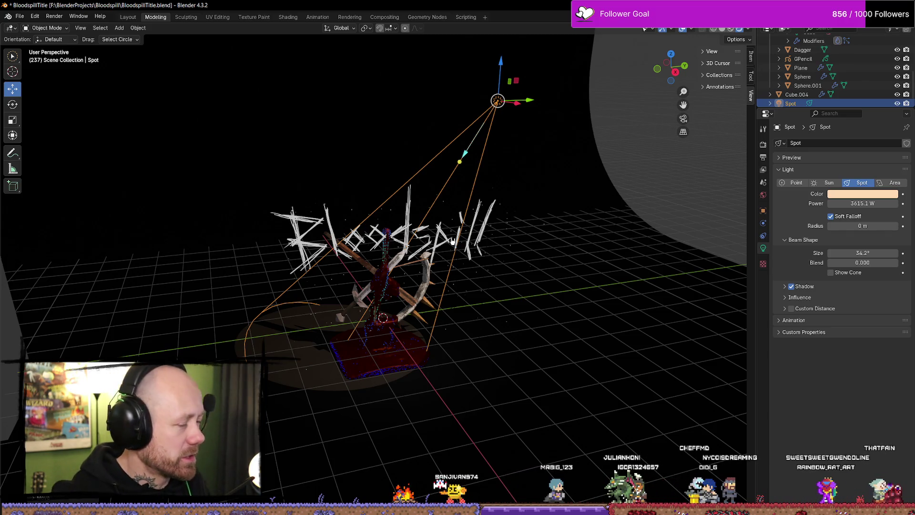
pyautogui.moveTo(522, 277); pyautogui.dragTo(547, 228, button='middle')
pyautogui.press('KP_0')
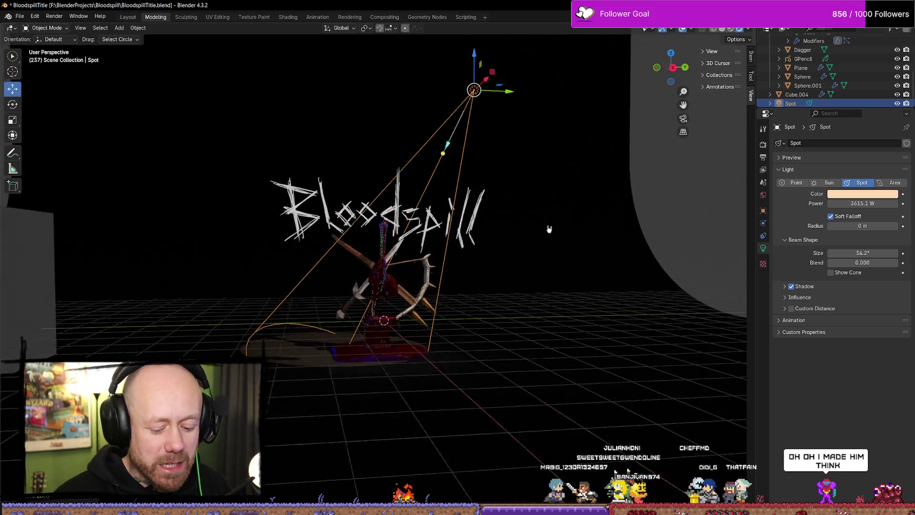
pyautogui.press('space')
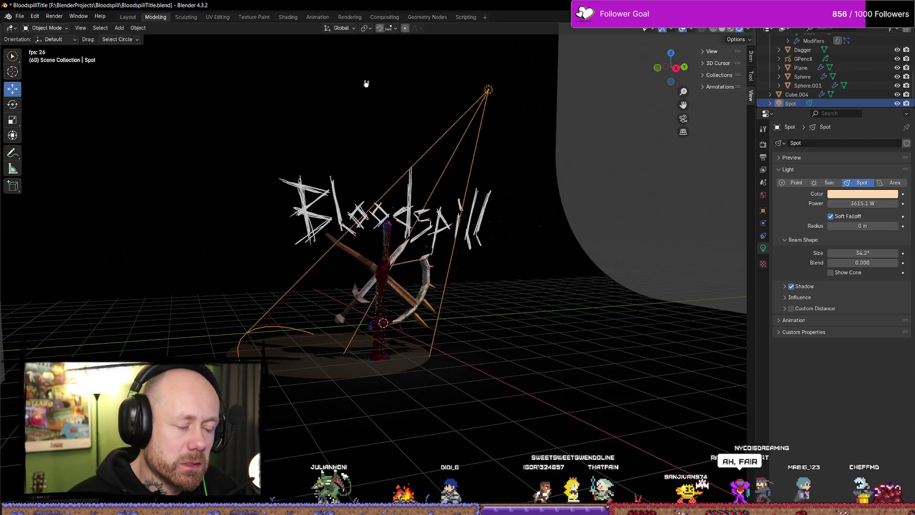
# Check the Output, View Layer and Scene settings, then set Render Engine to Cycles.
pyautogui.click(765, 159)
pyautogui.click(764, 171)
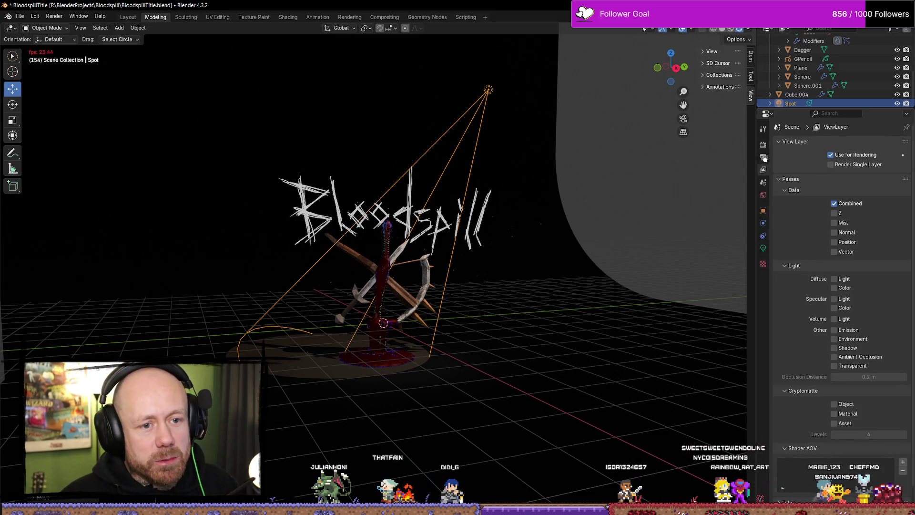
pyautogui.click(765, 159)
pyautogui.click(764, 183)
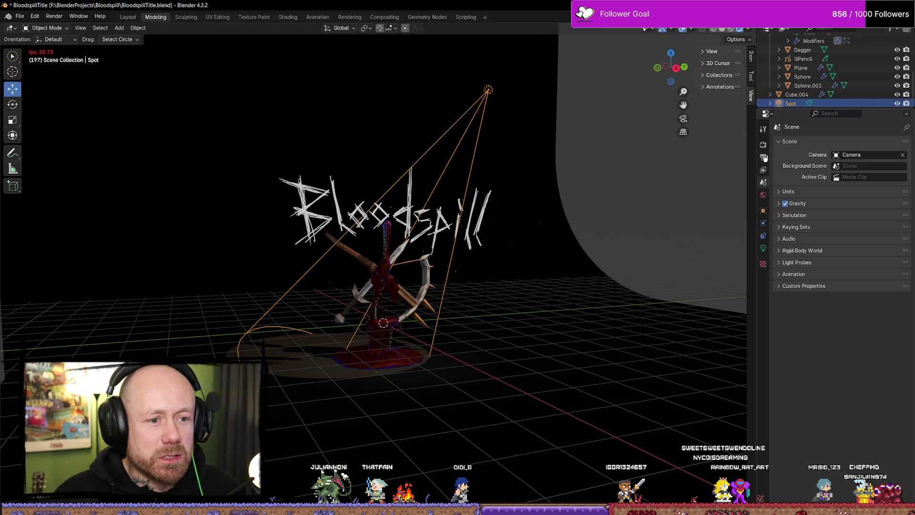
pyautogui.click(765, 158)
pyautogui.click(763, 145)
pyautogui.click(870, 143)
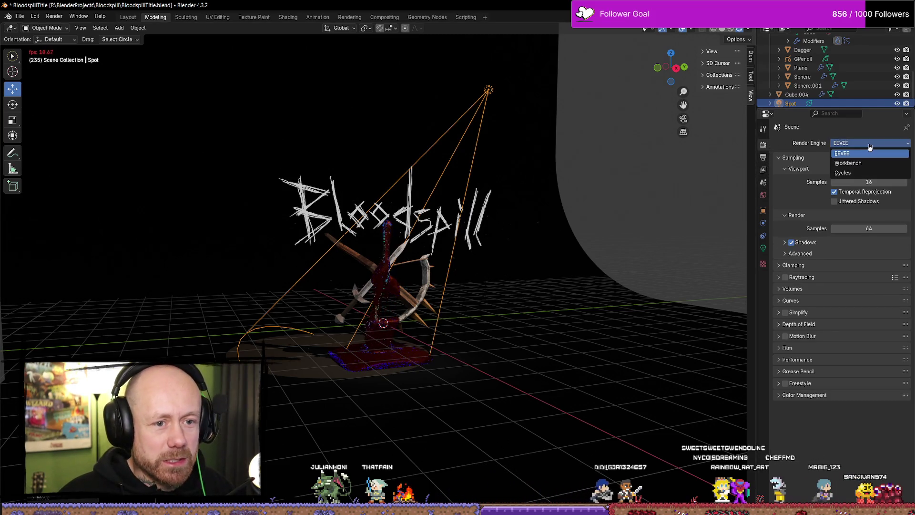
pyautogui.click(856, 173)
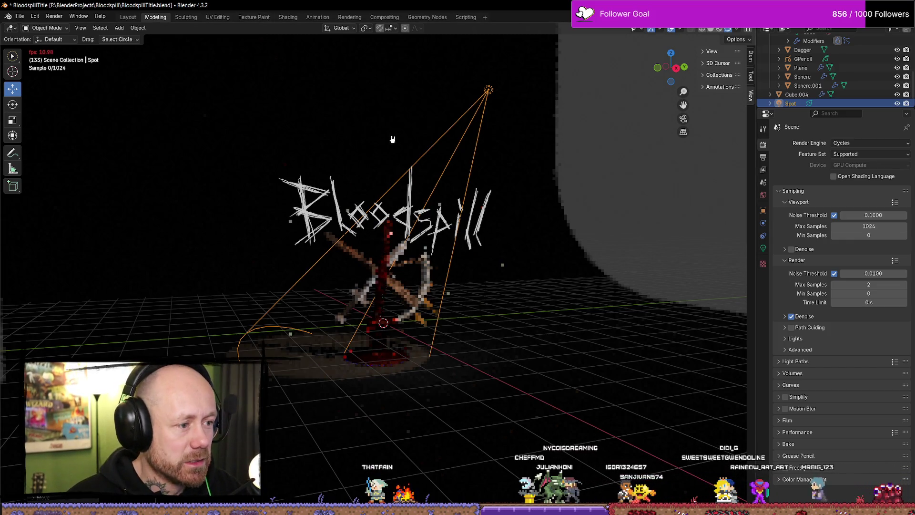
# Render frame 137 in Cycles (about 31 seconds), then close the Render Result.
pyautogui.press('F12')
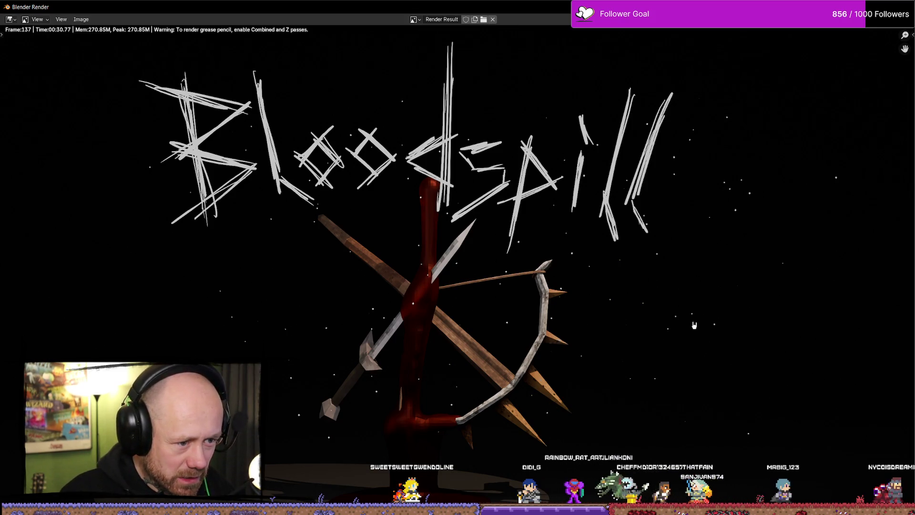
pyautogui.press('Escape')
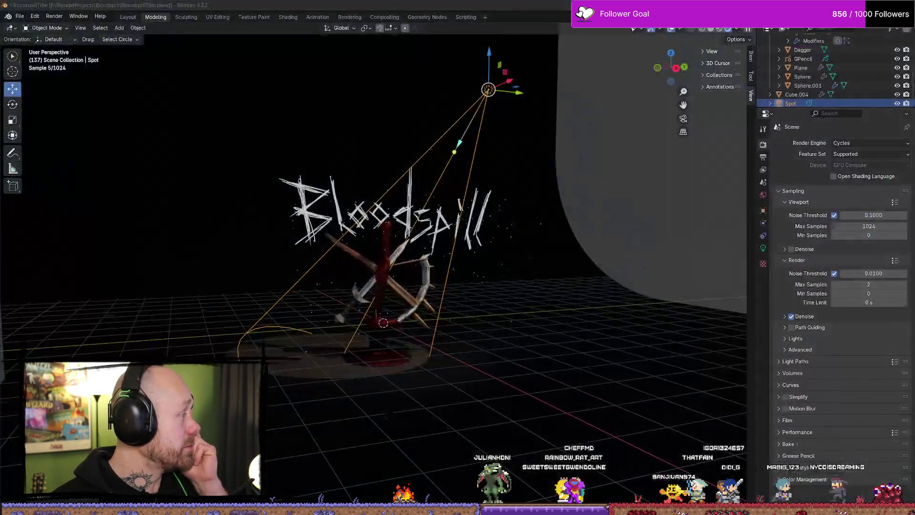
pyautogui.hotkey('alt', 'Tab')
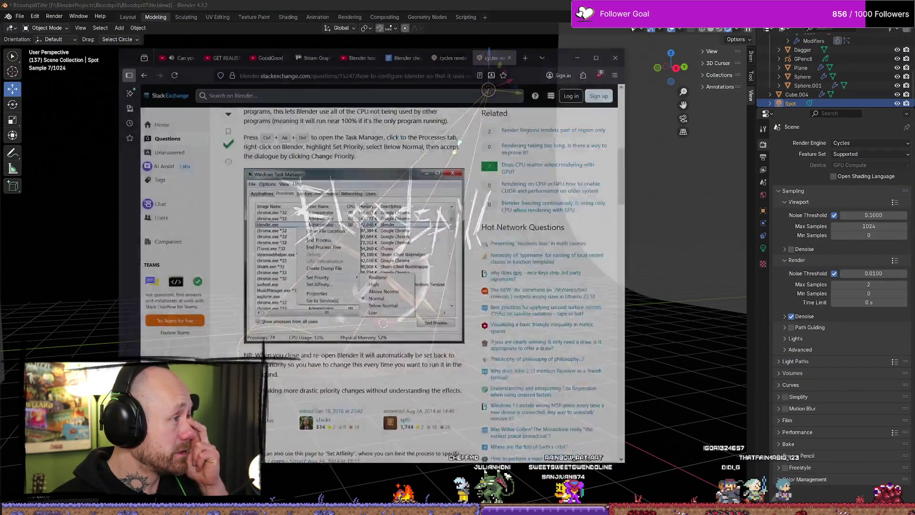
# Close the StackExchange CPU-usage tabs and the Blender split-screen tutorial tab.
pyautogui.middleClick(534, 57)
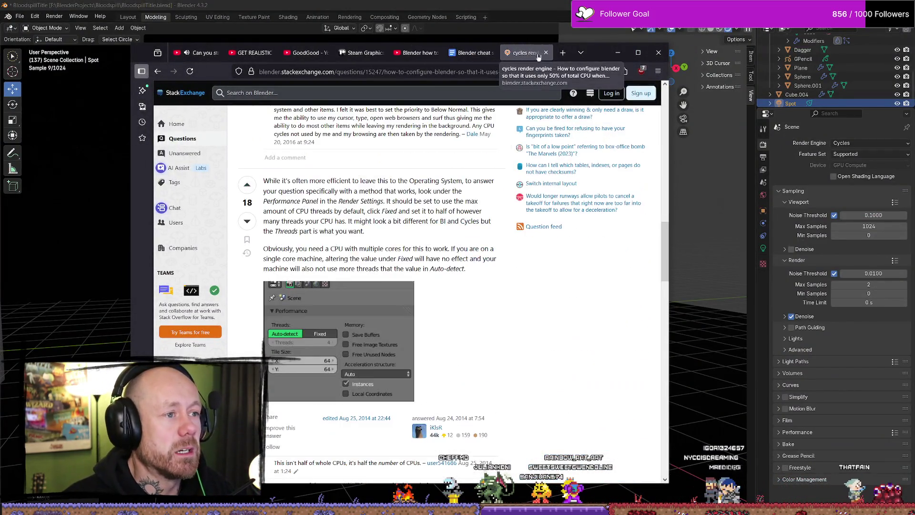
pyautogui.click(547, 53)
pyautogui.click(488, 54)
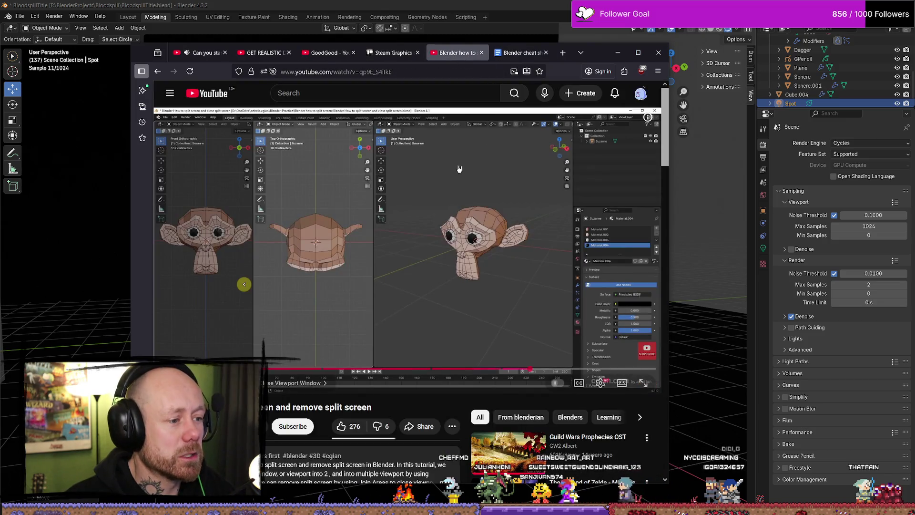
pyautogui.hotkey('ctrl', 'w')
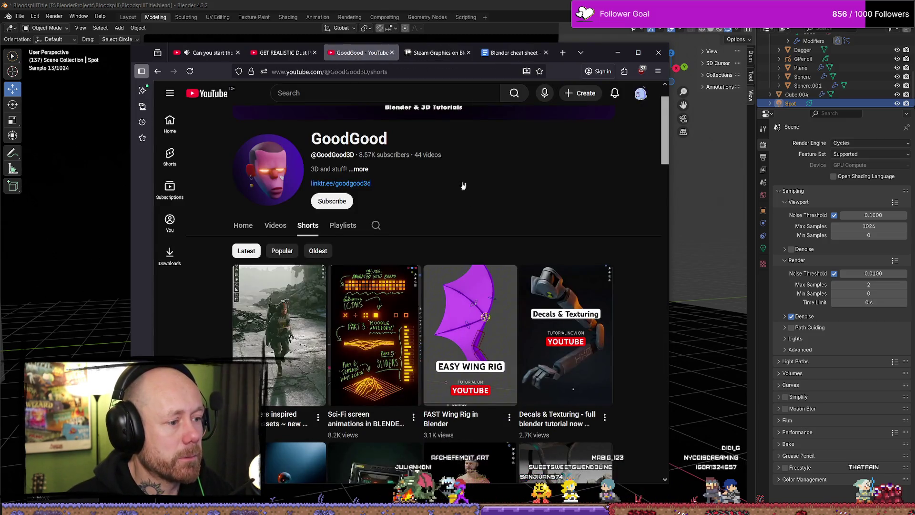
pyautogui.scroll(2, 462, 185)
# Maximise the browser, glance at YouTube's saved playlists, then minimise it to Blender.
pyautogui.click(637, 53)
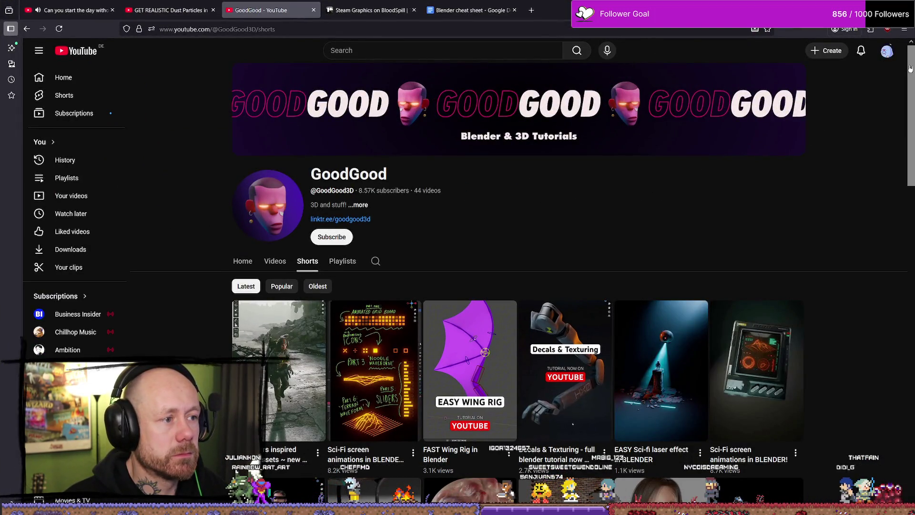
pyautogui.click(887, 51)
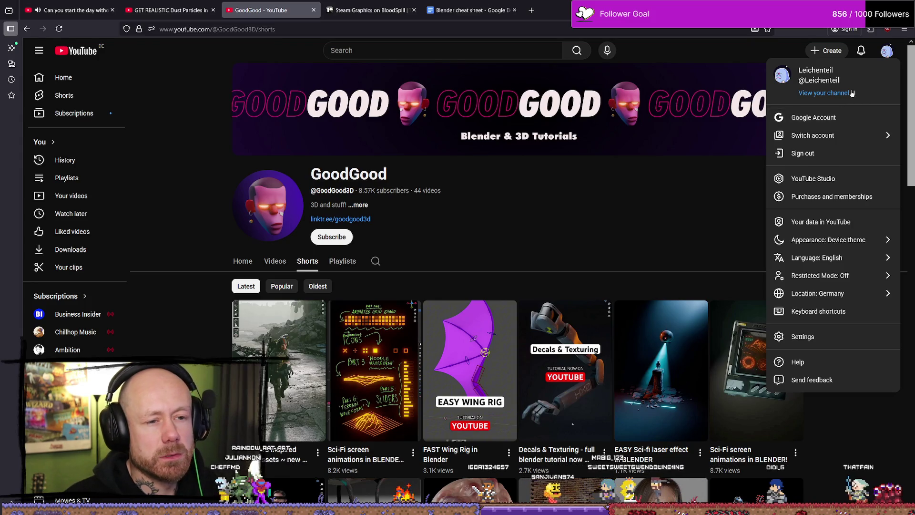
pyautogui.click(739, 218)
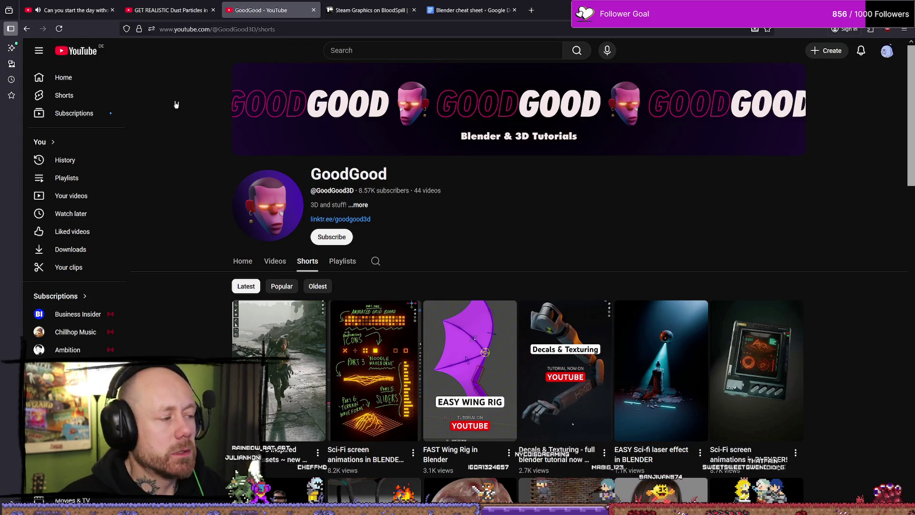
pyautogui.click(77, 178)
pyautogui.press('super+Down')
pyautogui.press('super+Down')
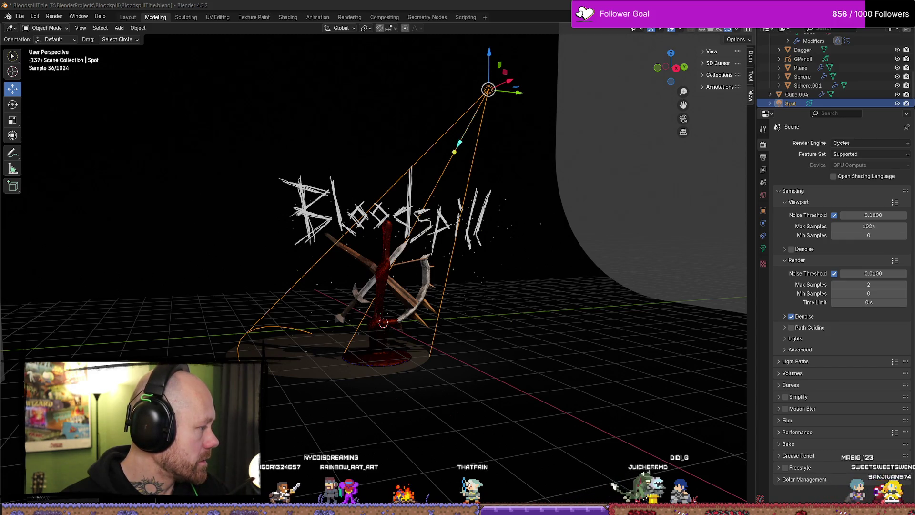
pyautogui.hotkey('alt', 'Tab')
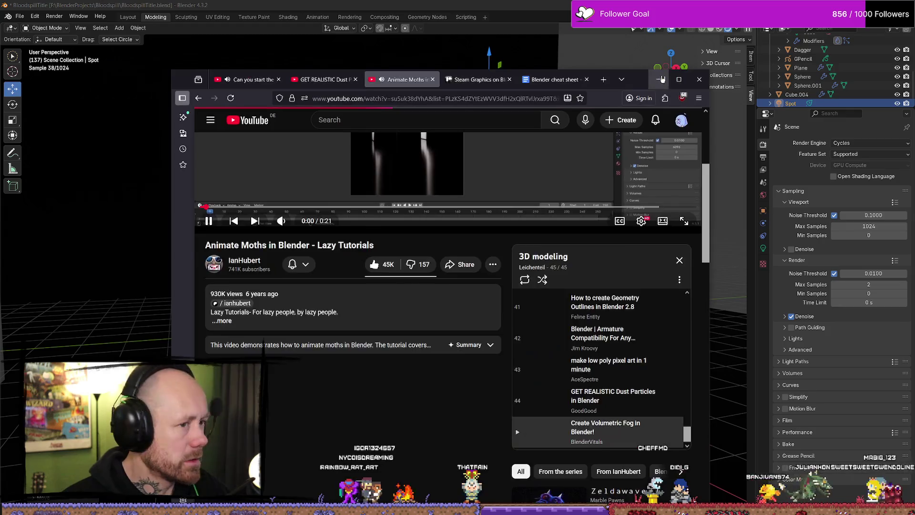
# Maximise the browser to watch 'Create Volumetric Fog in Blender!', then return to Blender.
pyautogui.click(678, 79)
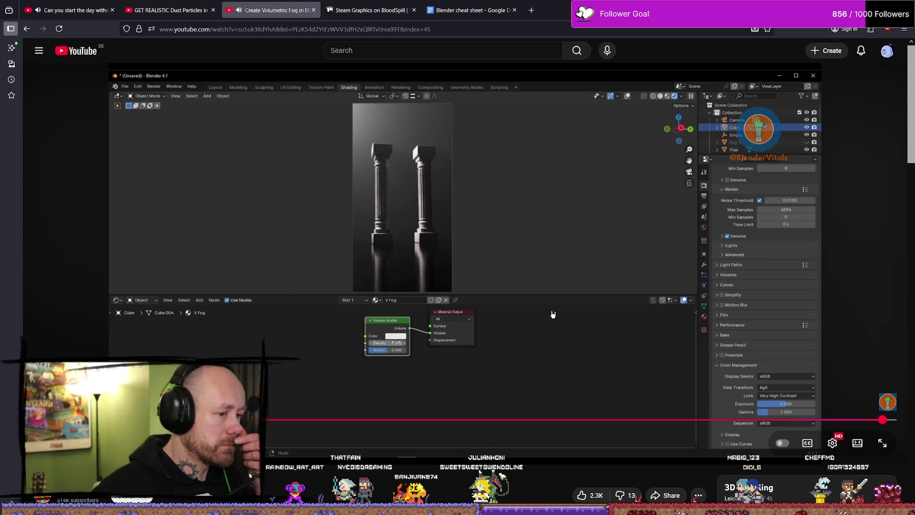
pyautogui.hotkey('alt', 'Tab')
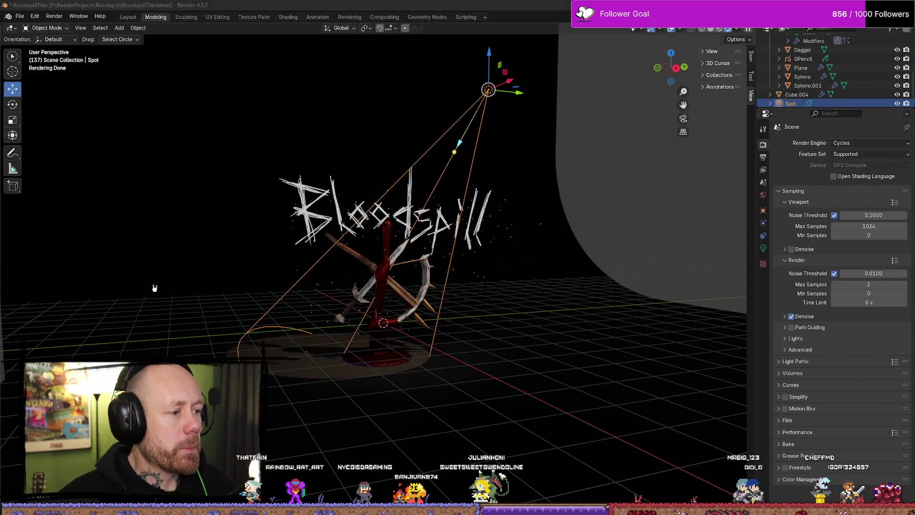
# Switch the render engine from Cycles to EEVEE.
pyautogui.click(541, 356)
pyautogui.moveTo(541, 356)
pyautogui.mouseDown(button='middle')
pyautogui.moveTo(487, 333)
pyautogui.moveTo(469, 338)
pyautogui.moveTo(484, 305)
pyautogui.mouseUp(button='middle')
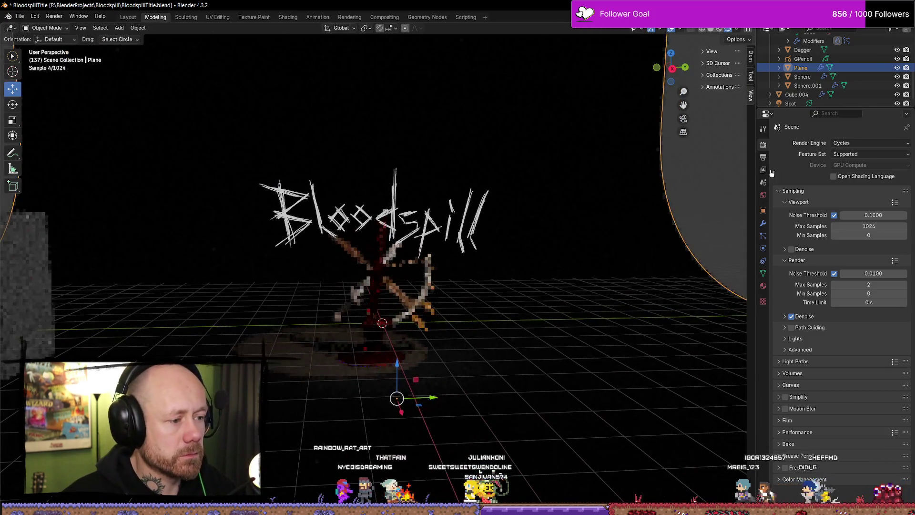
pyautogui.click(869, 143)
pyautogui.click(853, 153)
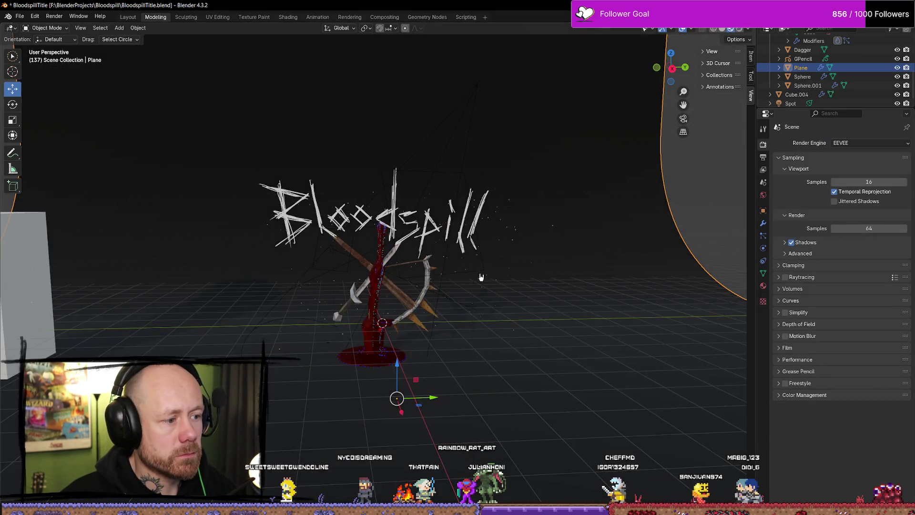
pyautogui.moveTo(490, 238); pyautogui.dragTo(488, 300, button='middle')
pyautogui.moveTo(522, 375); pyautogui.dragTo(527, 370, button='middle')
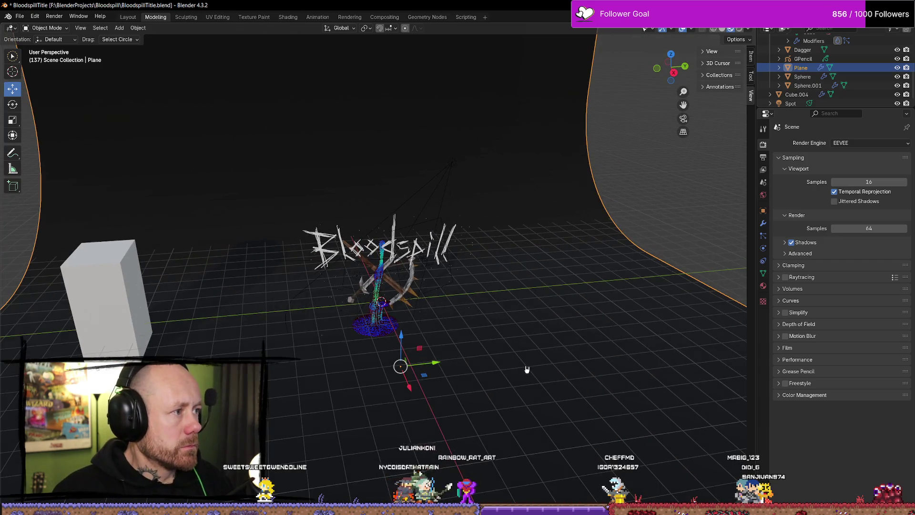
# Add a cube, Cube.005, scaled to 8.04 to enclose the whole title scene.
pyautogui.hotkey('shift', 'a')
pyautogui.moveTo(500, 271)
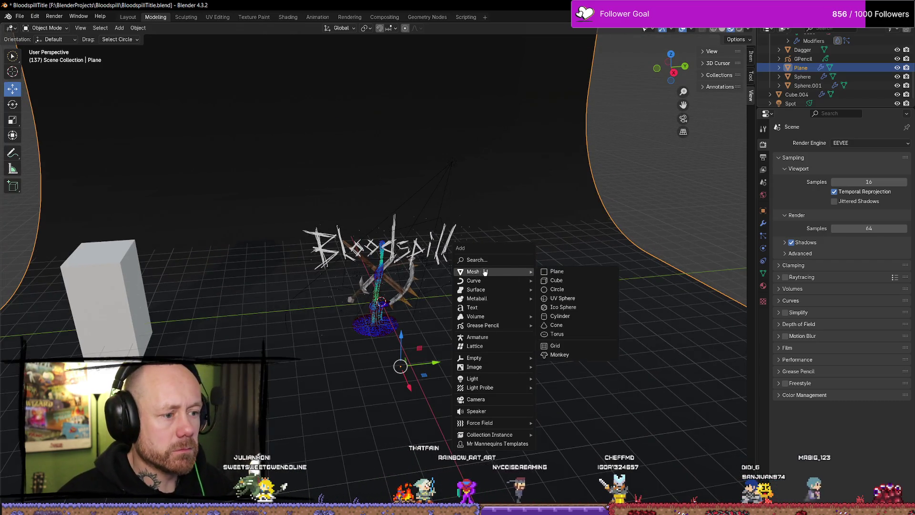
pyautogui.click(564, 281)
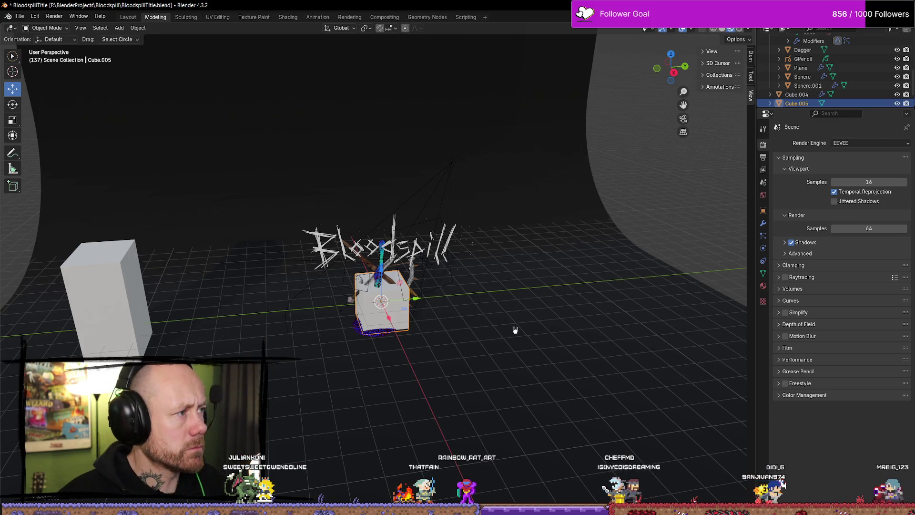
pyautogui.press('s')
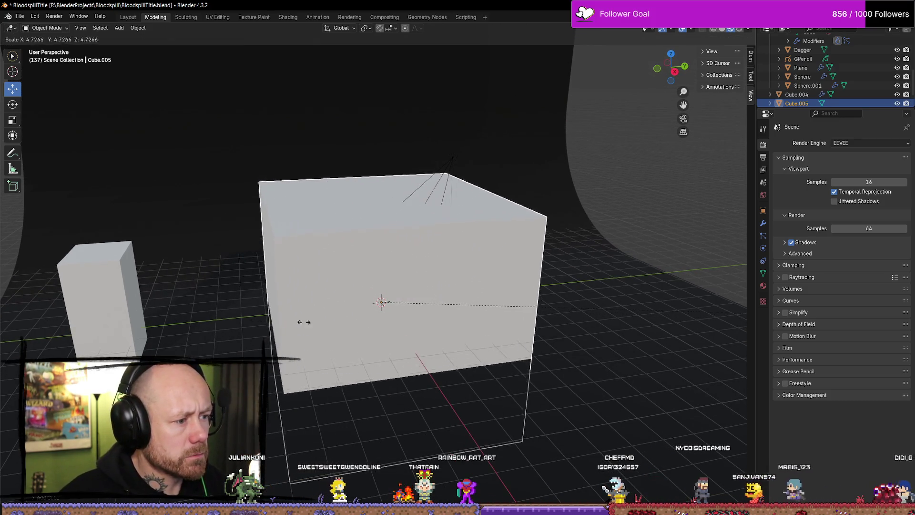
pyautogui.click(109, 329)
pyautogui.moveTo(165, 309)
pyautogui.mouseDown(button='middle')
pyautogui.moveTo(296, 301)
pyautogui.moveTo(200, 297)
pyautogui.mouseUp(button='middle')
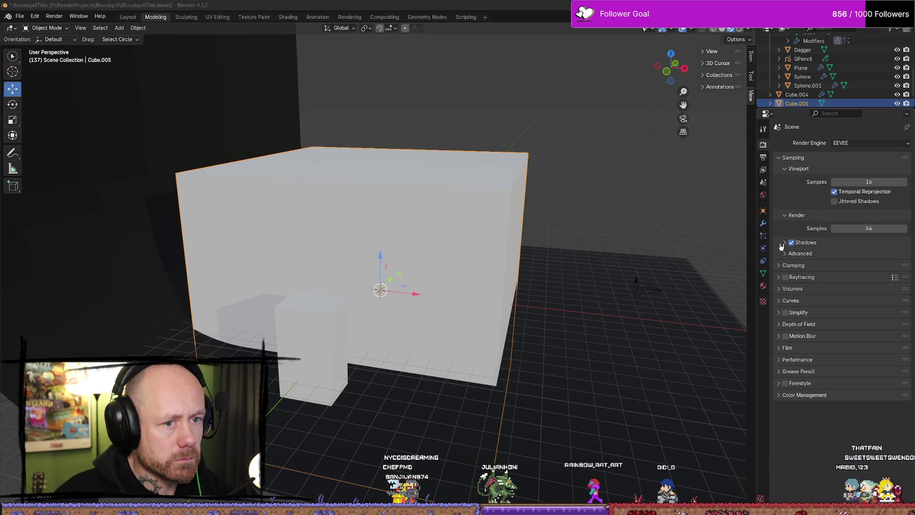
pyautogui.click(764, 211)
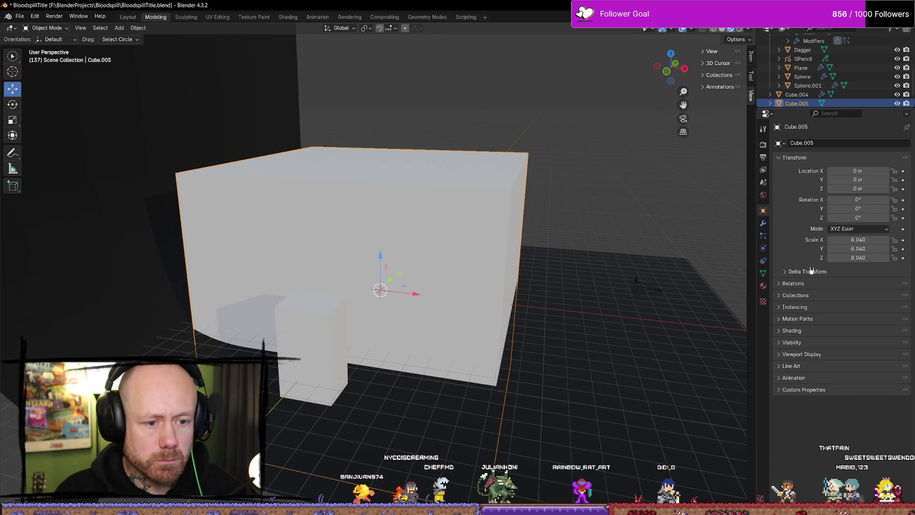
# Set Cube.005's Viewport Display to Bounds so the Bloodspill scene shows through.
pyautogui.click(763, 235)
pyautogui.click(765, 211)
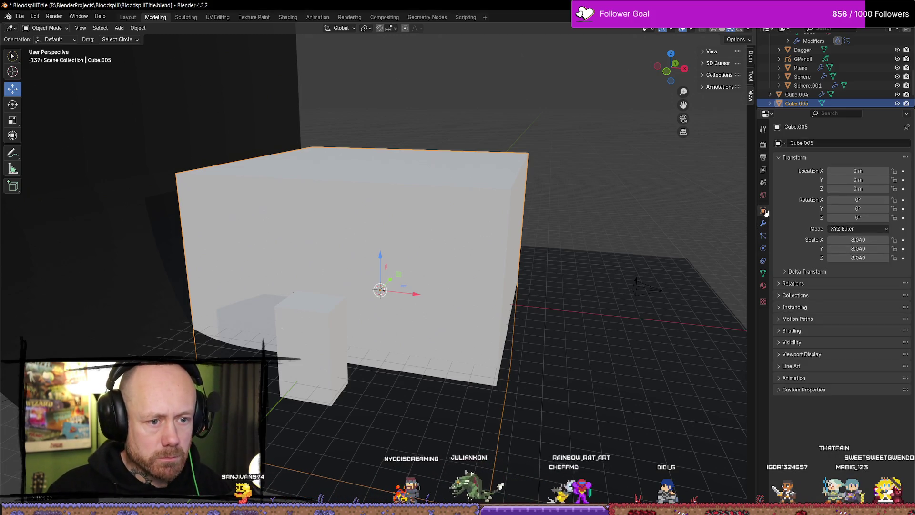
pyautogui.click(804, 355)
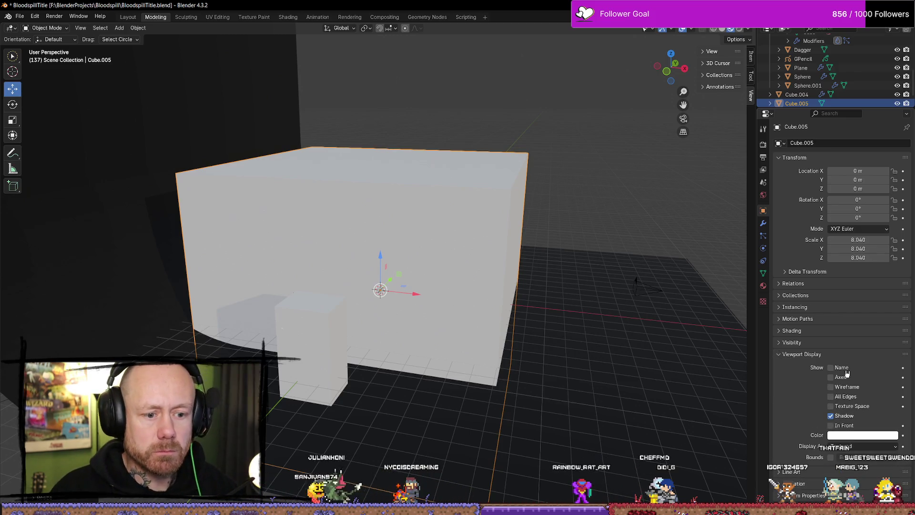
pyautogui.click(870, 448)
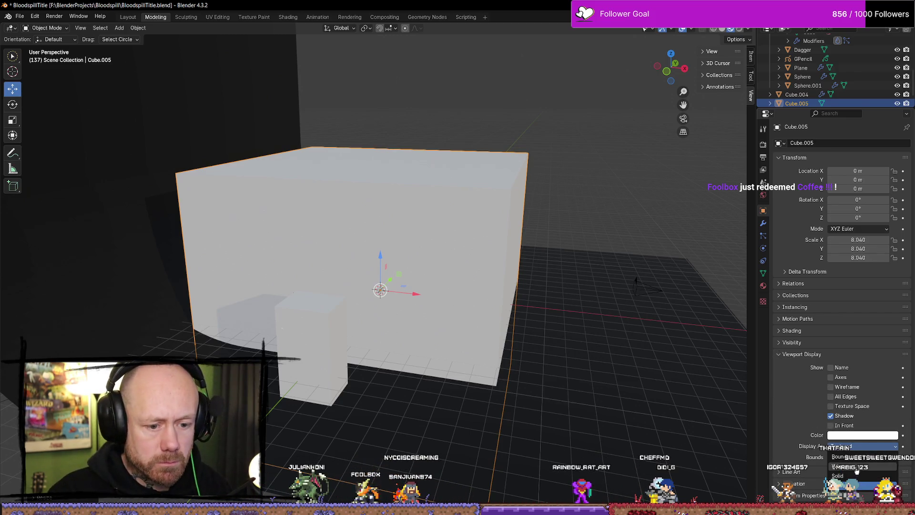
pyautogui.click(861, 461)
pyautogui.moveTo(655, 319); pyautogui.dragTo(578, 306, button='middle')
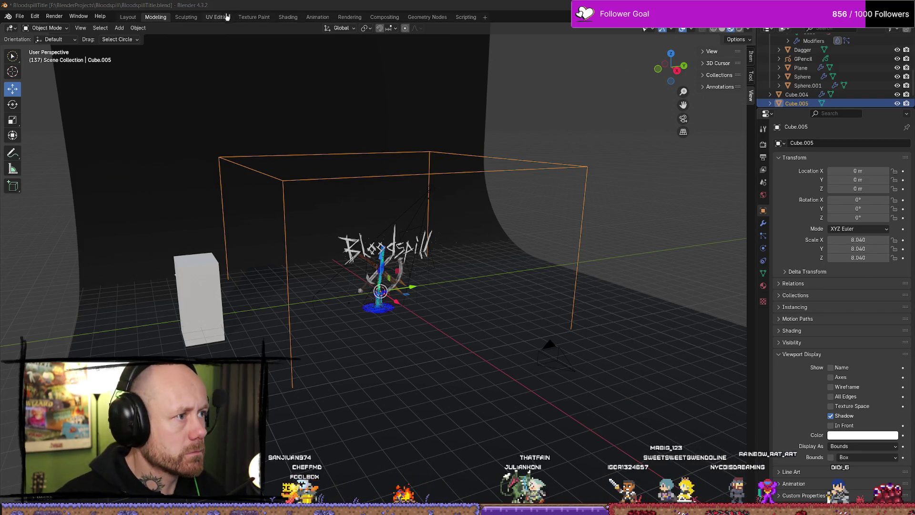
pyautogui.click(286, 17)
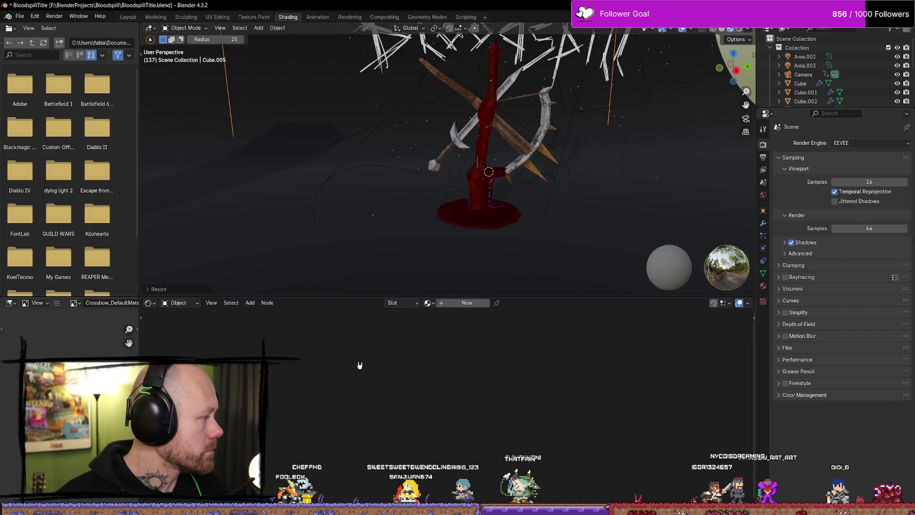
# Give Cube.005 a new material named 'Fog' and save the file.
pyautogui.click(455, 302)
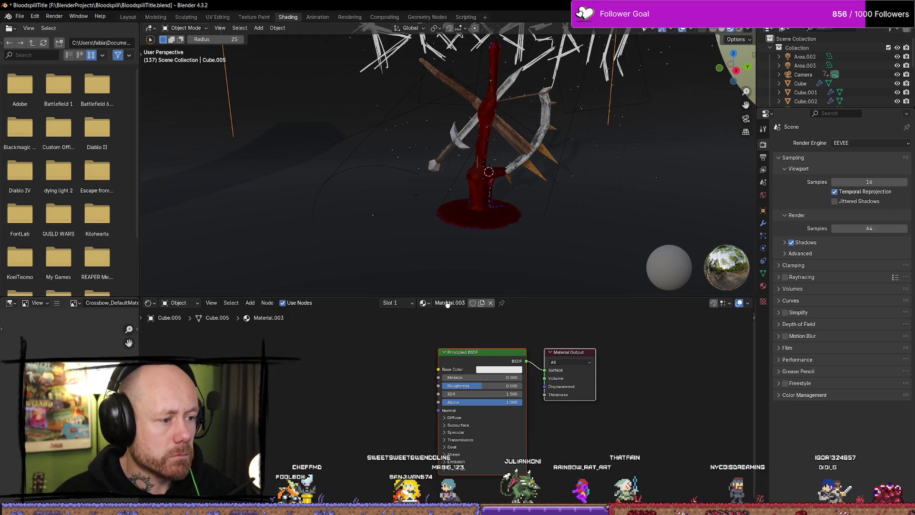
pyautogui.write('Fog')
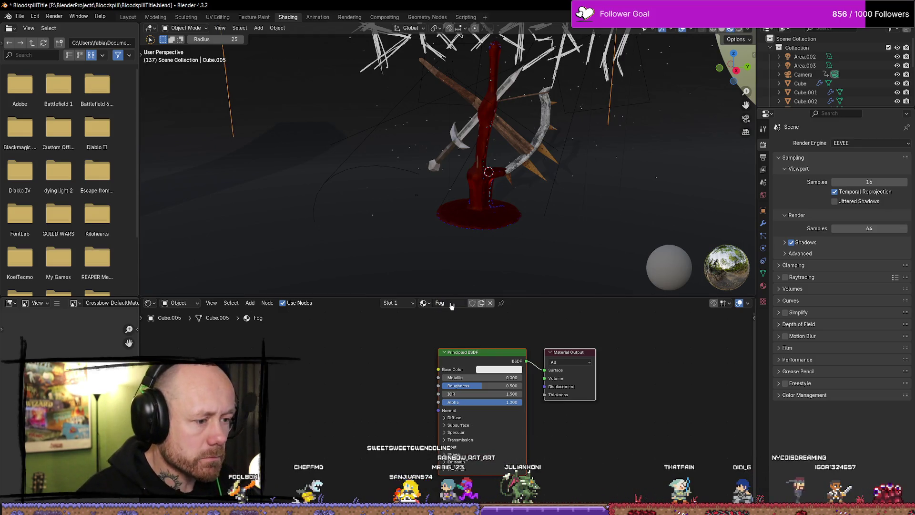
pyautogui.press('Return')
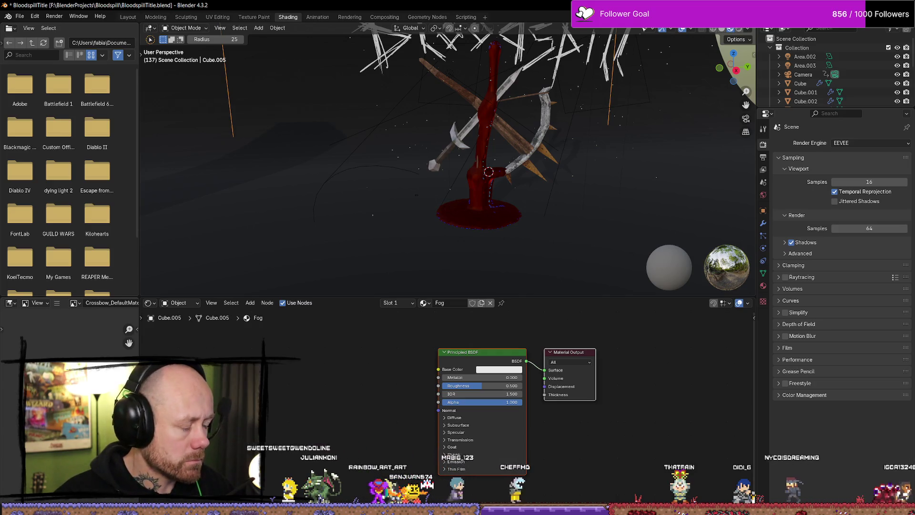
pyautogui.hotkey('ctrl', 's')
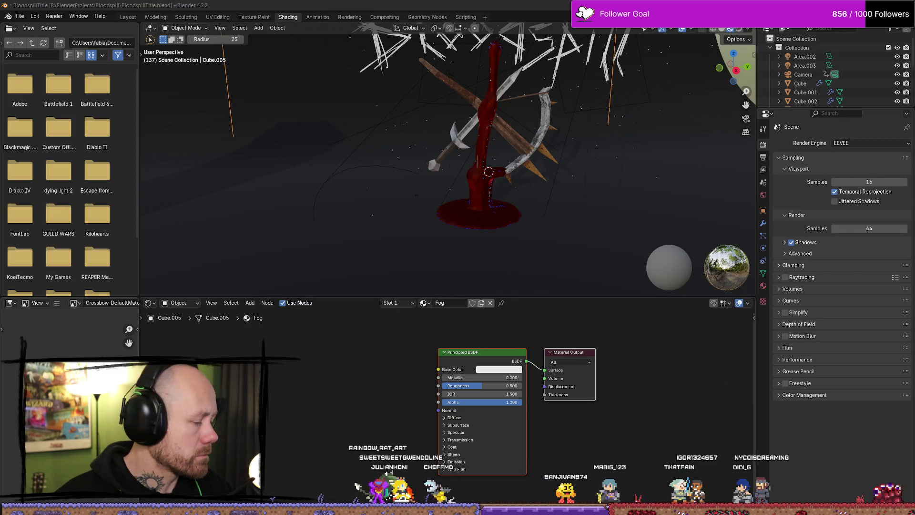
pyautogui.rightClick(285, 435)
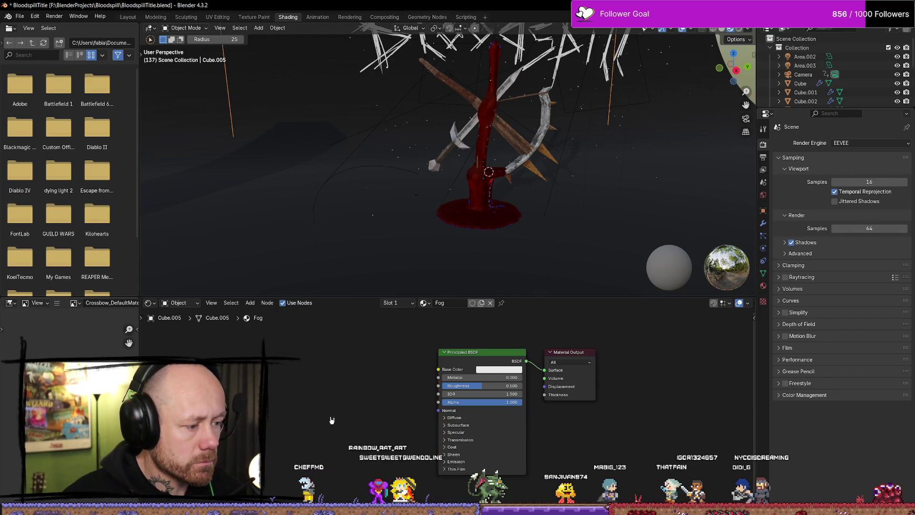
# Search for and add a Volume Scatter node to the Fog material.
pyautogui.rightClick(333, 419)
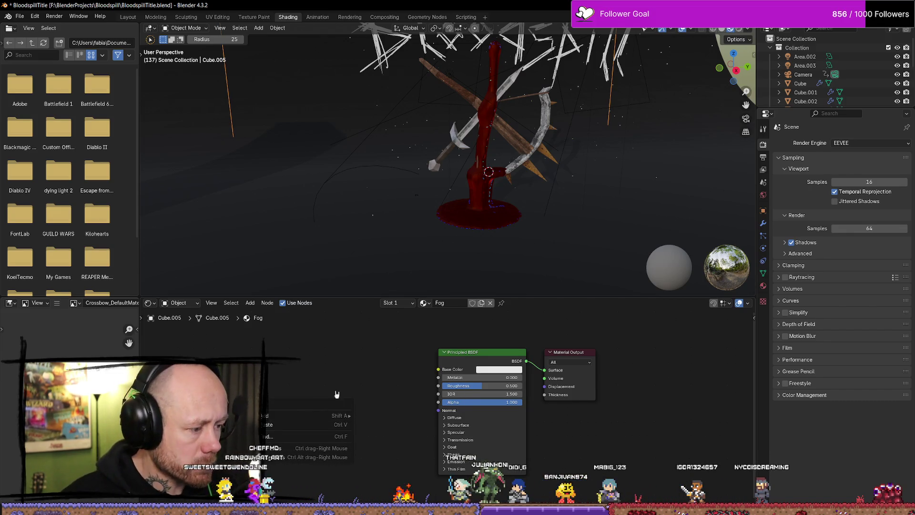
pyautogui.moveTo(333, 415)
pyautogui.write('volume')
pyautogui.press('Down')
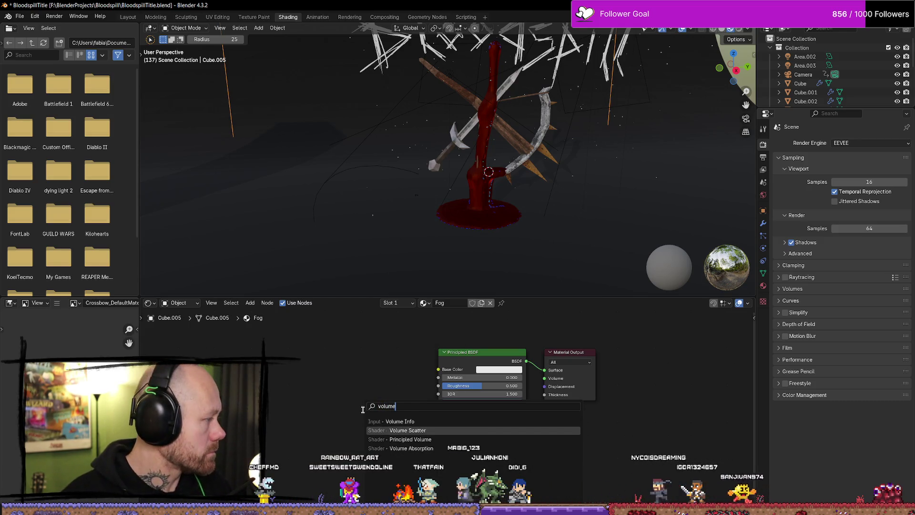
pyautogui.press('Return')
pyautogui.click(389, 398)
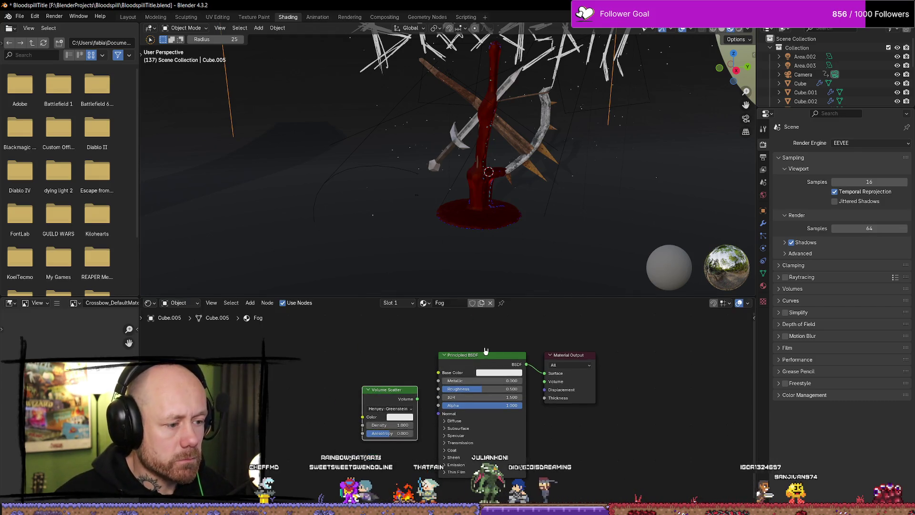
# Delete Principled BSDF and wire Volume Scatter into the Material Output's Volume socket.
pyautogui.click(484, 358)
pyautogui.press('x')
pyautogui.moveTo(417, 398); pyautogui.dragTo(544, 381)
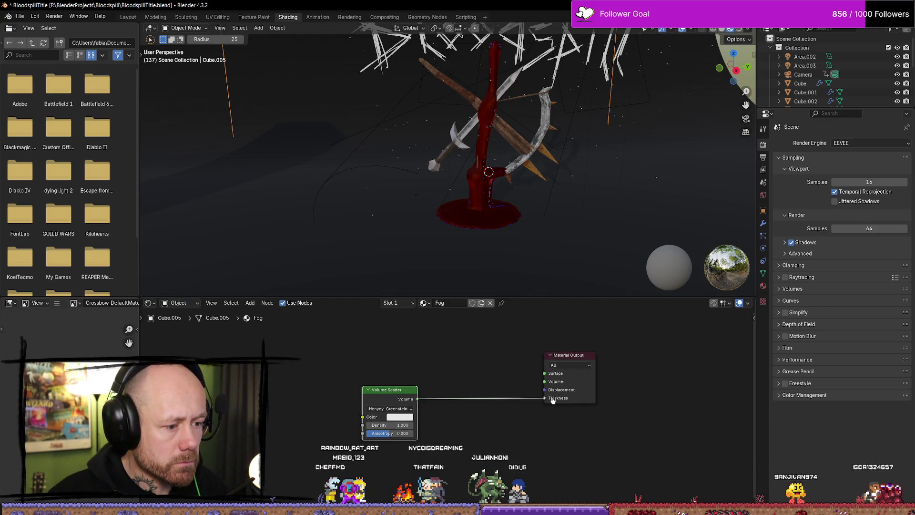
pyautogui.moveTo(386, 389); pyautogui.dragTo(453, 372)
pyautogui.scroll(-6, 376, 224)
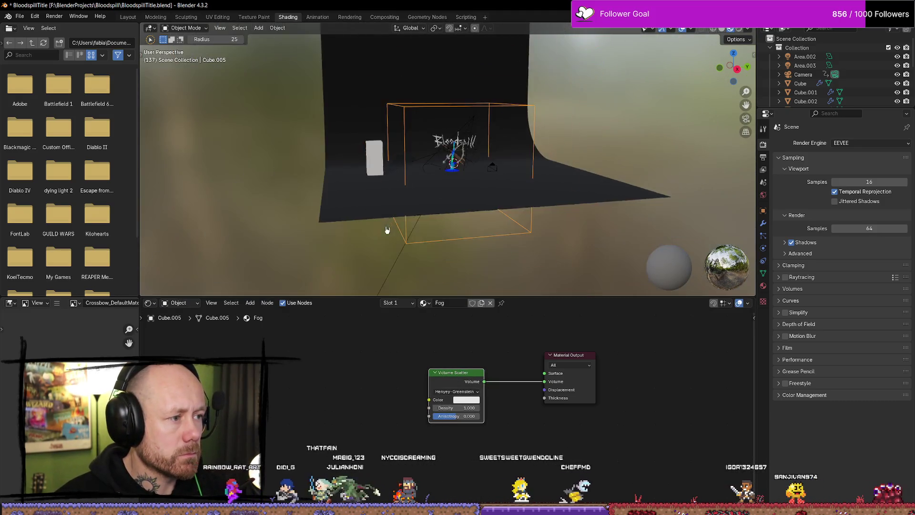
# Select the big fog cube and show its Fog material settings in the Shader Editor.
pyautogui.scroll(3, 384, 229)
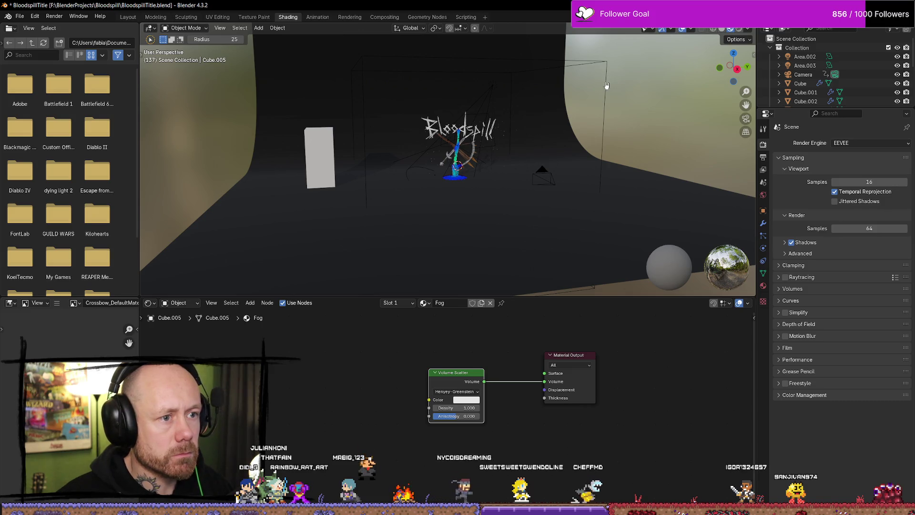
pyautogui.click(604, 113)
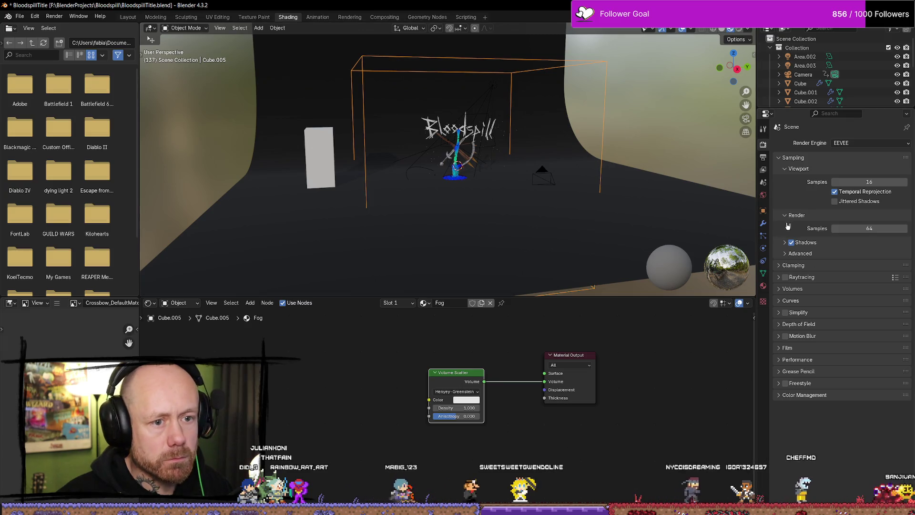
pyautogui.click(763, 285)
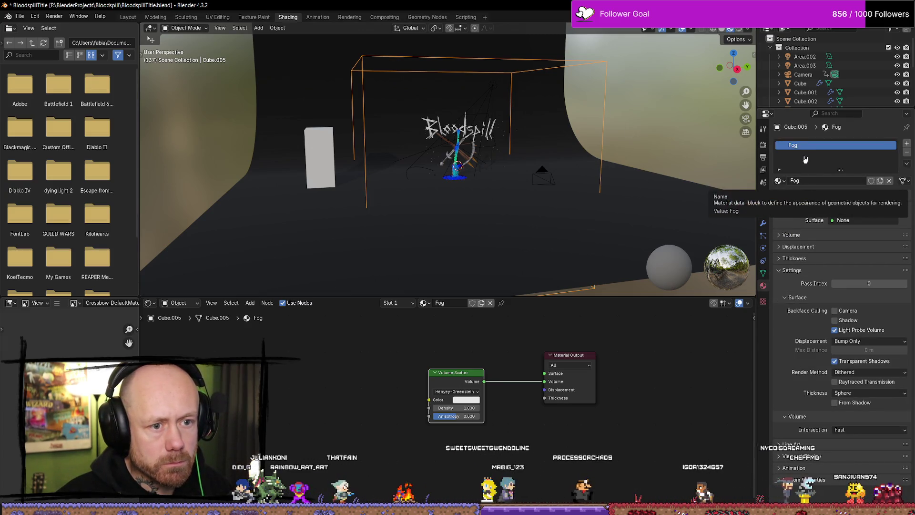
pyautogui.scroll(6, 579, 147)
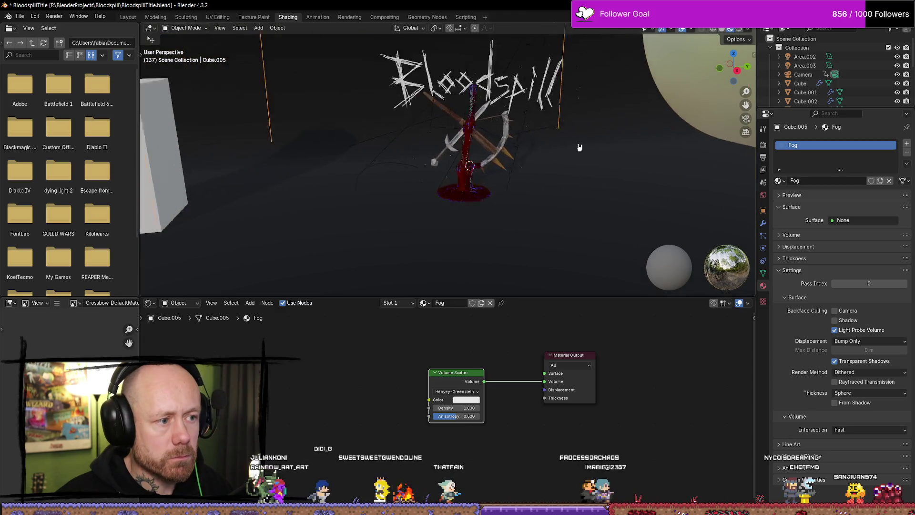
pyautogui.scroll(3, 579, 147)
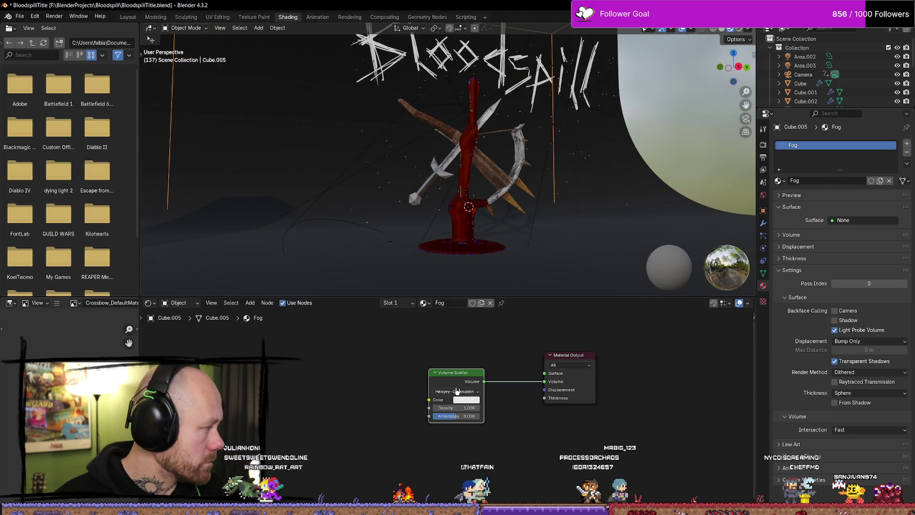
# Save the scene file and clear the Volume Scatter density to 0.
pyautogui.hotkey('ctrl', 's')
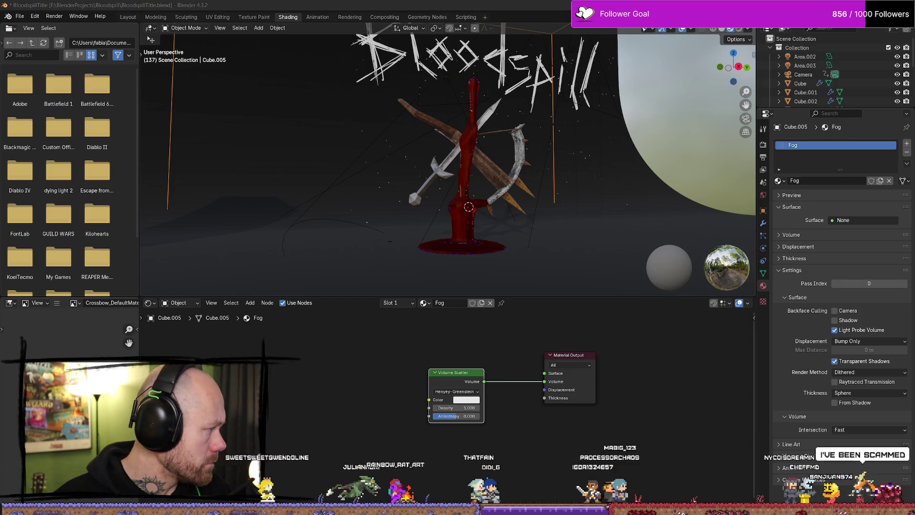
pyautogui.hotkey('ctrl', 's')
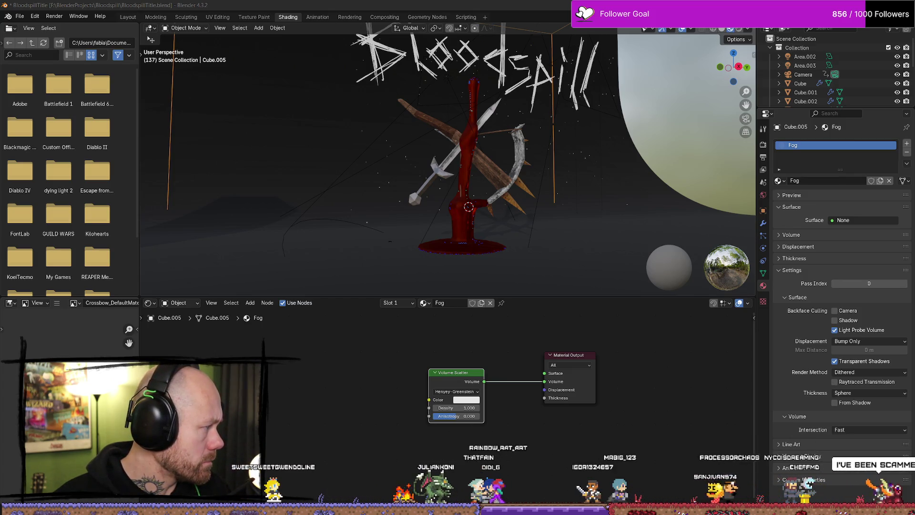
pyautogui.press('BackSpace')
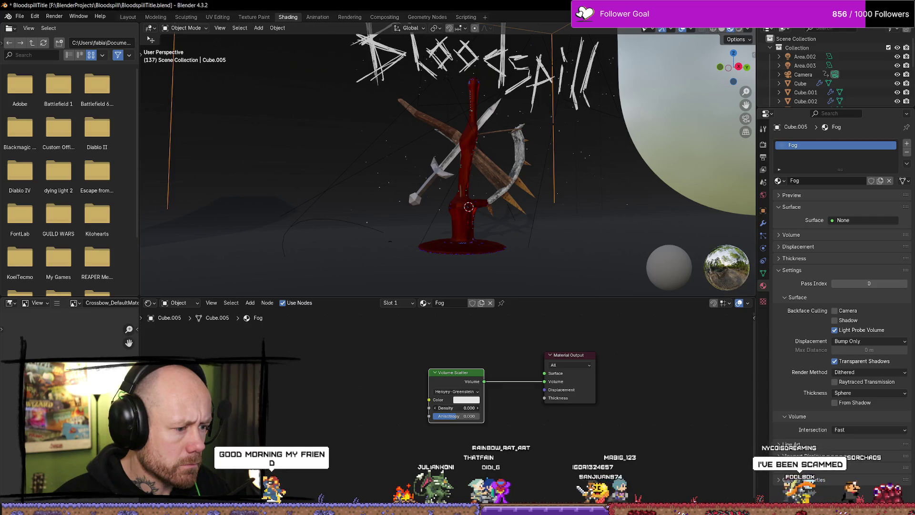
pyautogui.click(457, 408)
# Try a fog Volume Scatter density of 20.1, then lower it to 0.02.
pyautogui.write('20.1')
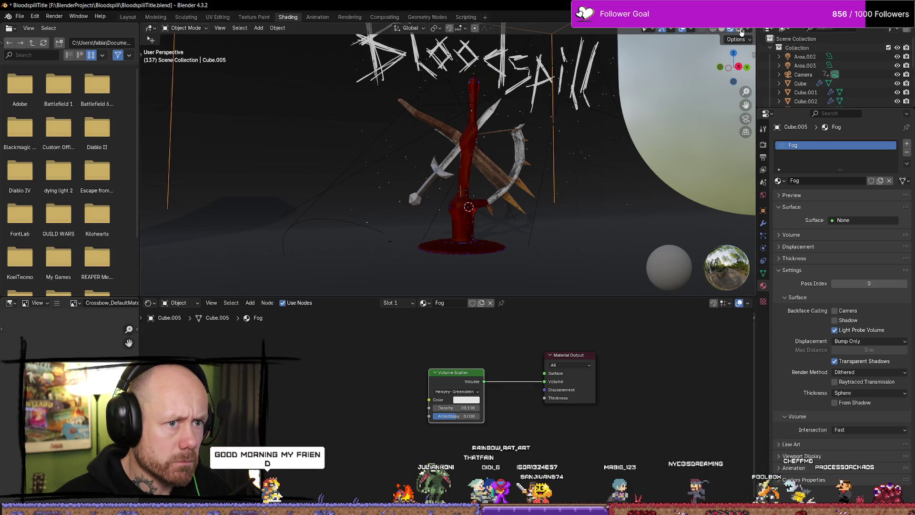
pyautogui.press('Return')
pyautogui.moveTo(624, 138); pyautogui.dragTo(613, 148, button='middle')
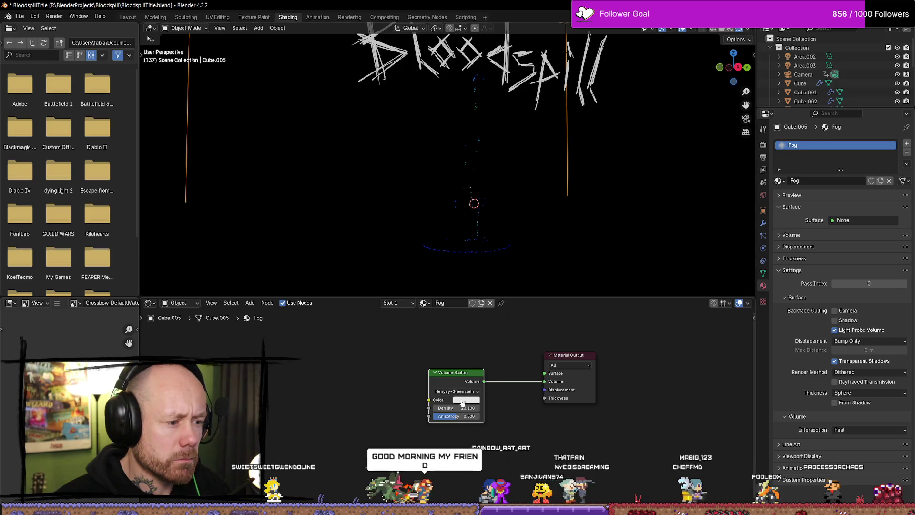
pyautogui.press('BackSpace')
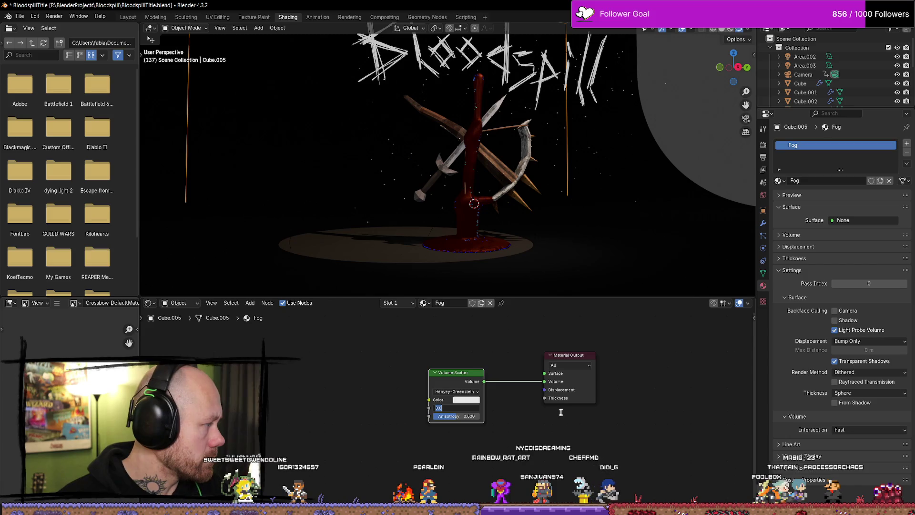
pyautogui.press('BackSpace')
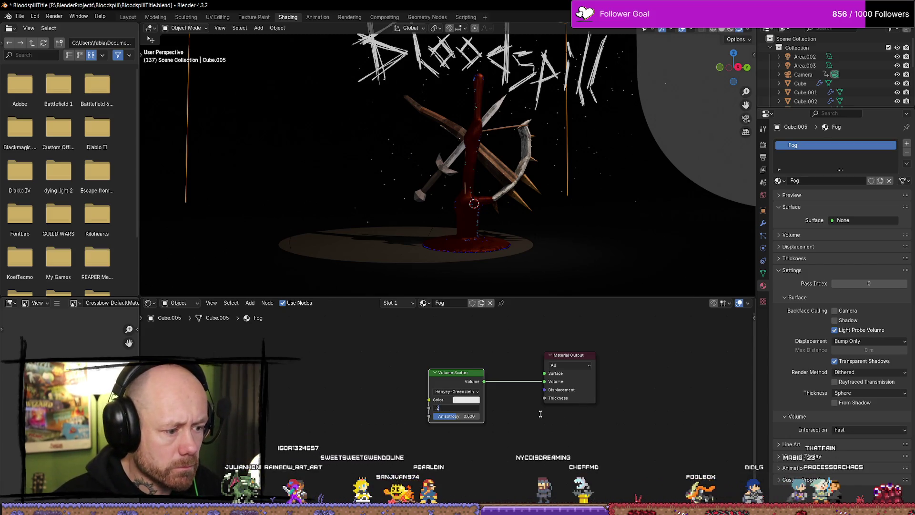
pyautogui.write('0.02')
pyautogui.press('Return')
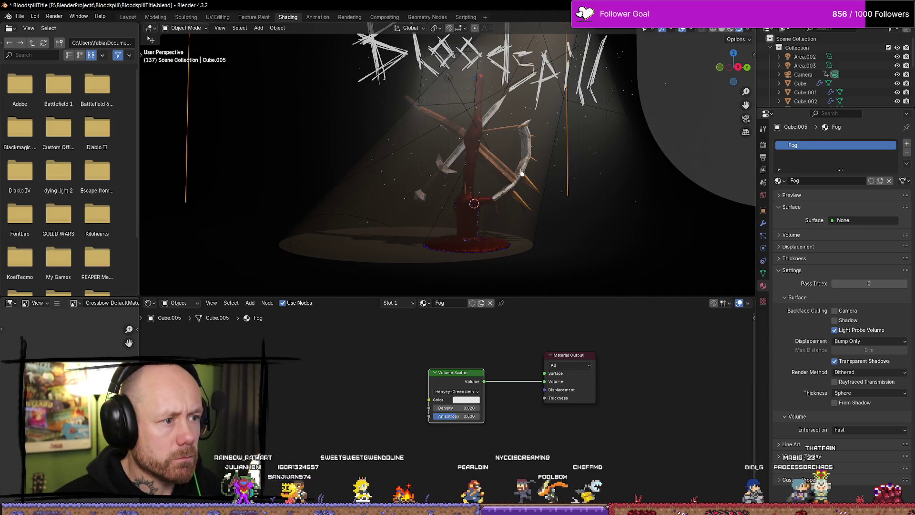
# Check the 0.02 fog around the weapons through the scene camera view.
pyautogui.press('KP_0')
pyautogui.moveTo(537, 176)
pyautogui.mouseDown(button='middle')
pyautogui.moveTo(572, 138)
pyautogui.moveTo(566, 147)
pyautogui.mouseUp(button='middle')
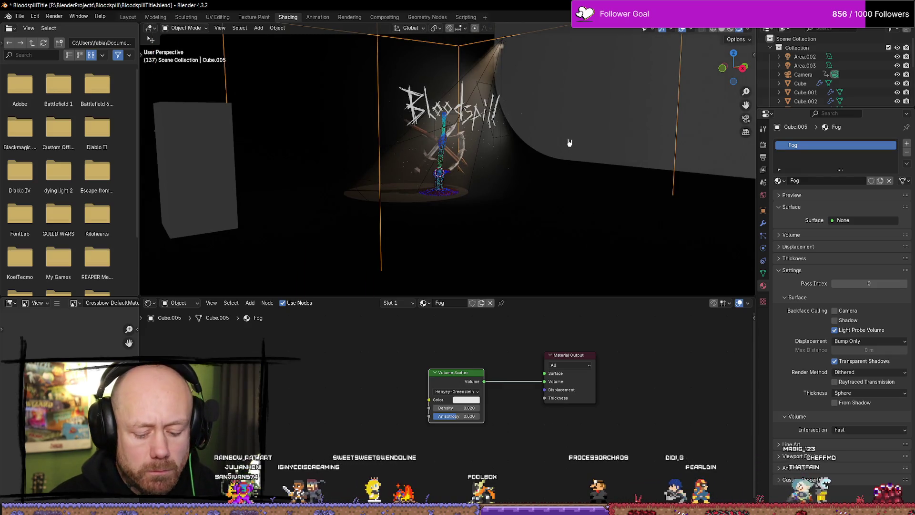
pyautogui.press('KP_0')
pyautogui.scroll(3, 560, 145)
pyautogui.scroll(-2, 560, 145)
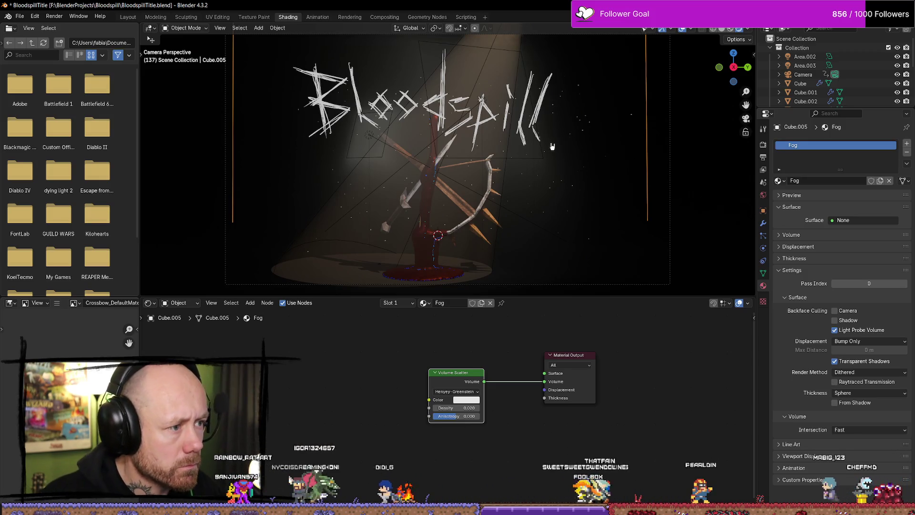
# Test fog densities 0.01, 0.001 and 0.005, settling on 0.01.
pyautogui.moveTo(466, 409); pyautogui.dragTo(466, 408)
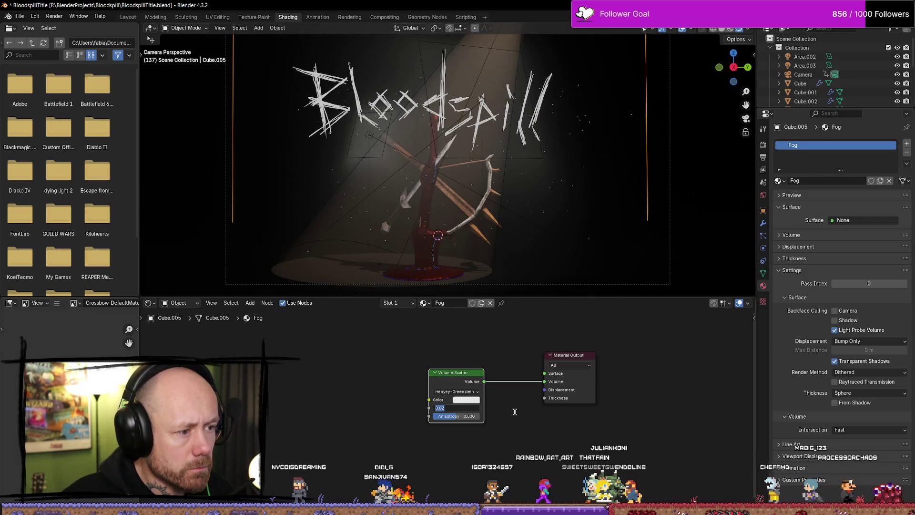
pyautogui.click(463, 407)
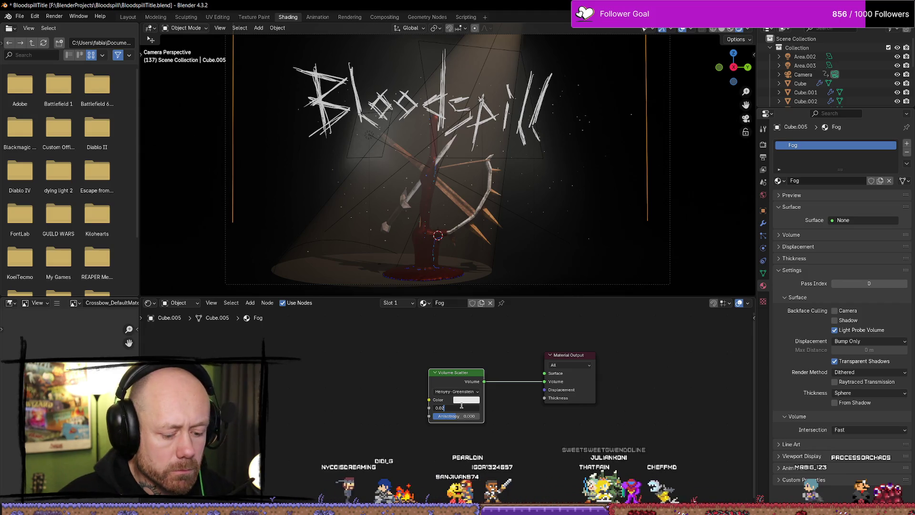
pyautogui.write('0.05')
pyautogui.press('Return')
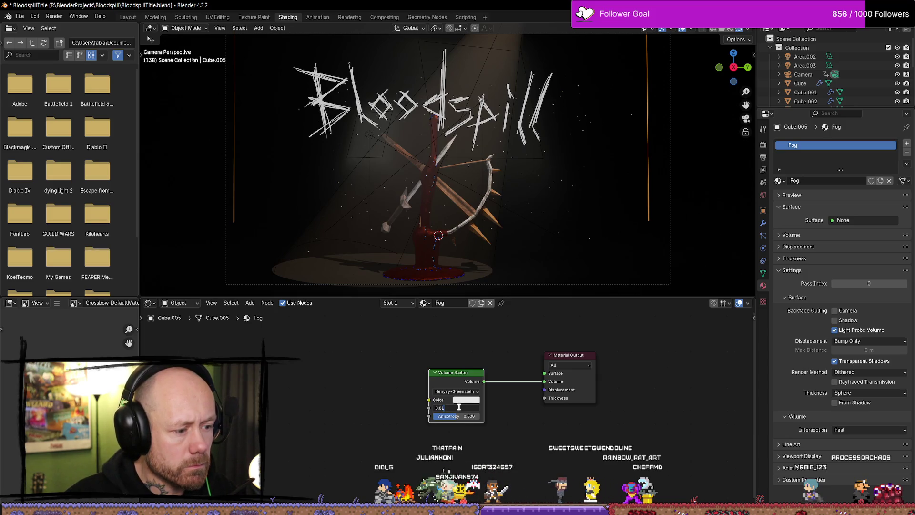
pyautogui.press('Return')
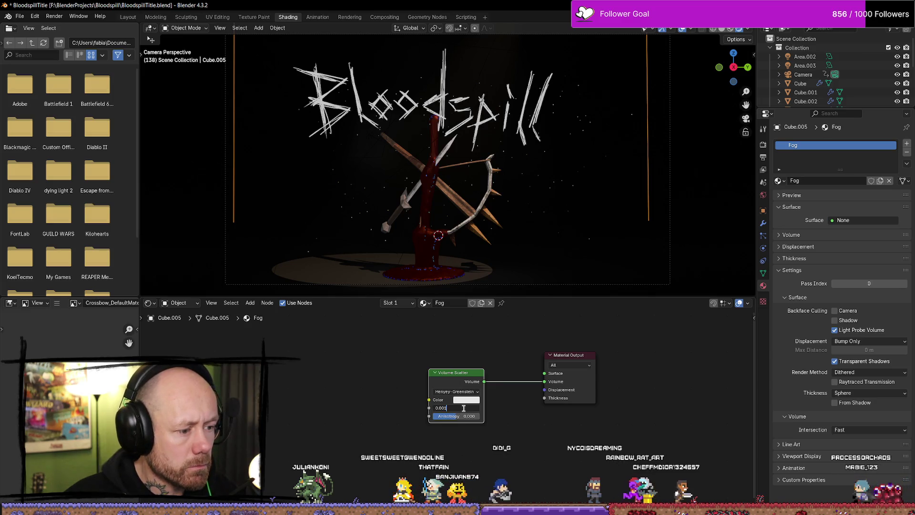
pyautogui.press('Return')
pyautogui.click(472, 407)
pyautogui.write('0.005')
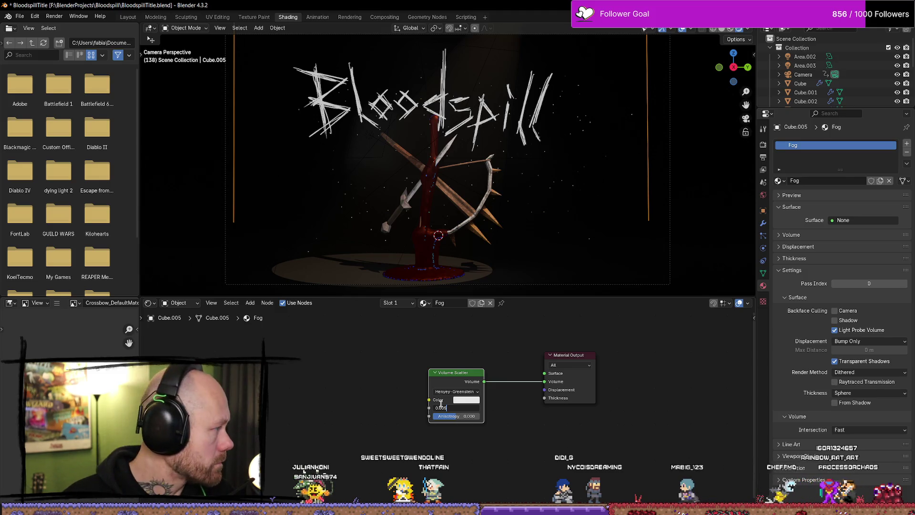
pyautogui.press('Return')
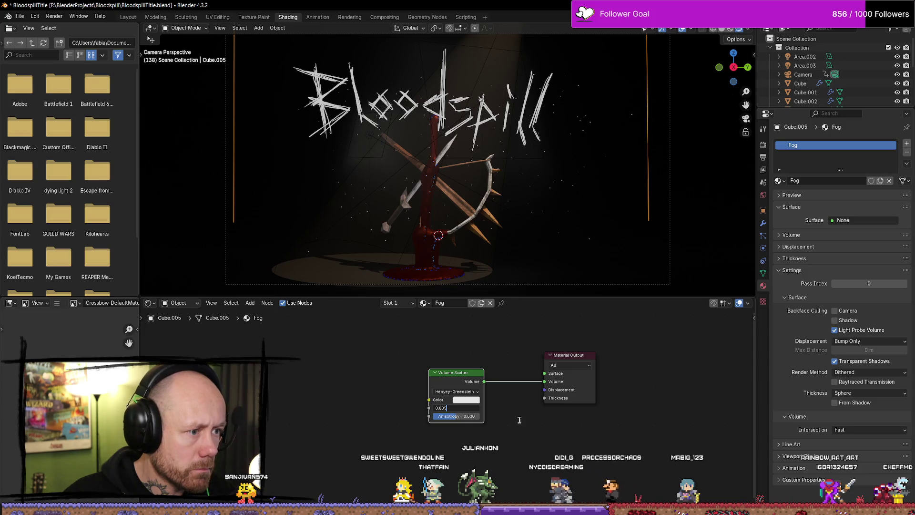
pyautogui.press('Return')
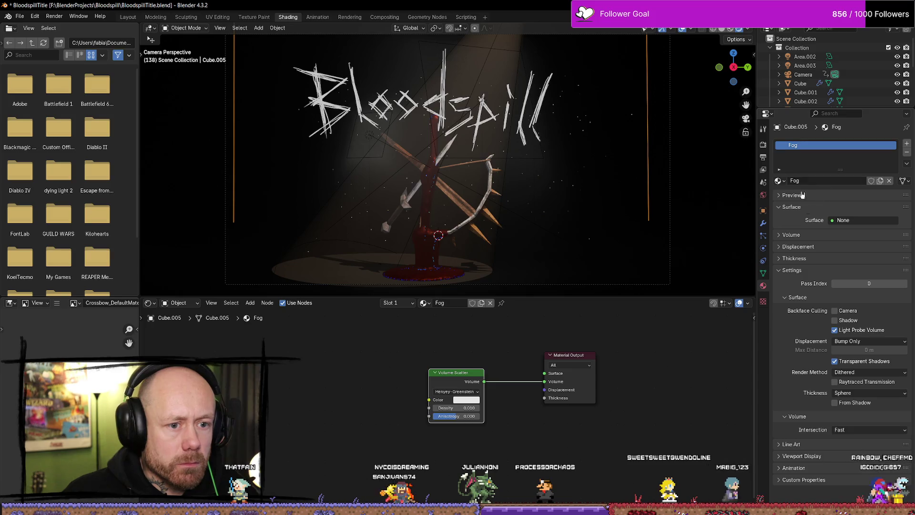
pyautogui.click(764, 156)
# Switch the render engine from EEVEE to Cycles and render the current frame.
pyautogui.click(763, 145)
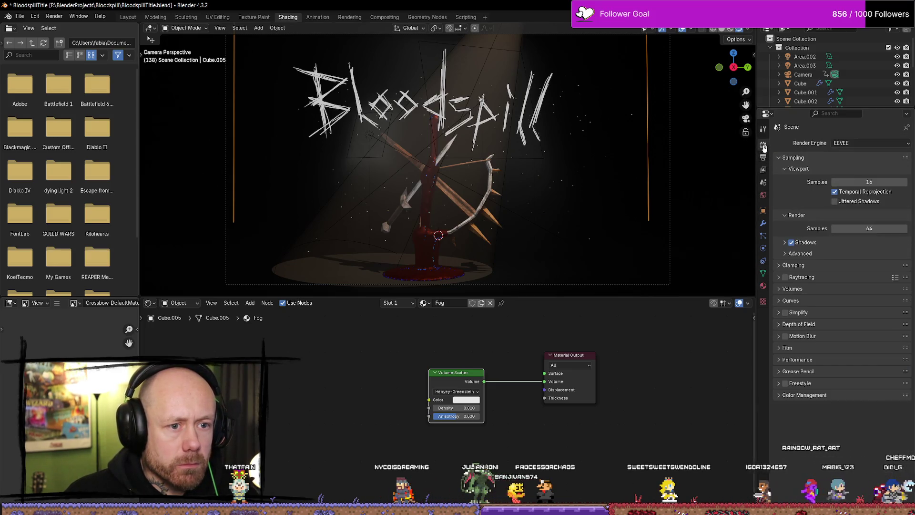
pyautogui.click(868, 143)
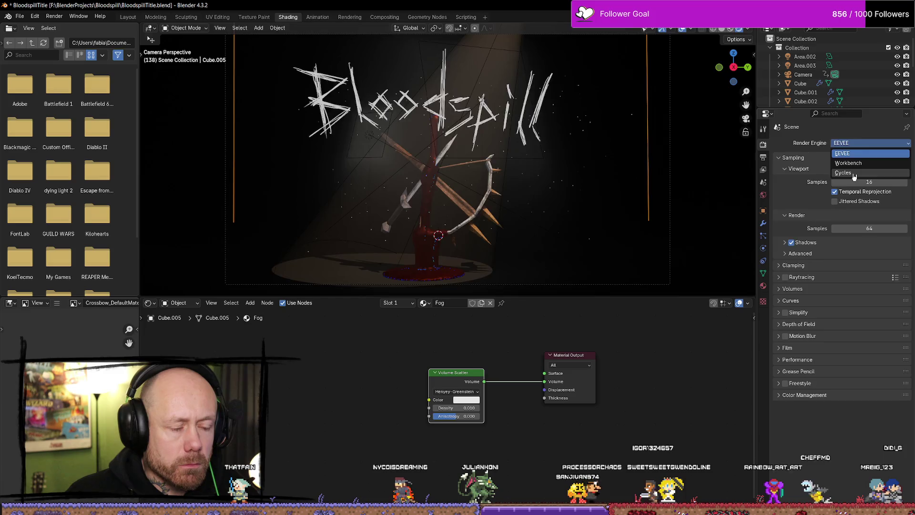
pyautogui.click(854, 173)
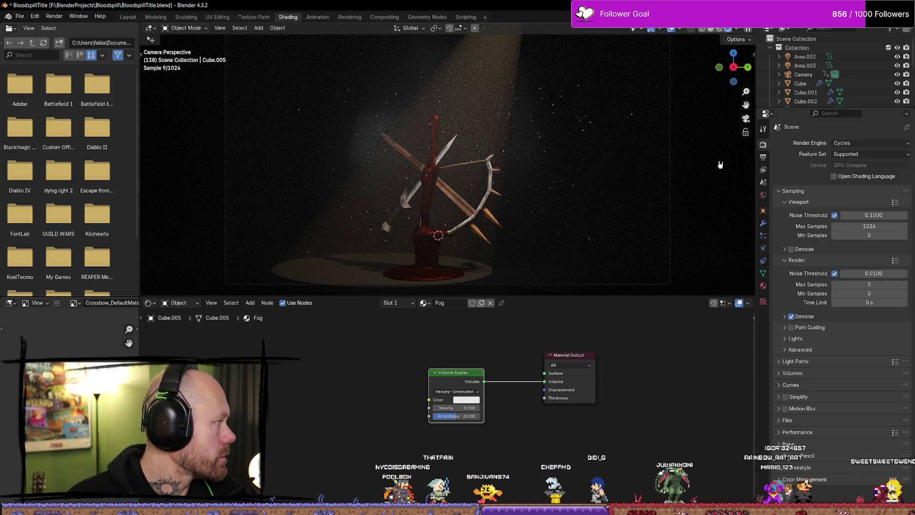
pyautogui.press('F12')
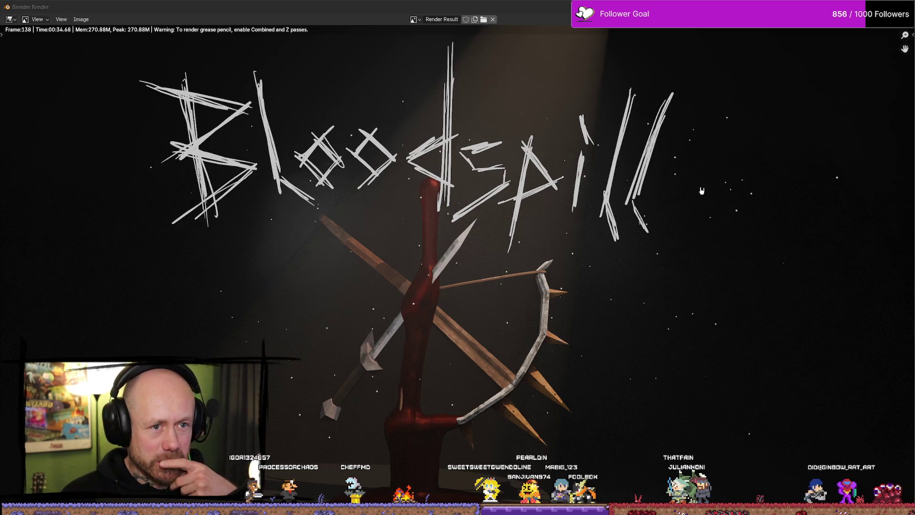
# Close the Render Result window and return to the Shading workspace.
pyautogui.hotkey('alt', 'Tab')
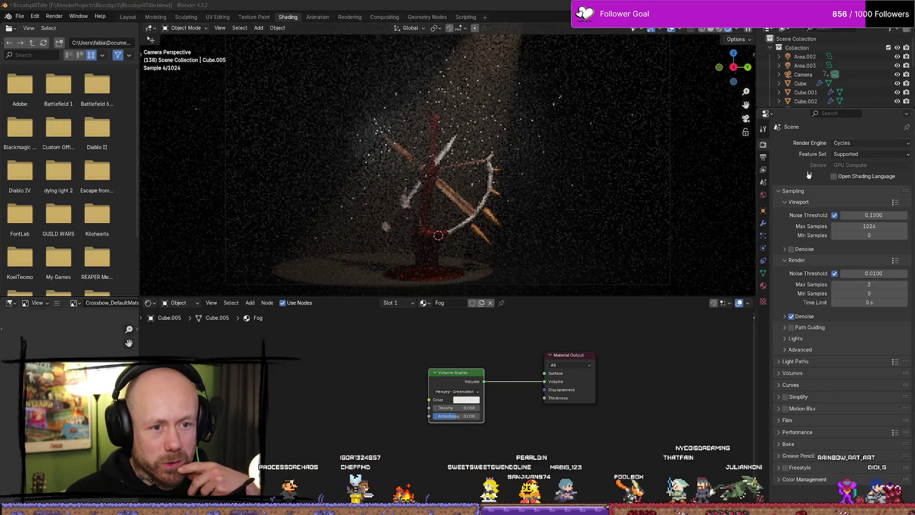
# Set the Cycles render Max Samples to 5 and re-render frame 138.
pyautogui.click(860, 284)
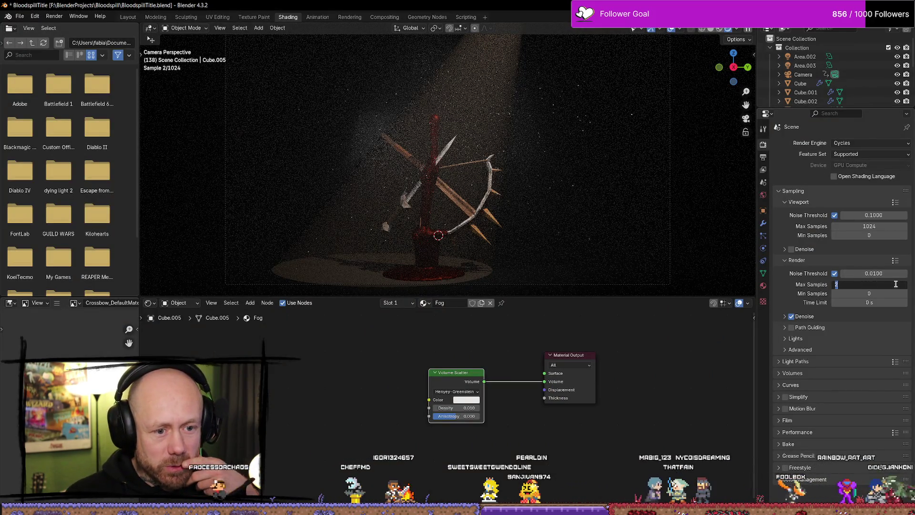
pyautogui.write('56')
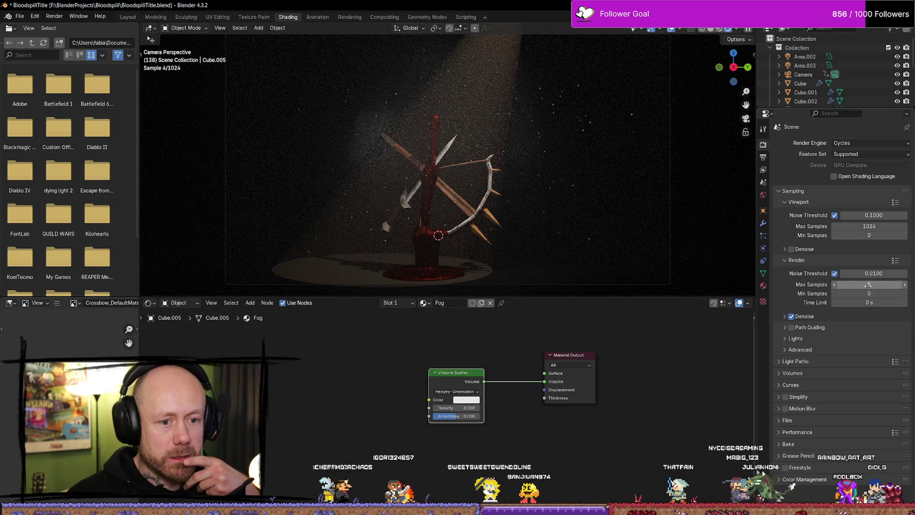
pyautogui.press('Return')
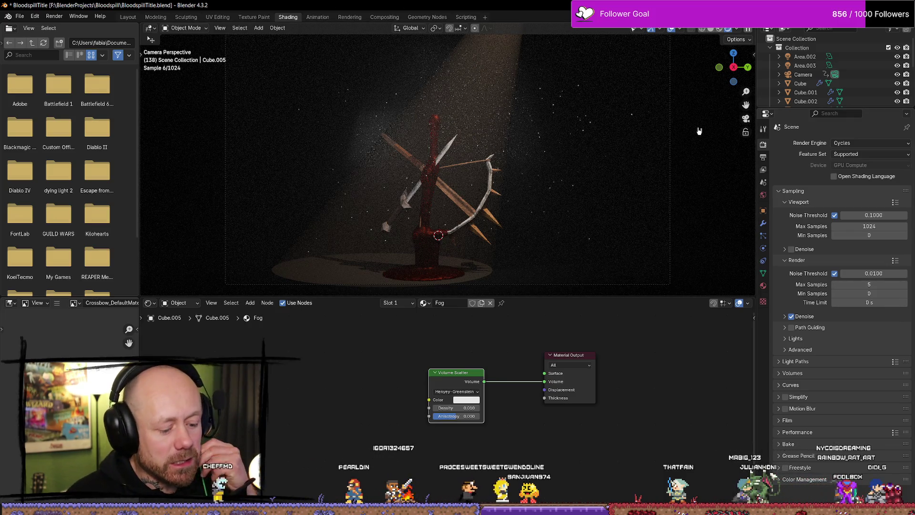
pyautogui.press('F12')
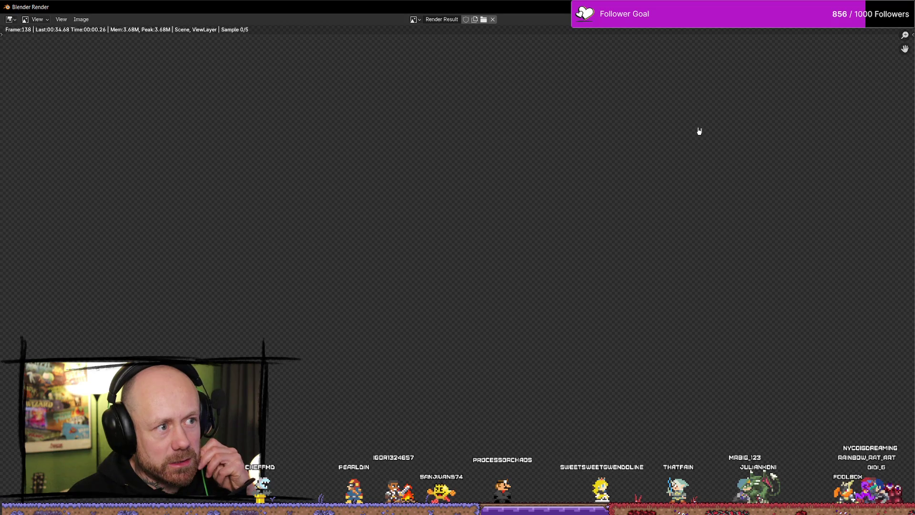
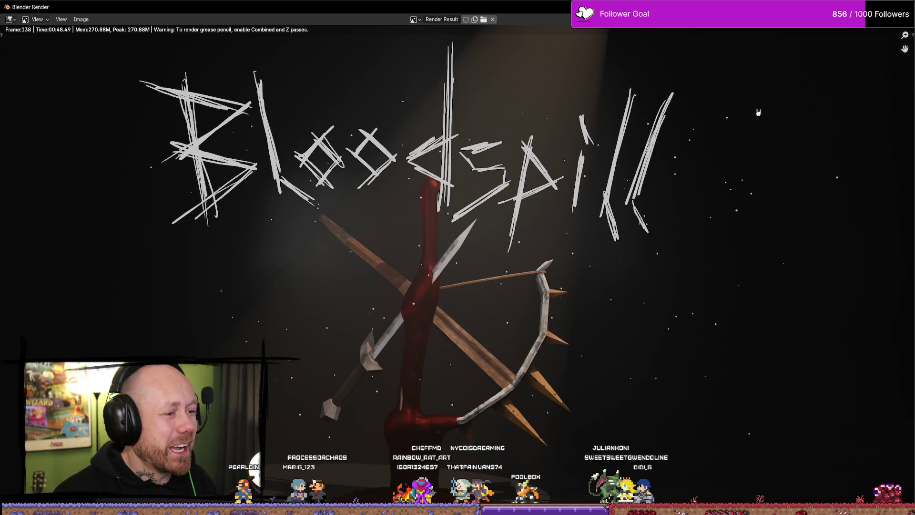
# Close the finished Bloodspill render window to return to the Shading workspace's live fog preview.
pyautogui.press('Escape')
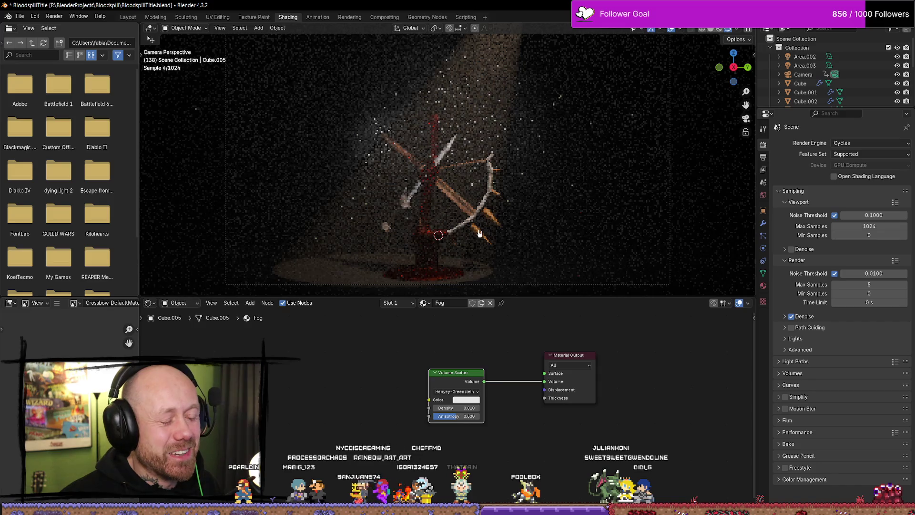